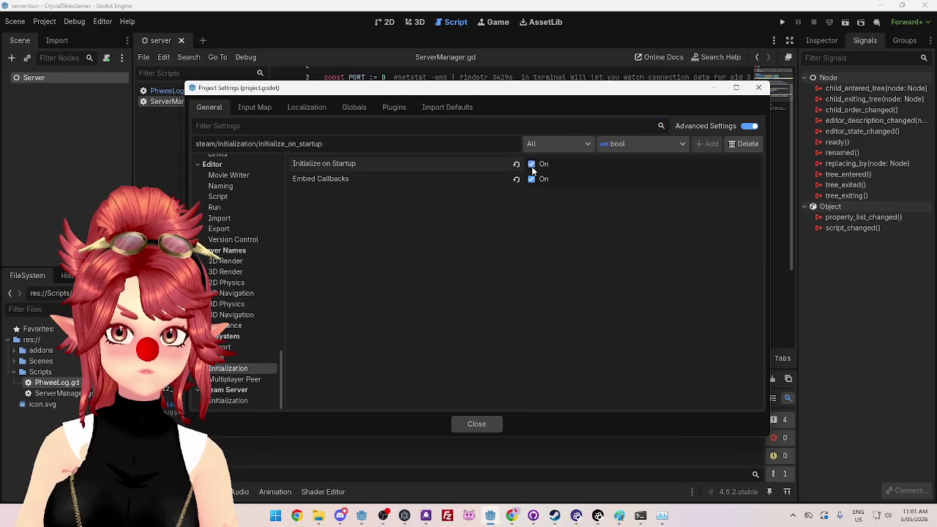
# Step: Close Project Settings, run the server project, and bring the PowerShell netstat output forward
pyautogui.click(498, 425)
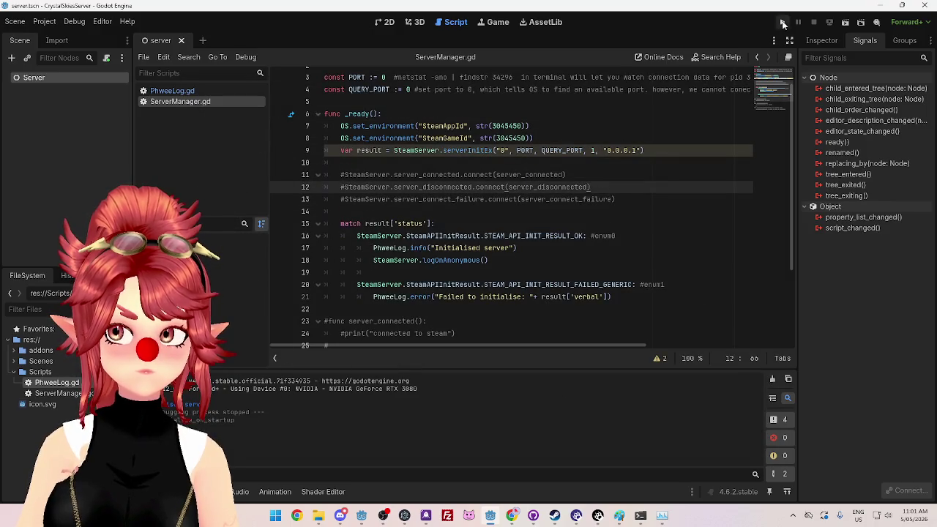
pyautogui.click(782, 22)
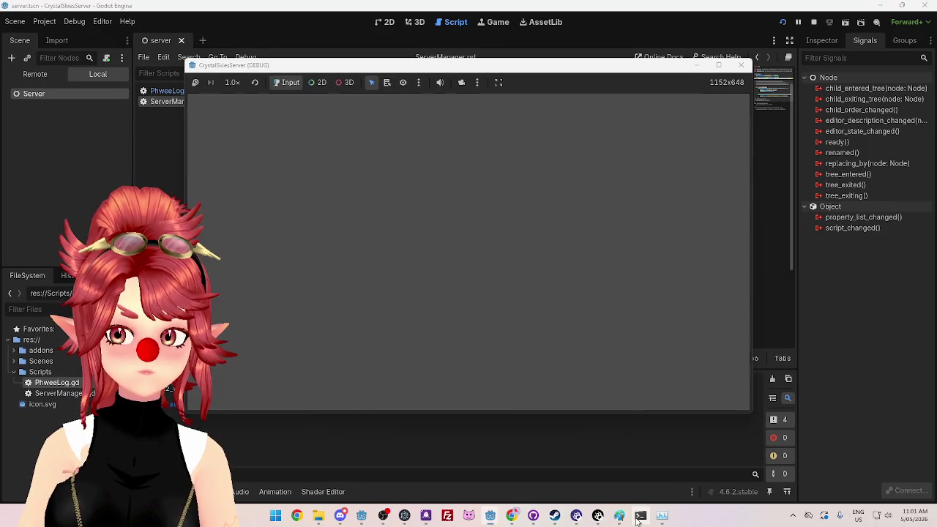
pyautogui.click(640, 516)
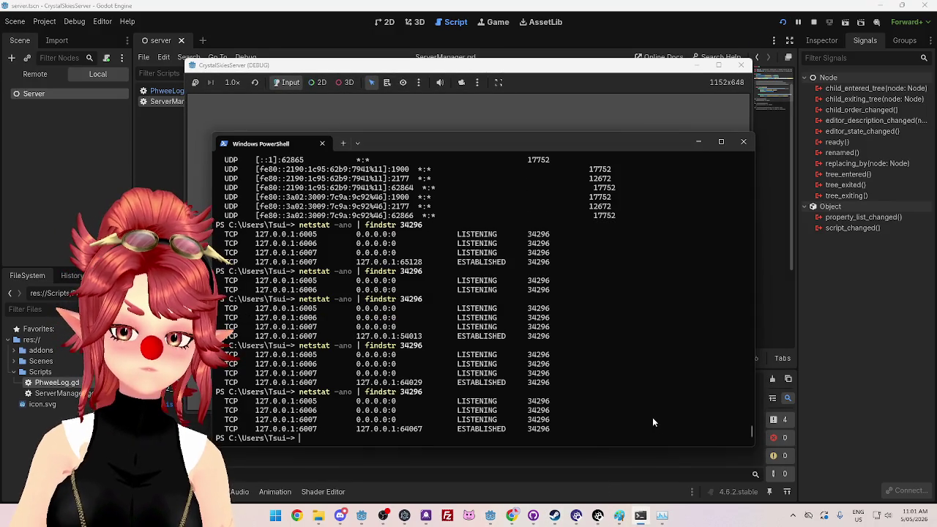
# Step: Look up the Godot PID in Task Manager, run netstat filtered to 15224, and copy port 64067
pyautogui.click(663, 517)
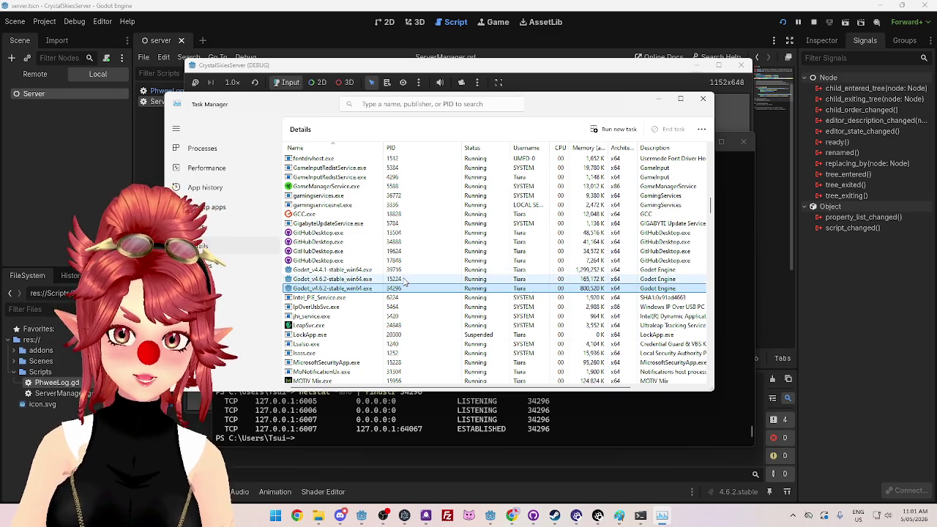
pyautogui.click(600, 425)
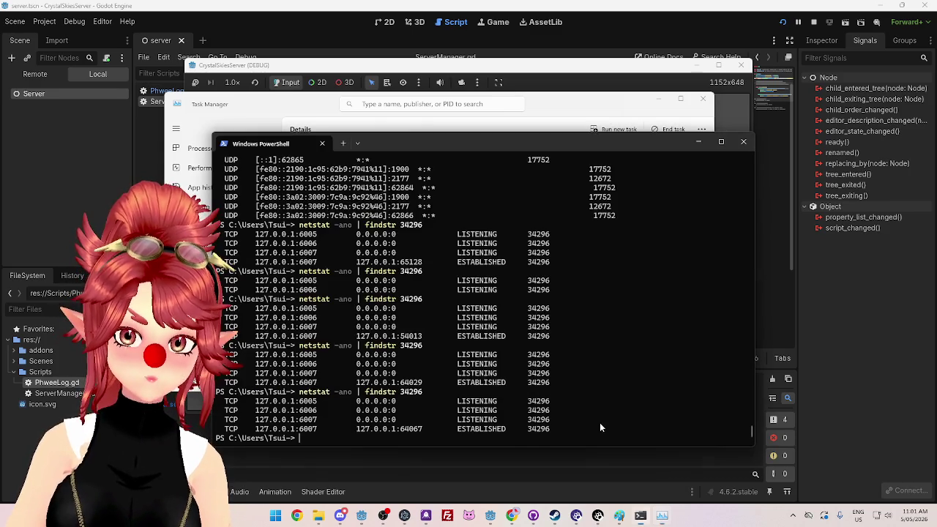
pyautogui.press('Up')
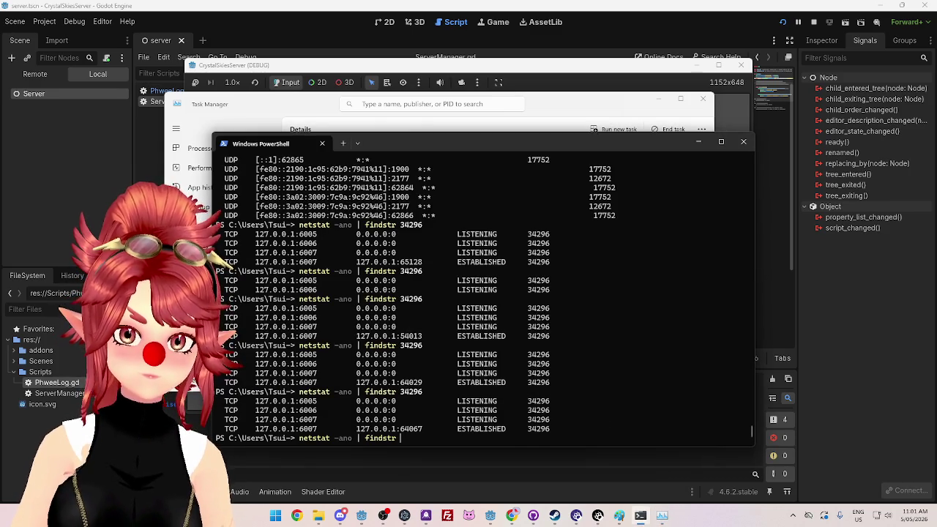
pyautogui.press('Return')
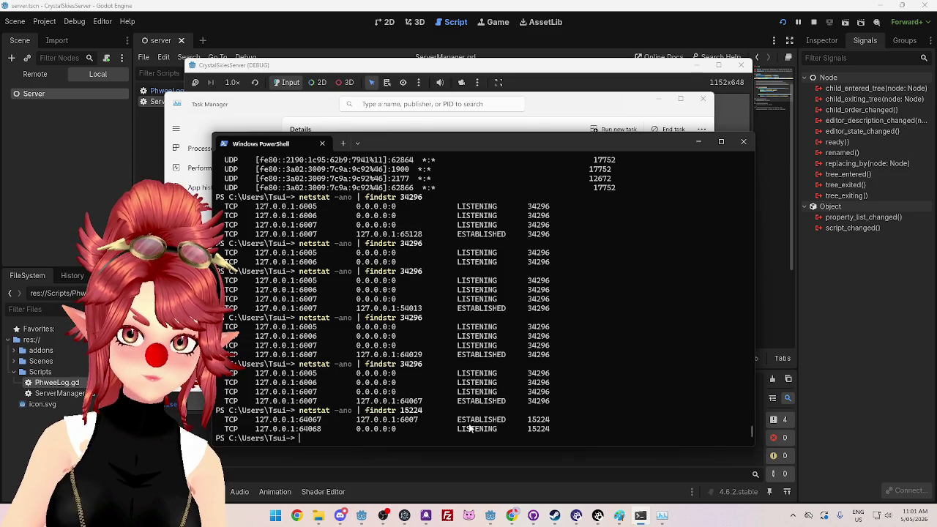
pyautogui.moveTo(300, 423); pyautogui.dragTo(325, 424)
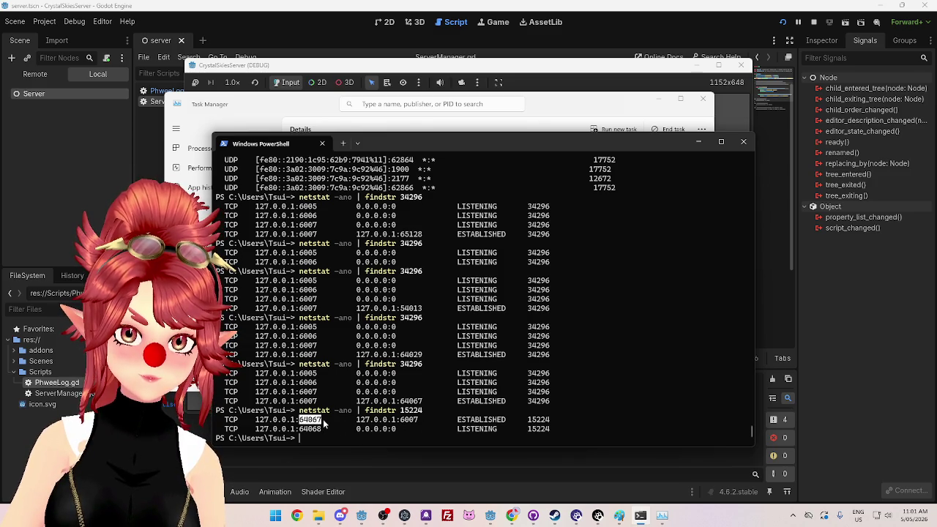
pyautogui.hotkey('ctrl', 'c')
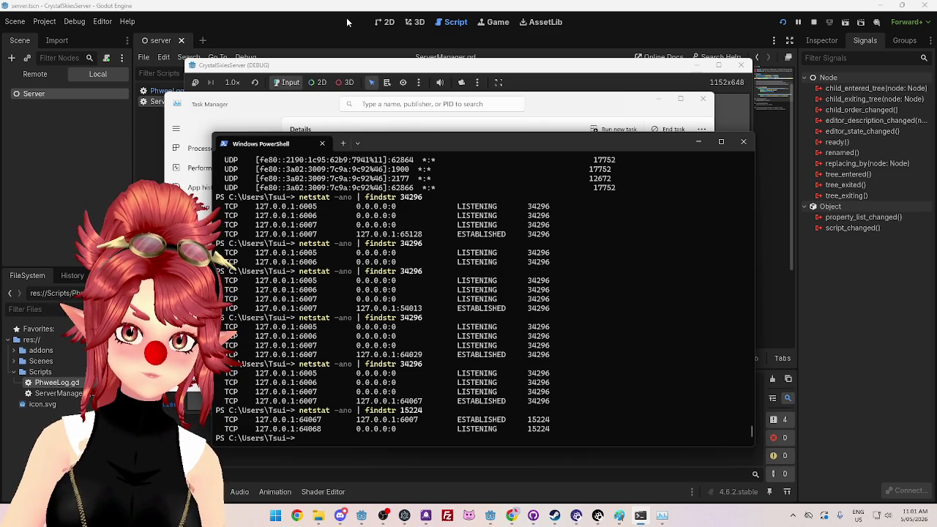
pyautogui.click(346, 28)
# Step: Paste 64067 into PORT and 64068 into QUERY_PORT in ServerManager.gd
pyautogui.scroll(1, 330, 126)
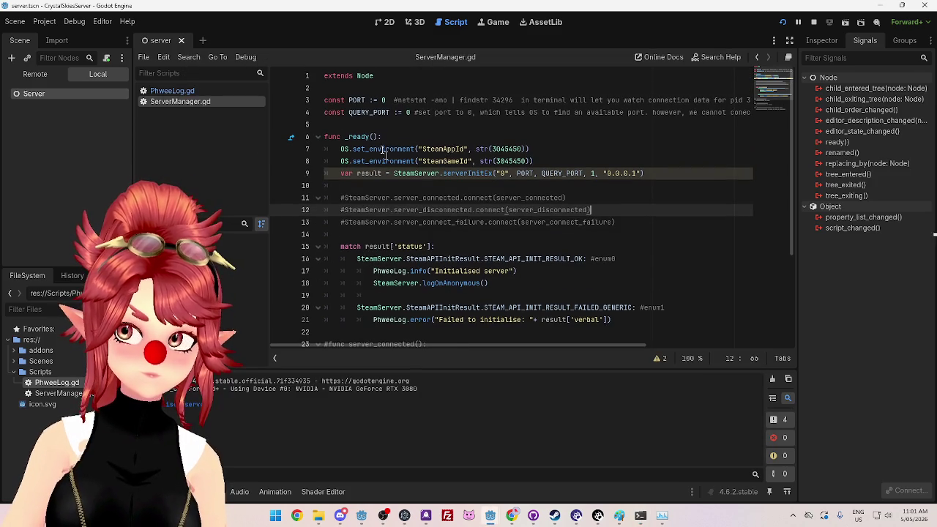
pyautogui.doubleClick(382, 100)
pyautogui.hotkey('ctrl', 'v')
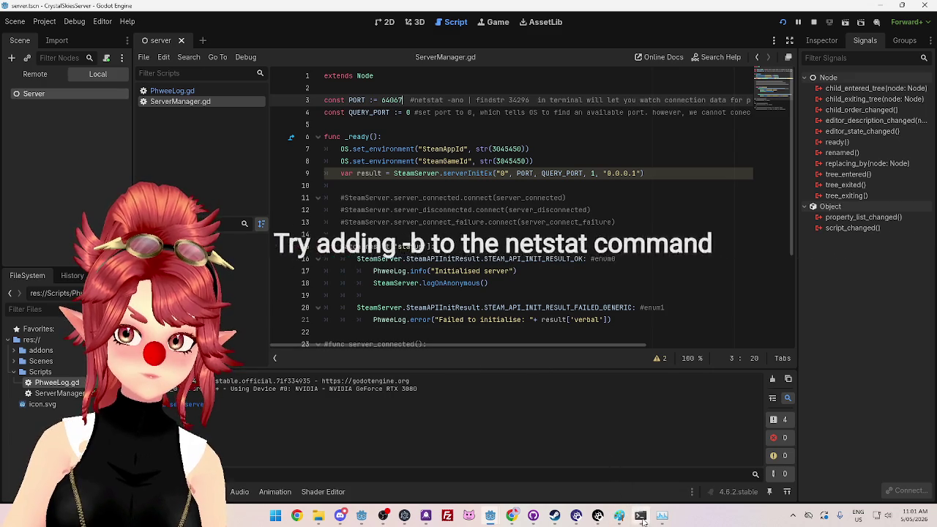
pyautogui.click(641, 516)
pyautogui.doubleClick(308, 429)
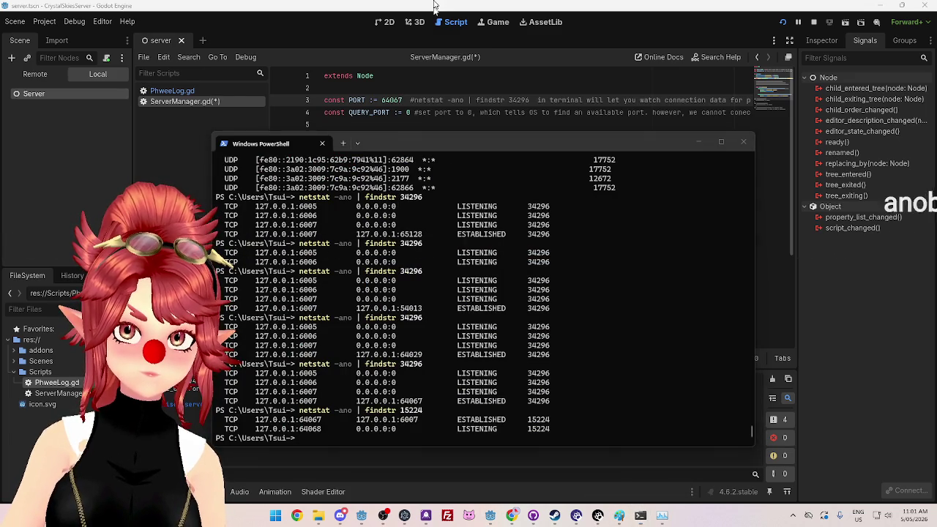
pyautogui.click(407, 113)
pyautogui.doubleClick(408, 114)
pyautogui.hotkey('ctrl', 'v')
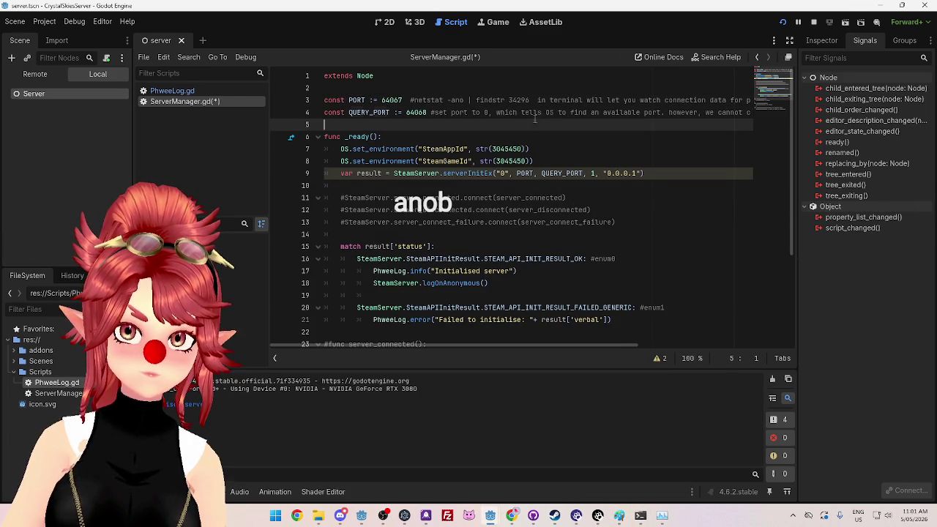
# Step: Run and stop the server twice, reset QUERY_PORT to 0, and run it again
pyautogui.click(817, 27)
pyautogui.click(815, 23)
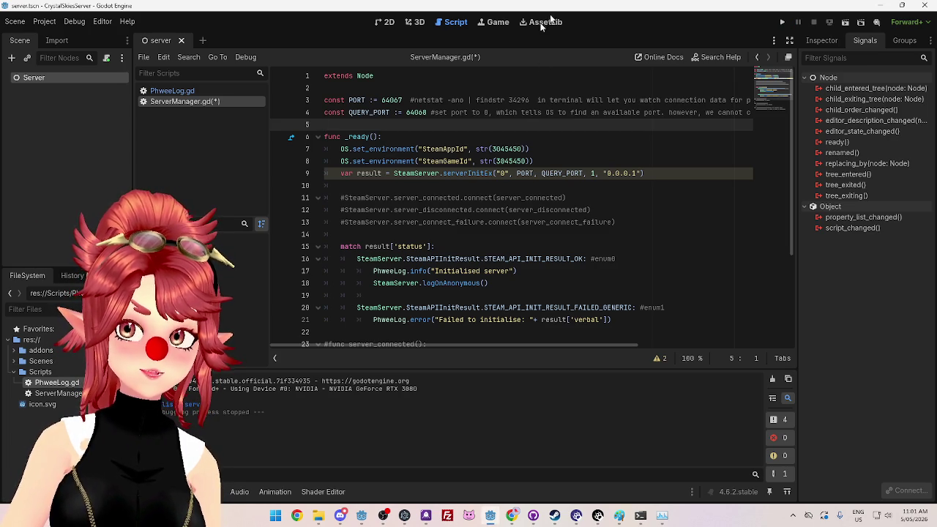
pyautogui.click(782, 22)
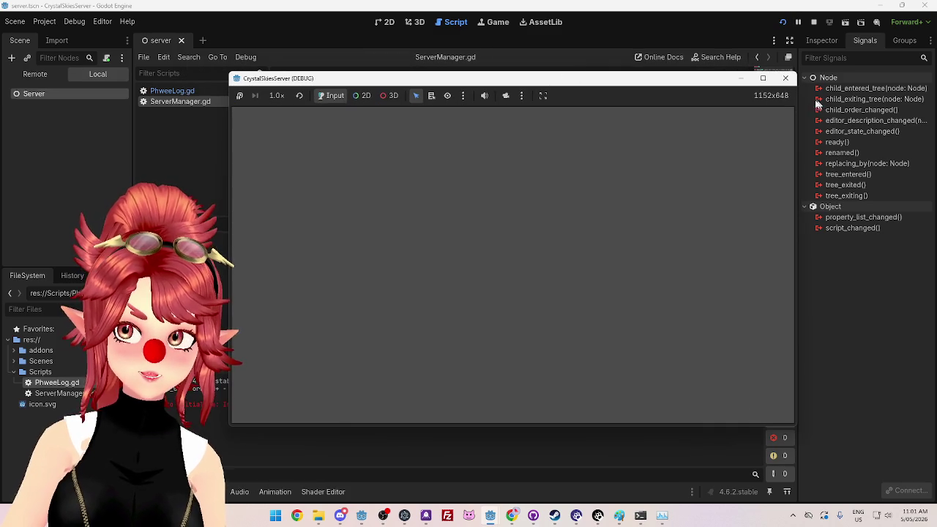
pyautogui.click(786, 79)
pyautogui.doubleClick(416, 112)
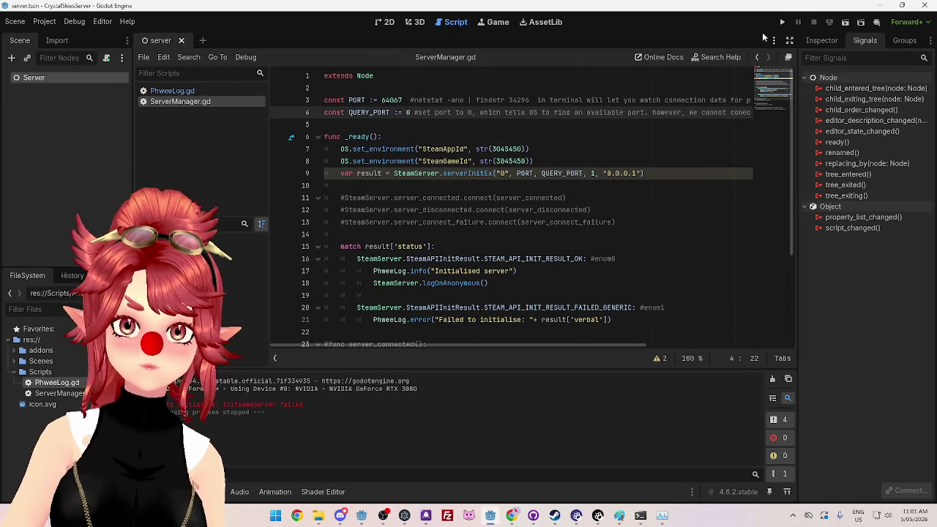
pyautogui.click(782, 22)
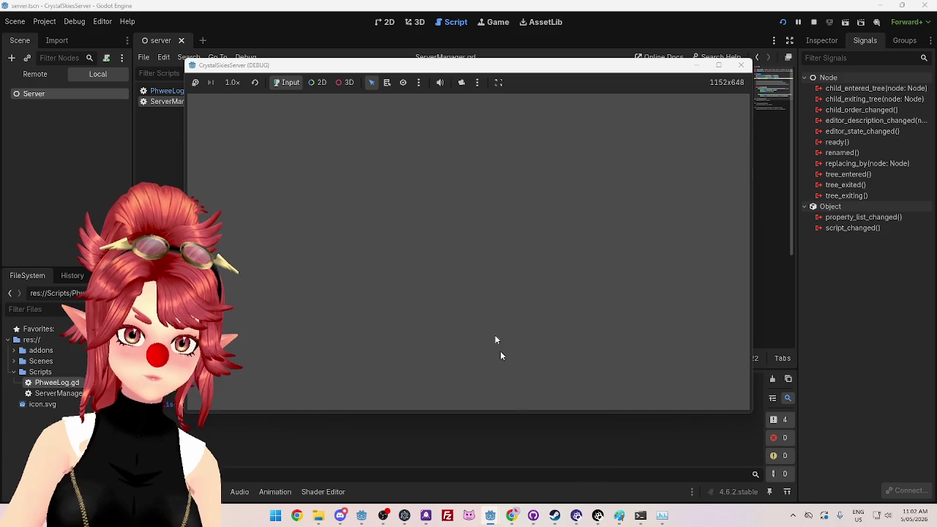
# Step: Rerun the netstat check for process 15224 in PowerShell
pyautogui.hotkey('alt', 'Tab')
pyautogui.press('Up')
pyautogui.press('Return')
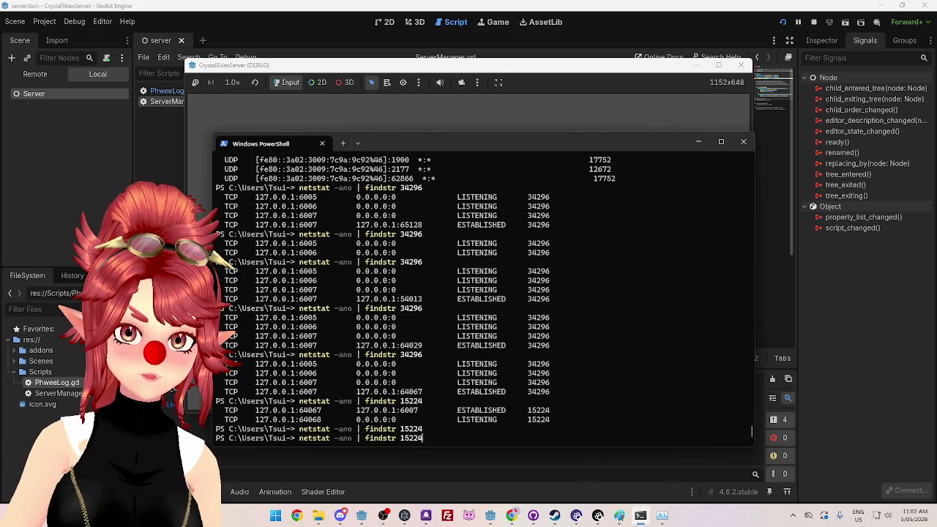
# Step: Rerun netstat and find the Godot_v4.6.2 process PID 36788 in Task Manager
pyautogui.press('Up')
pyautogui.press('Return')
pyautogui.click(662, 516)
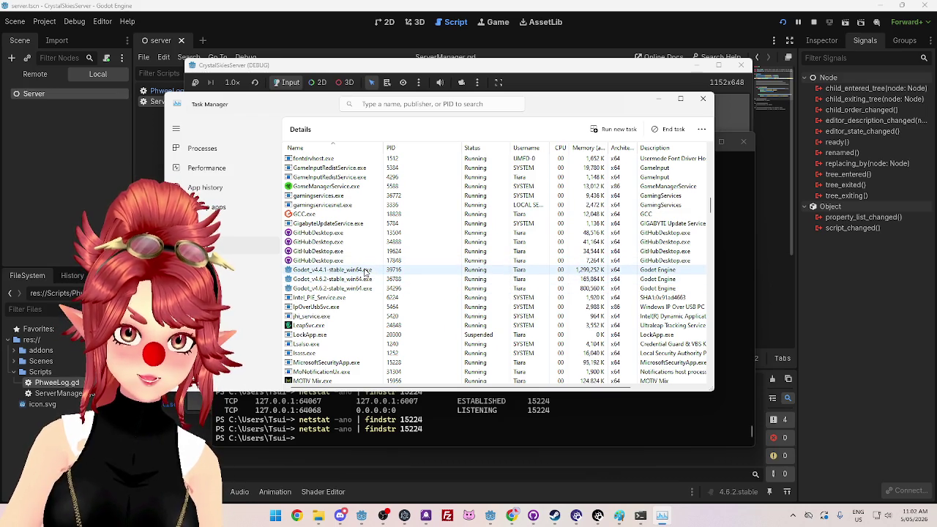
pyautogui.click(414, 282)
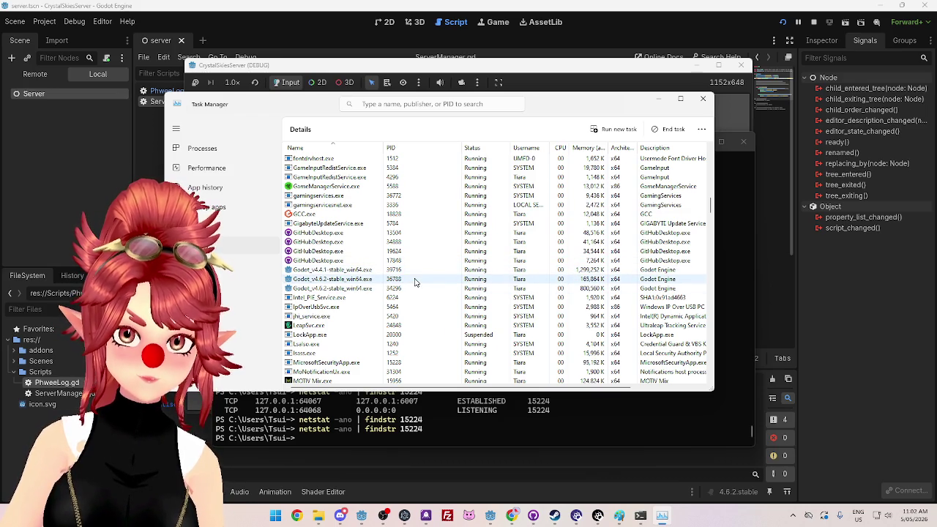
pyautogui.click(414, 282)
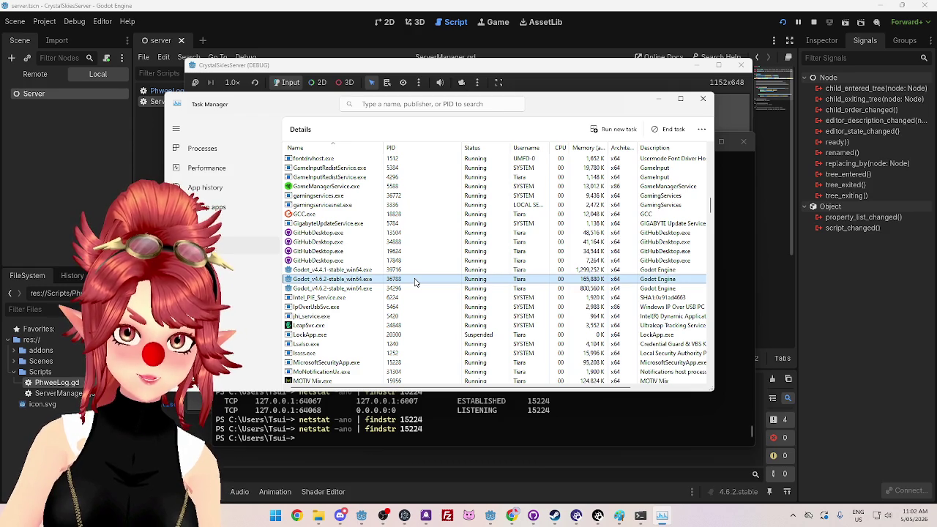
# Step: Run netstat filtered to 36788, showing 64122 connected to 6007 and 64123 listening
pyautogui.click(437, 419)
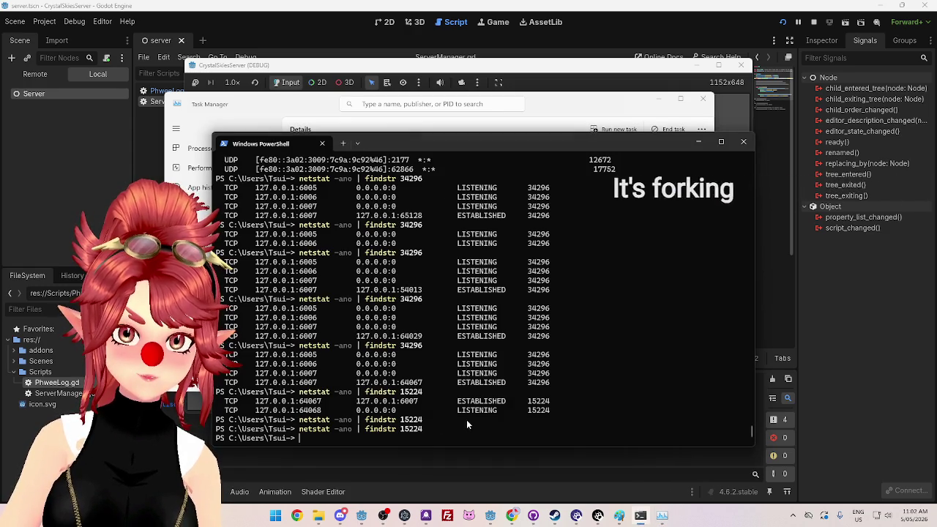
pyautogui.press('Up')
pyautogui.press('BackSpace')
pyautogui.press('BackSpace')
pyautogui.press('BackSpace')
pyautogui.write('3')
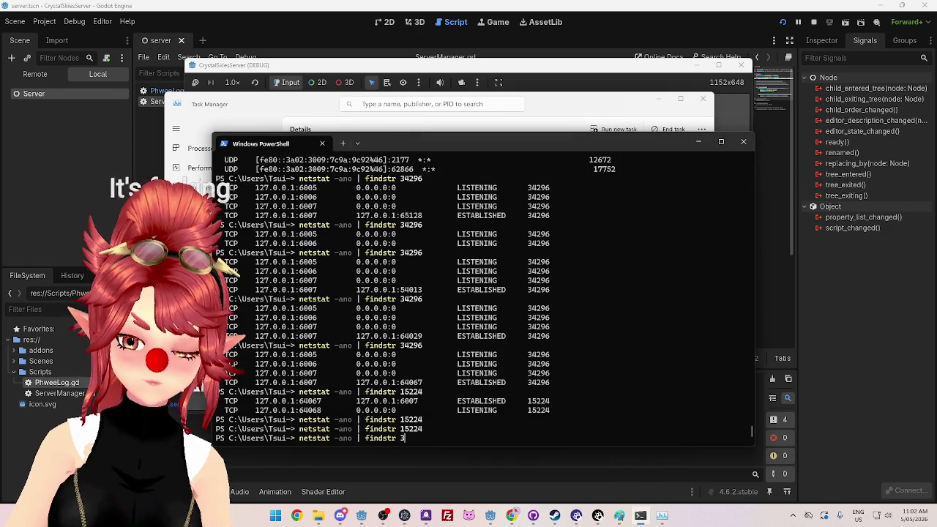
pyautogui.write('6788')
pyautogui.press('Return')
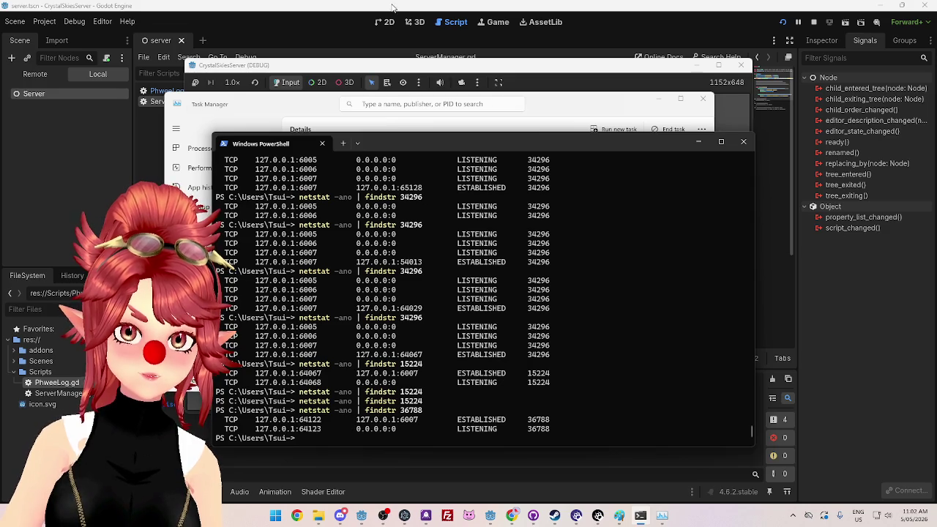
pyautogui.click(343, 24)
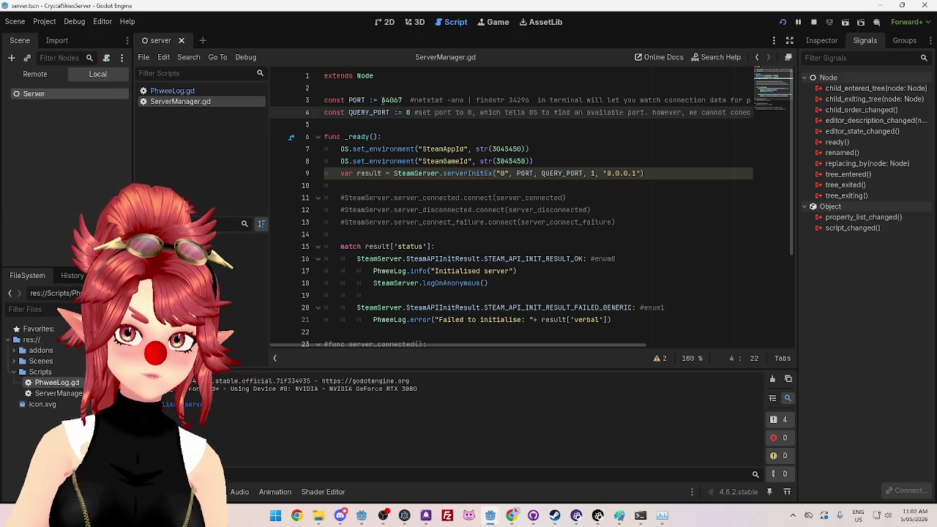
# Step: Copy port 64122 from the netstat output and paste it as QUERY_PORT on line 4
pyautogui.doubleClick(384, 100)
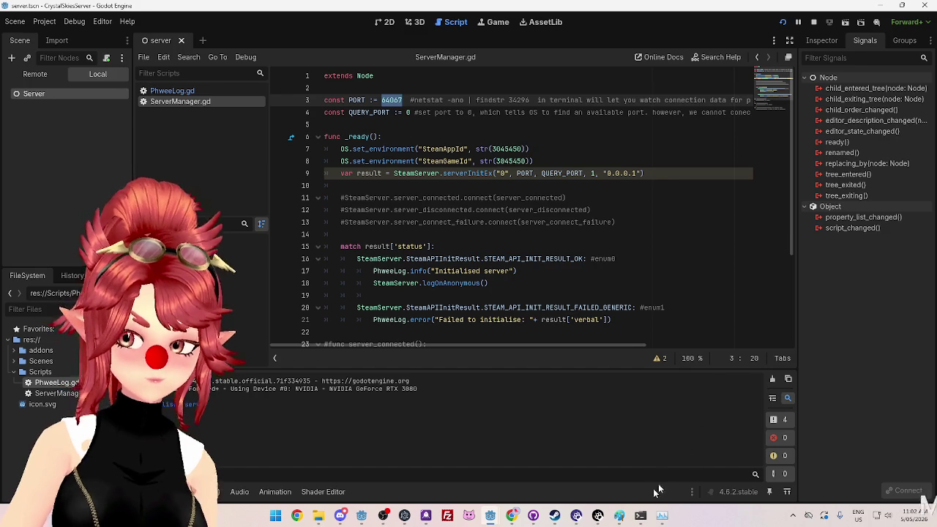
pyautogui.click(641, 516)
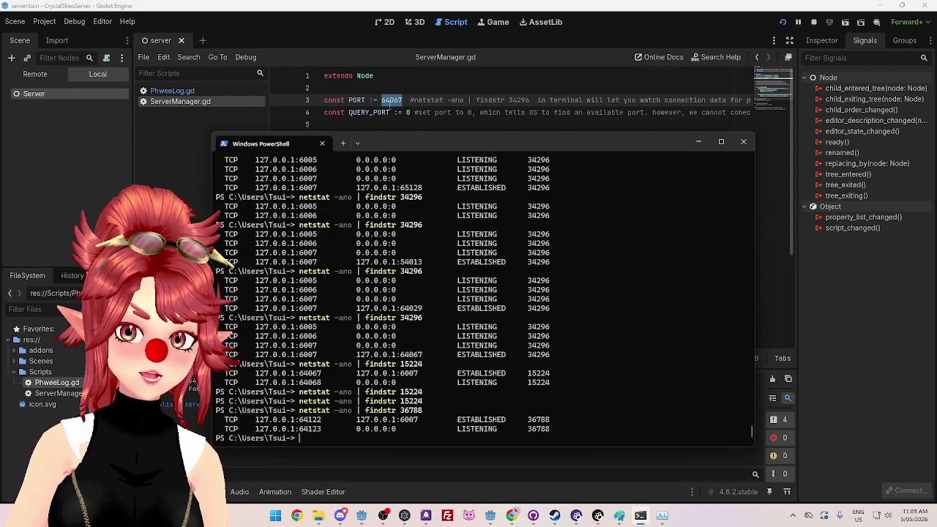
pyautogui.doubleClick(391, 100)
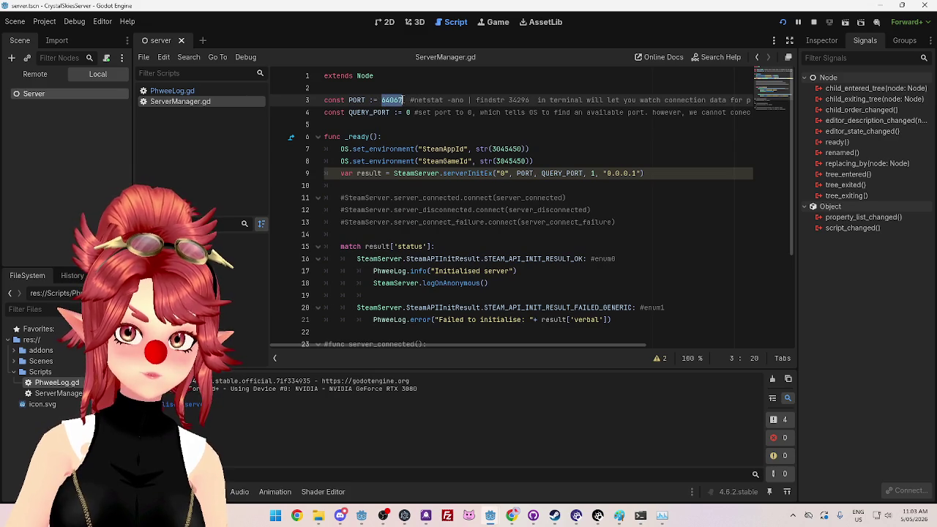
pyautogui.click(641, 515)
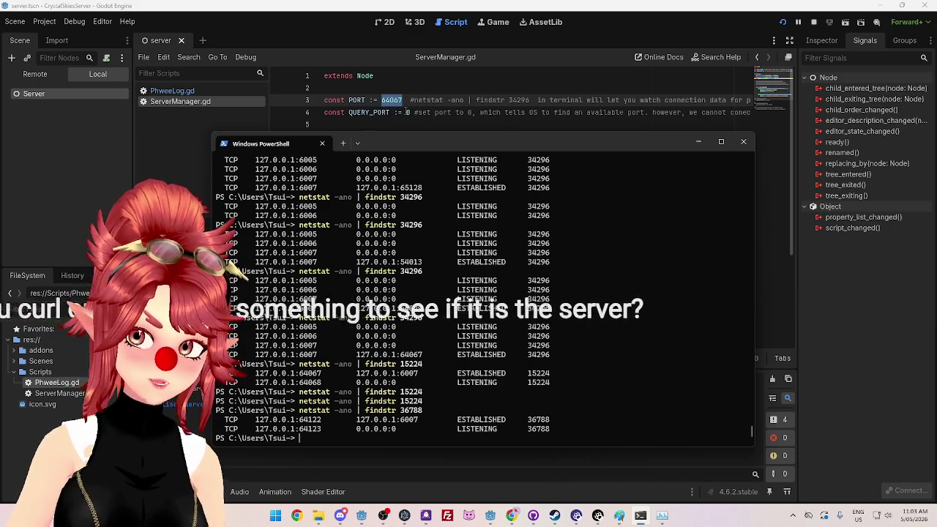
pyautogui.doubleClick(311, 420)
pyautogui.hotkey('ctrl', 'c')
pyautogui.click(421, 113)
pyautogui.doubleClick(408, 113)
pyautogui.hotkey('ctrl', 'v')
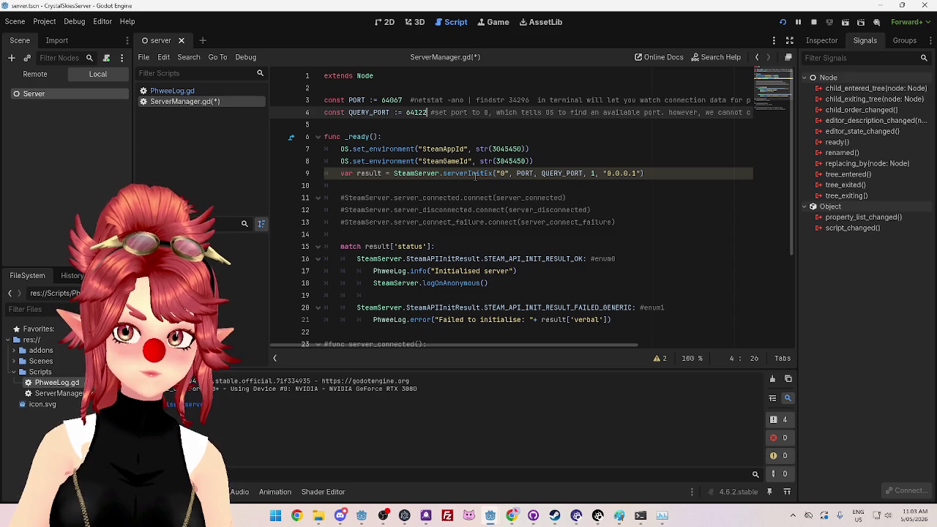
# Step: Stop the running server scene
pyautogui.moveTo(476, 177)
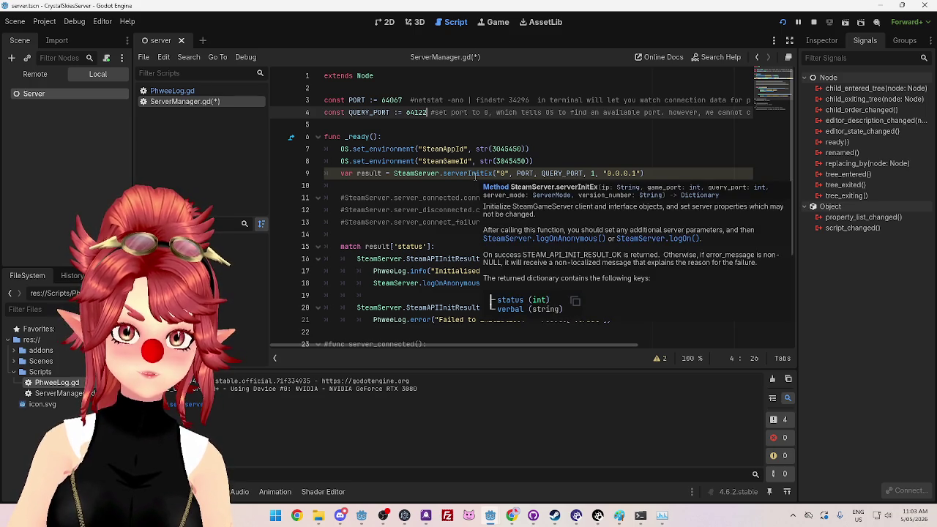
pyautogui.click(814, 22)
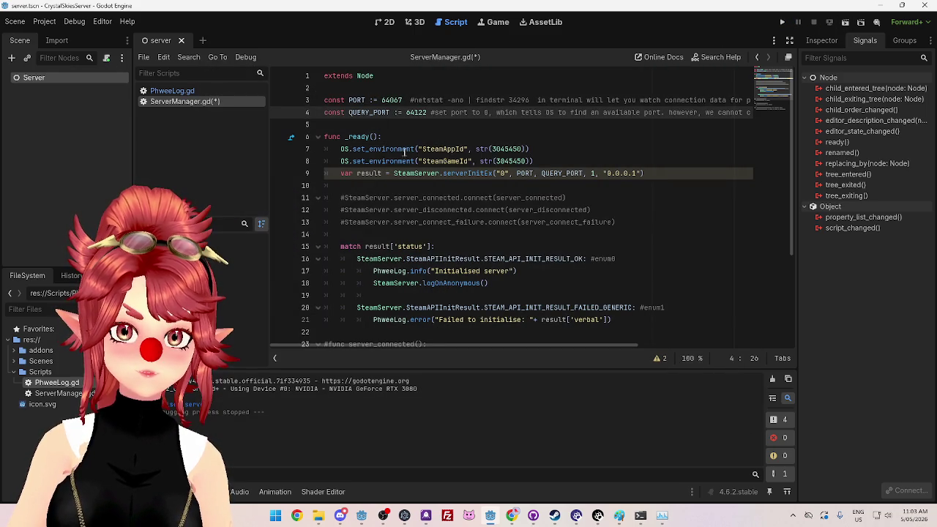
pyautogui.click(374, 103)
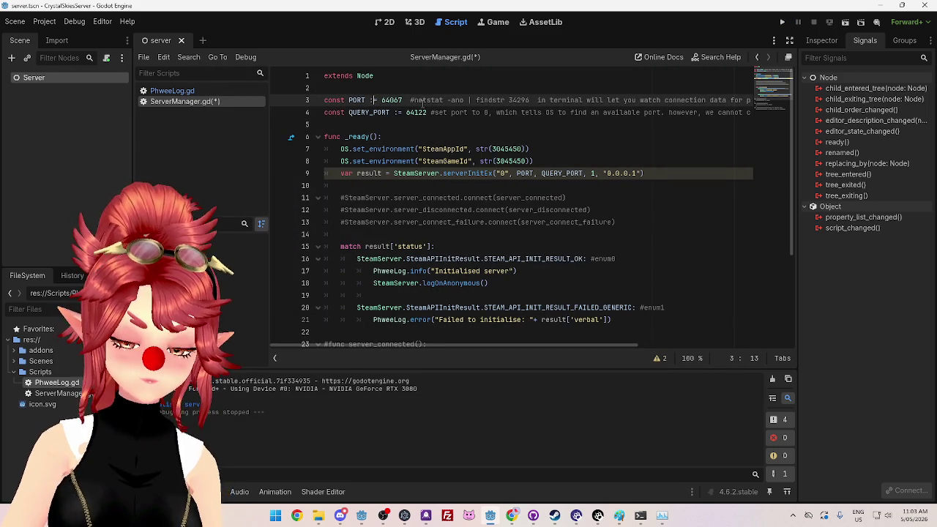
# Step: Add int type annotations to PORT and QUERY_PORT, making line 3 read 'const PORT : int ='
pyautogui.write('int')
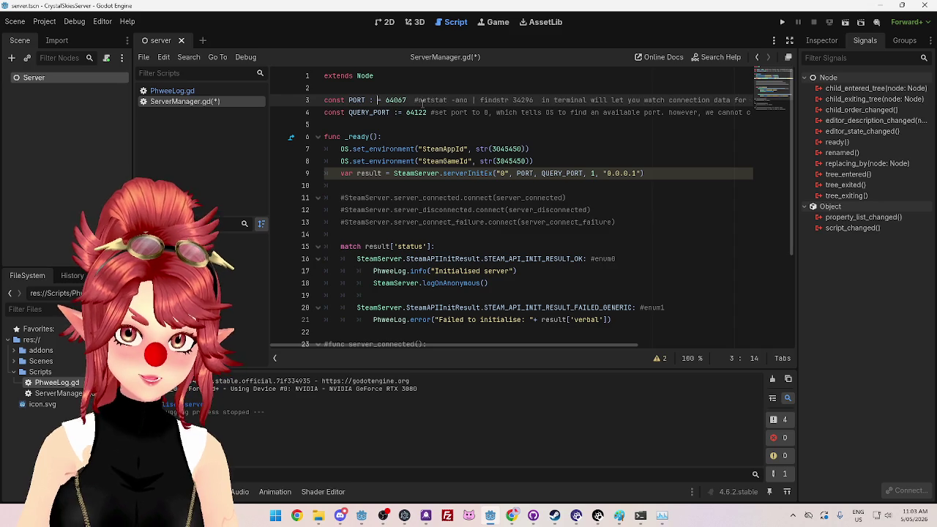
pyautogui.click(396, 113)
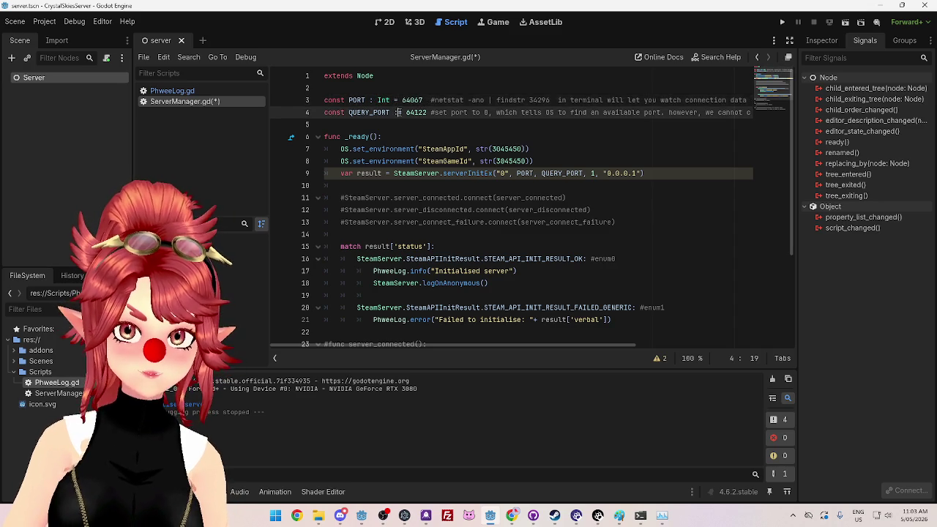
pyautogui.write('Int')
pyautogui.click(548, 101)
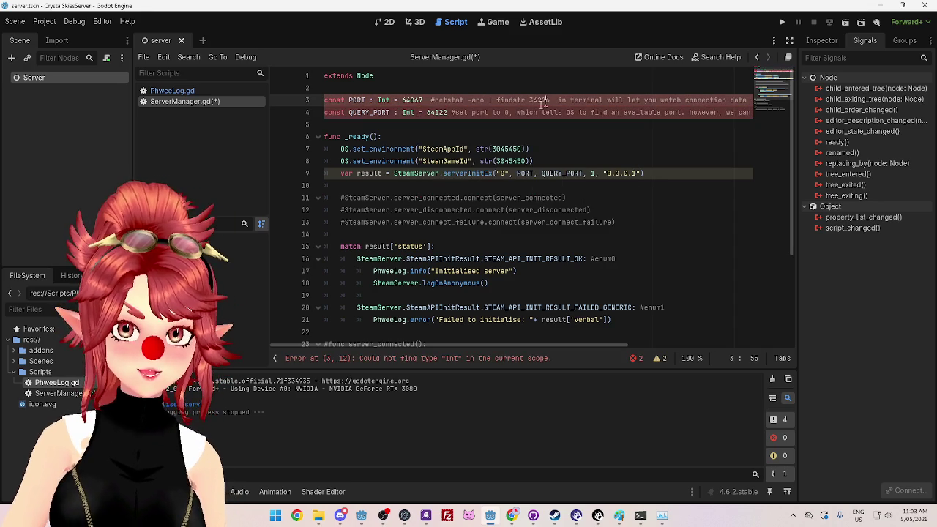
pyautogui.click(369, 100)
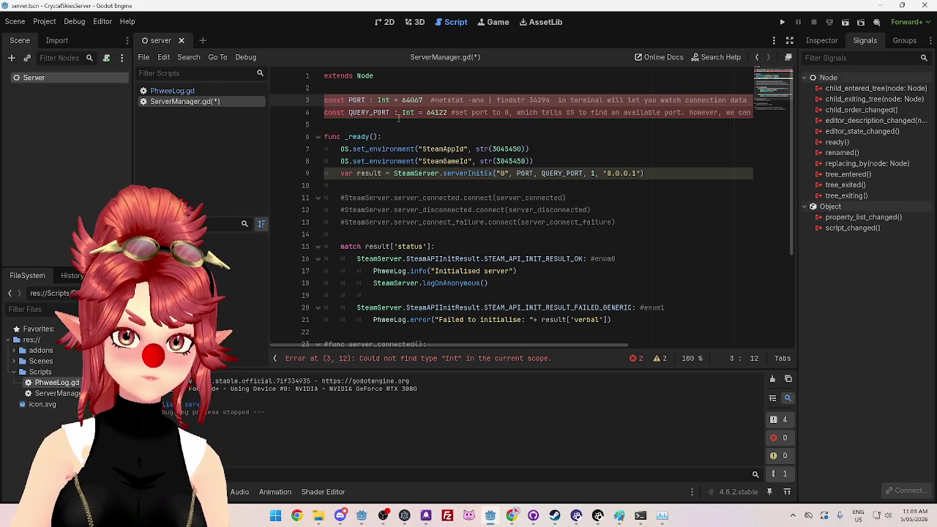
pyautogui.press('BackSpace')
pyautogui.press('Down')
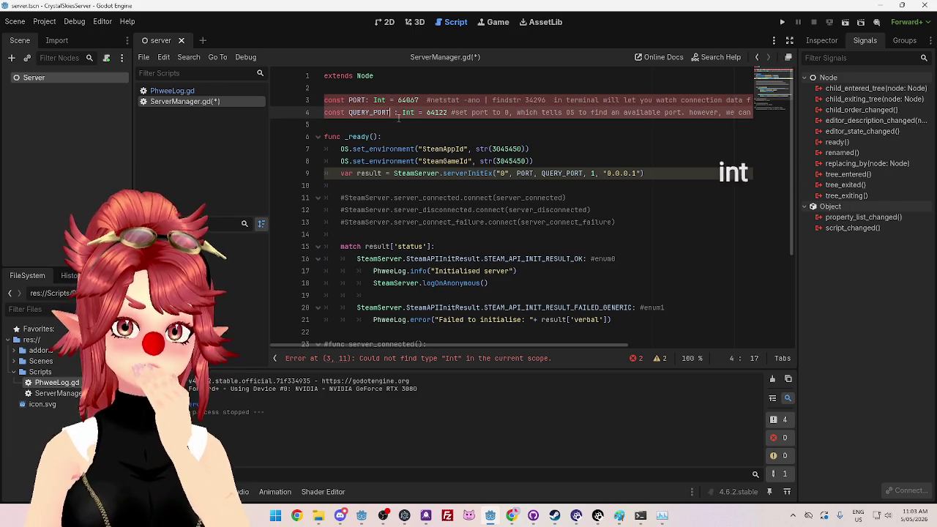
pyautogui.press('Up')
pyautogui.press('BackSpace')
pyautogui.write('i')
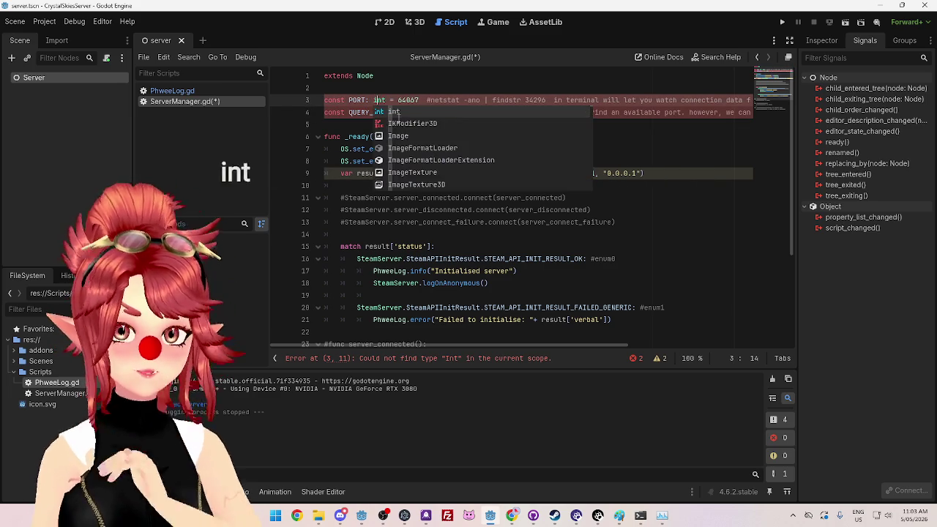
# Step: Change QUERY_PORT's 'Int' to lowercase 'int' and save ServerManager.gd
pyautogui.click(358, 112)
pyautogui.click(367, 101)
pyautogui.click(402, 113)
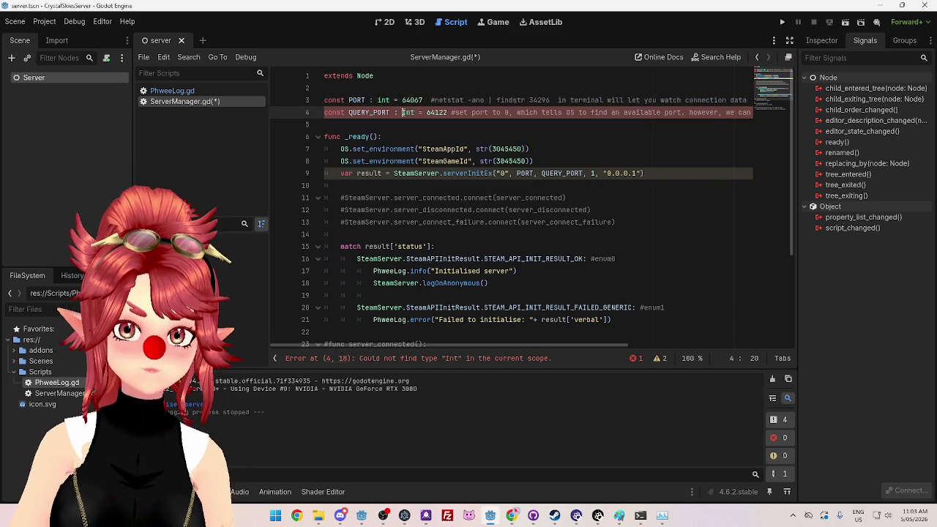
pyautogui.press('Delete')
pyautogui.write('i')
pyautogui.click(370, 148)
pyautogui.hotkey('ctrl', 's')
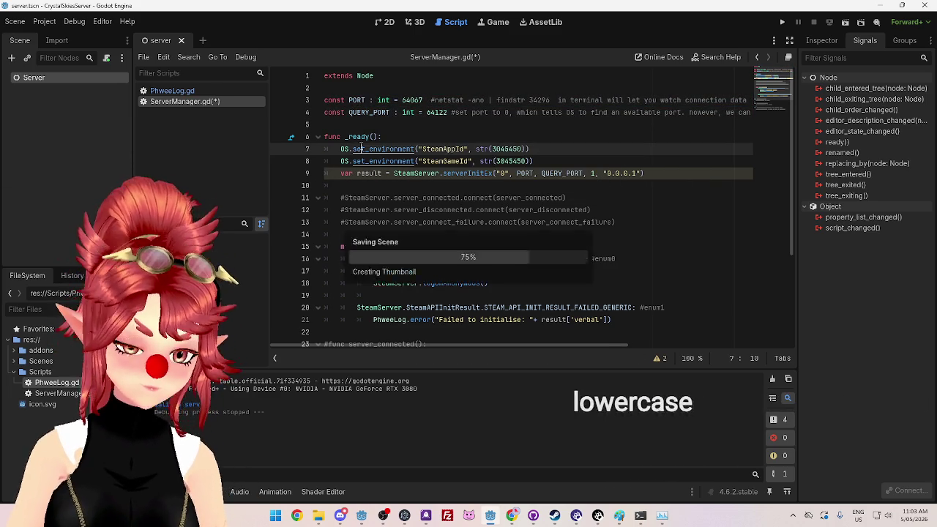
# Step: Run the saved server, close the CrystalSkiesServer debug window, and return to the QUERY_PORT line
pyautogui.click(782, 22)
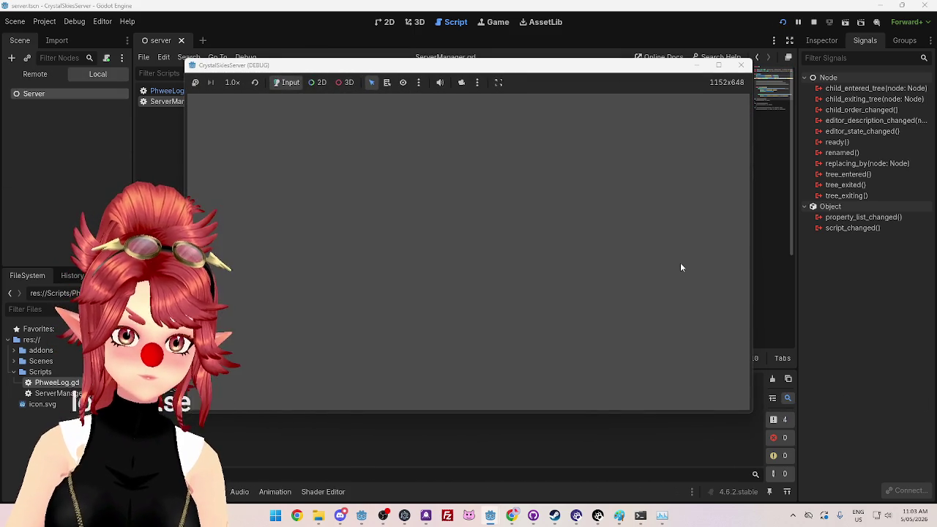
pyautogui.click(741, 66)
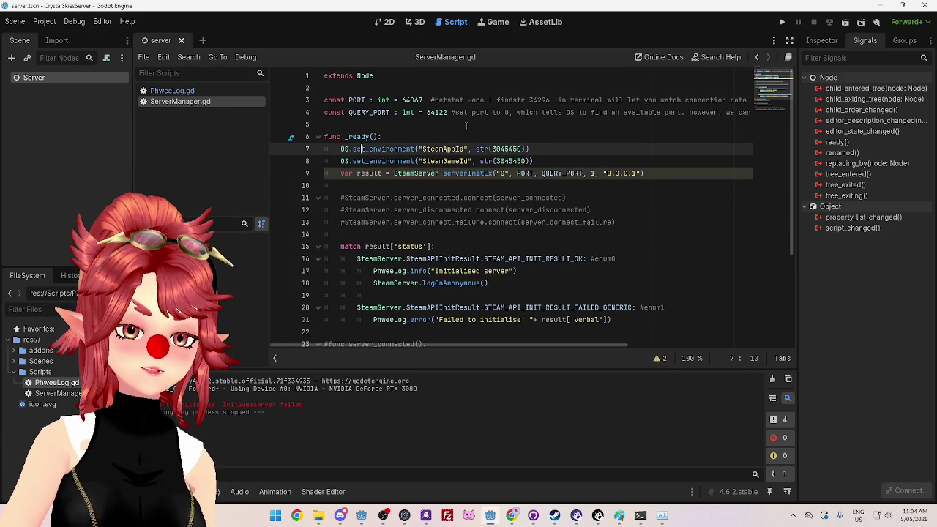
pyautogui.click(460, 112)
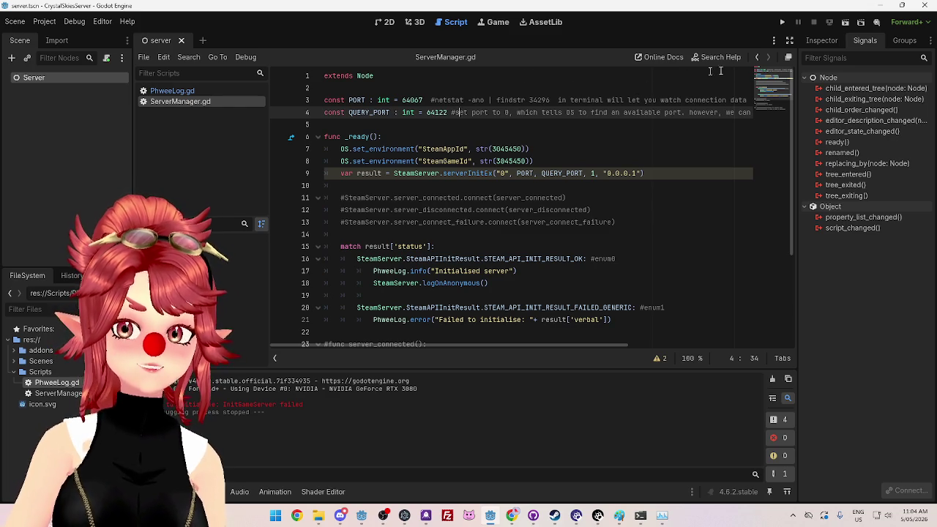
# Step: Check netstat, change QUERY_PORT to 6970, then run and close the game
pyautogui.click(641, 516)
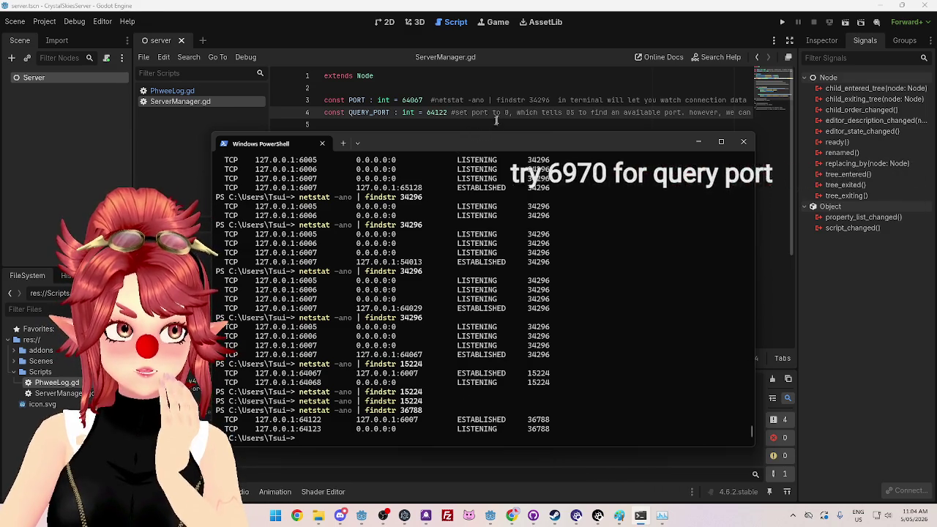
pyautogui.click(402, 103)
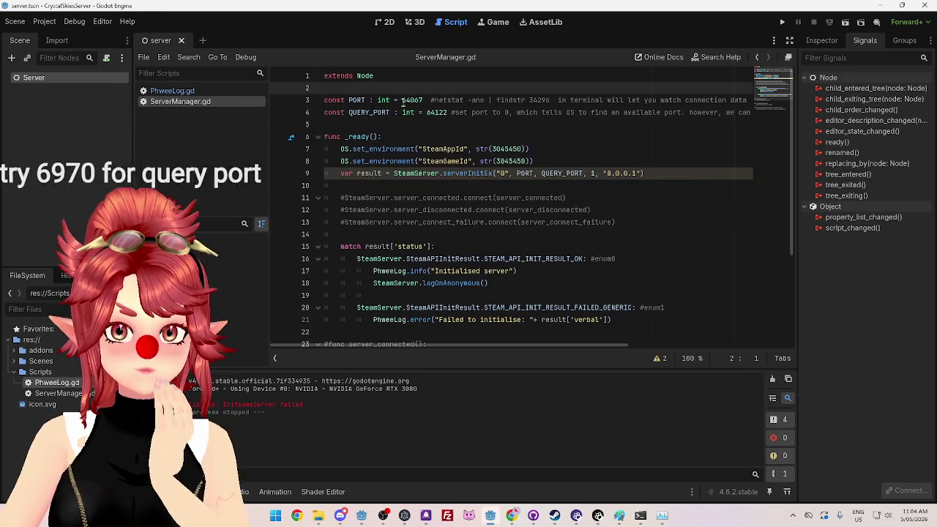
pyautogui.doubleClick(438, 112)
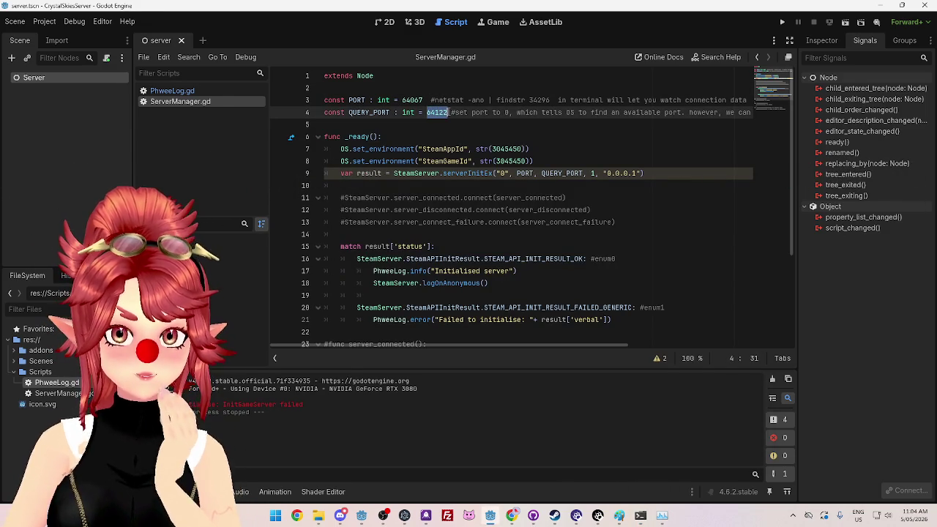
pyautogui.write('70')
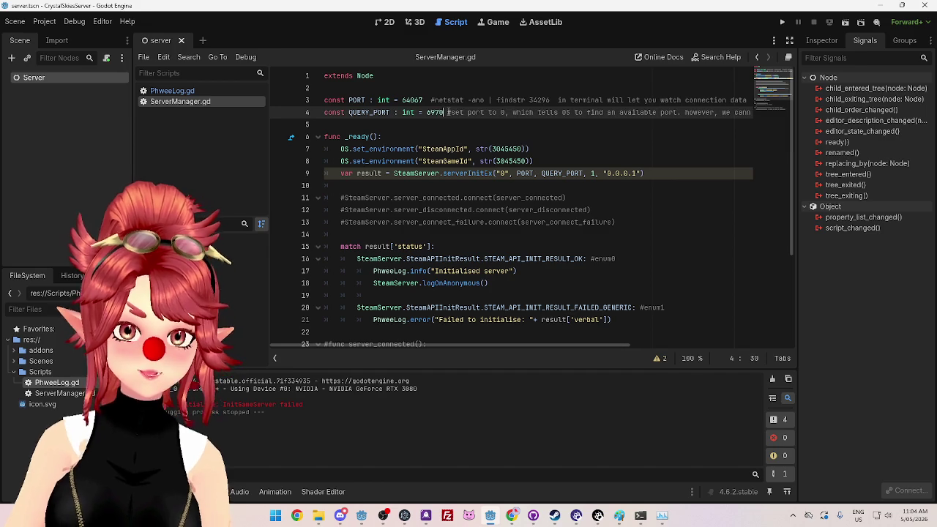
pyautogui.click(782, 22)
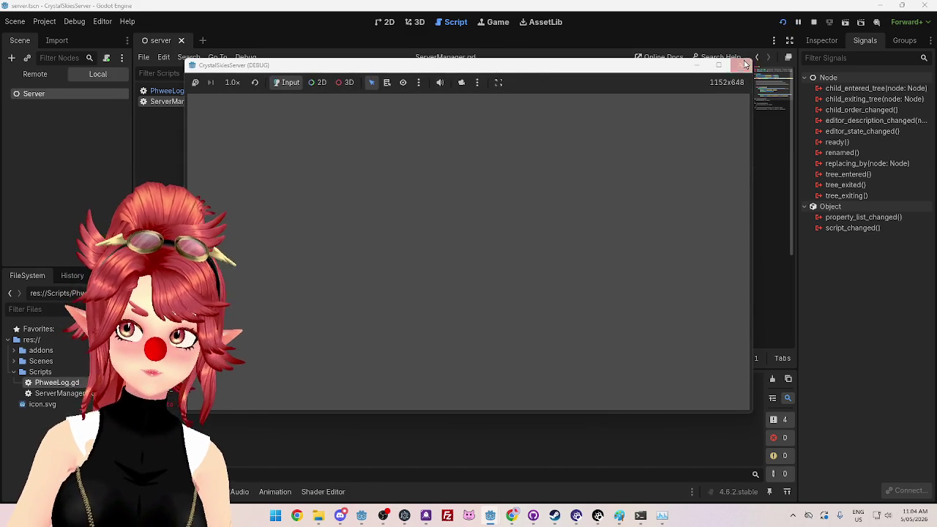
pyautogui.click(741, 65)
# Step: Set QUERY_PORT to 0, run and close the game, then run the server again
pyautogui.moveTo(445, 113); pyautogui.dragTo(427, 112)
pyautogui.write('0')
pyautogui.click(455, 137)
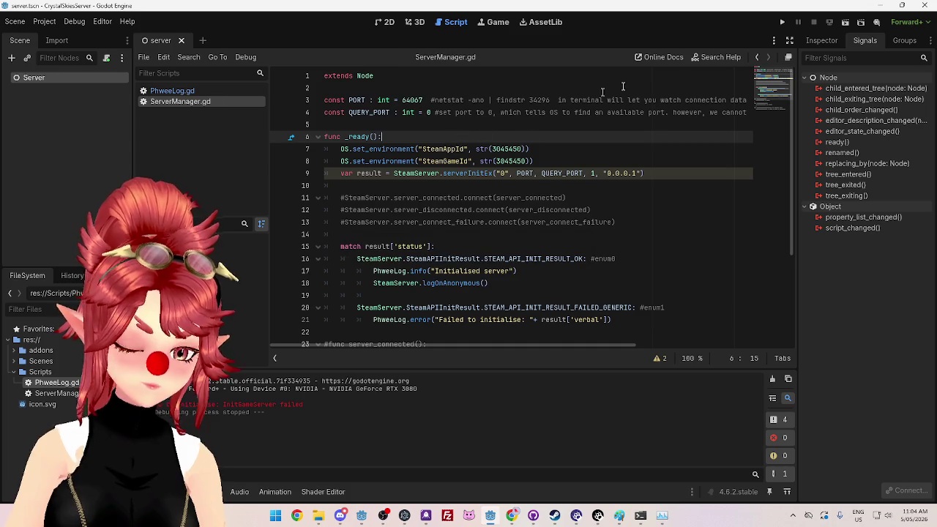
pyautogui.click(782, 22)
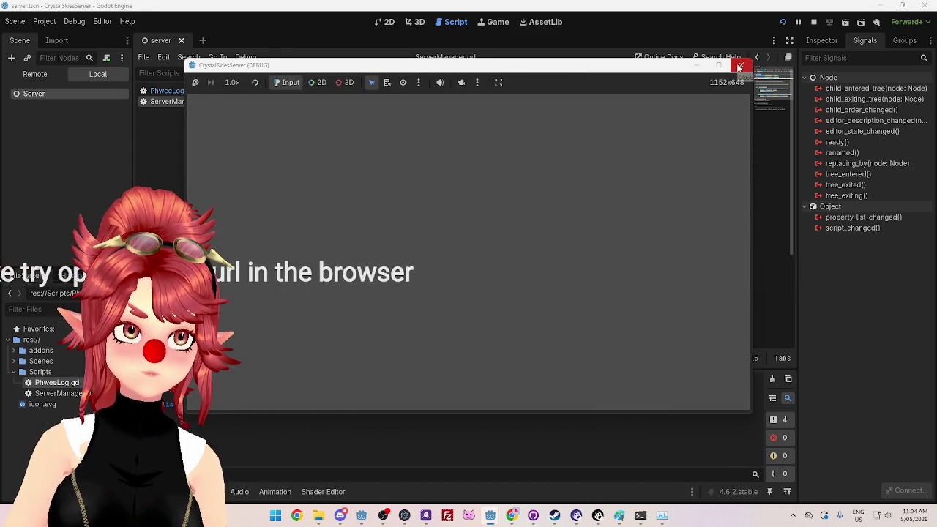
pyautogui.click(740, 66)
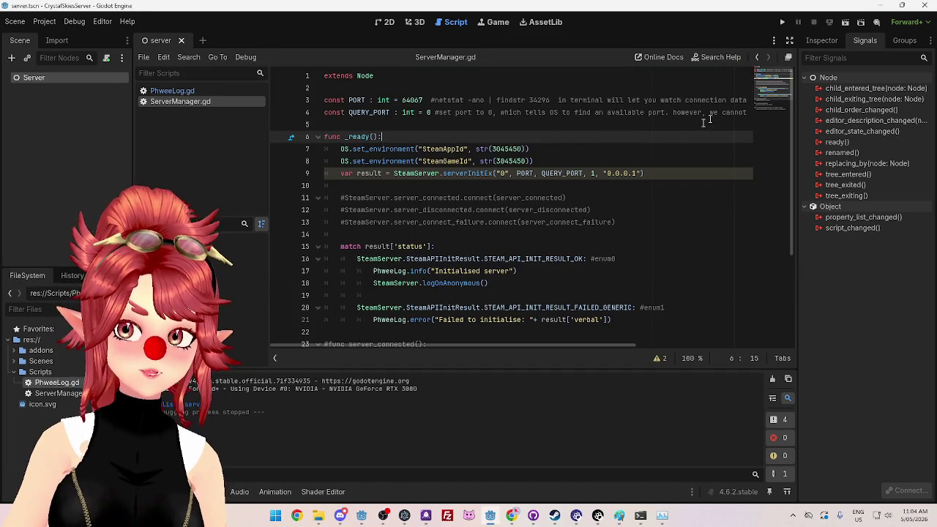
pyautogui.click(784, 24)
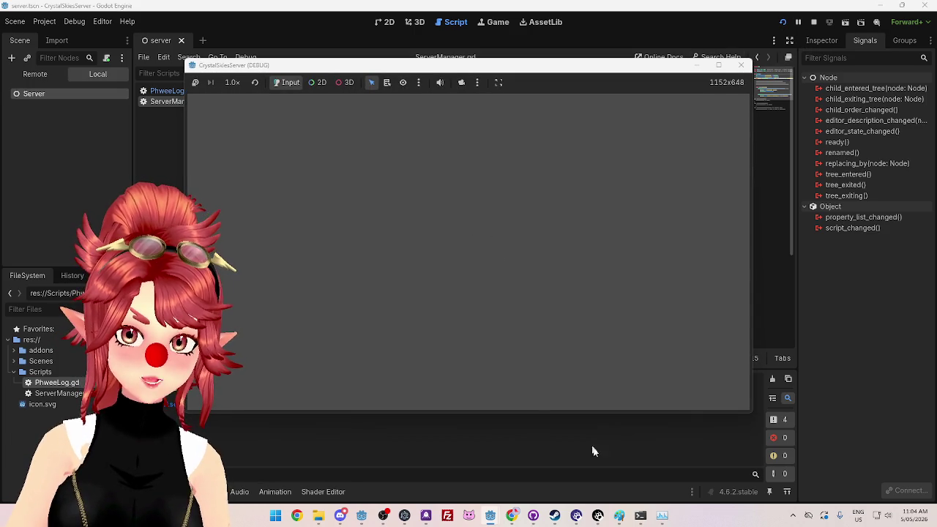
pyautogui.click(659, 518)
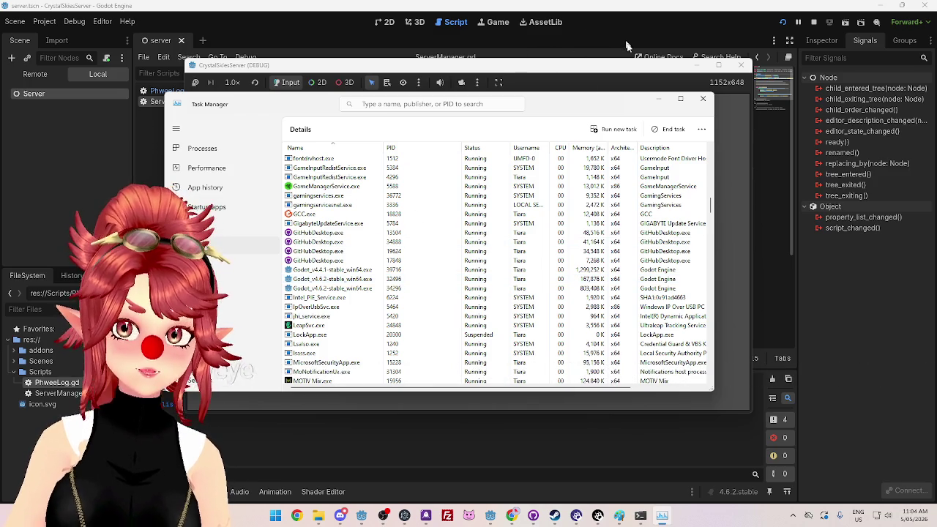
# Step: Run netstat for PID 32496 and paste 127.0.0.1:62015 into a new Chrome tab
pyautogui.click(641, 515)
pyautogui.press('Right')
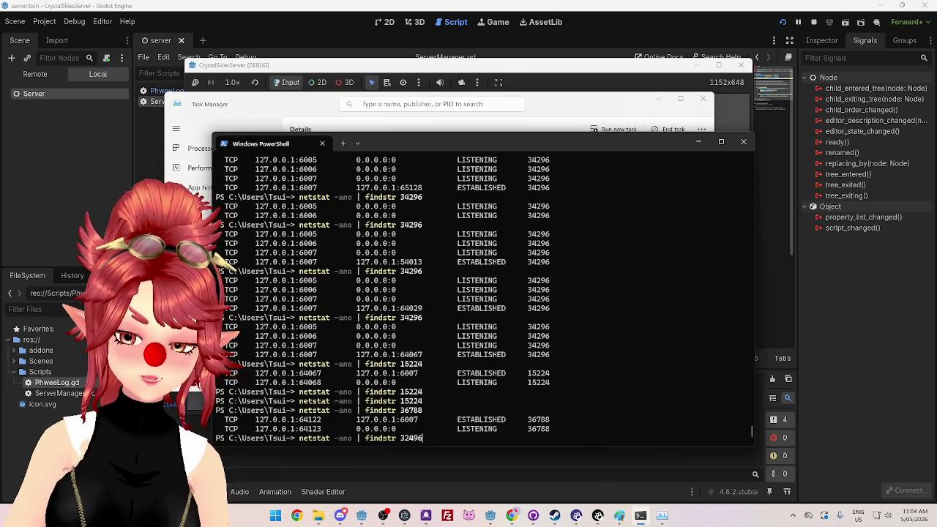
pyautogui.press('Return')
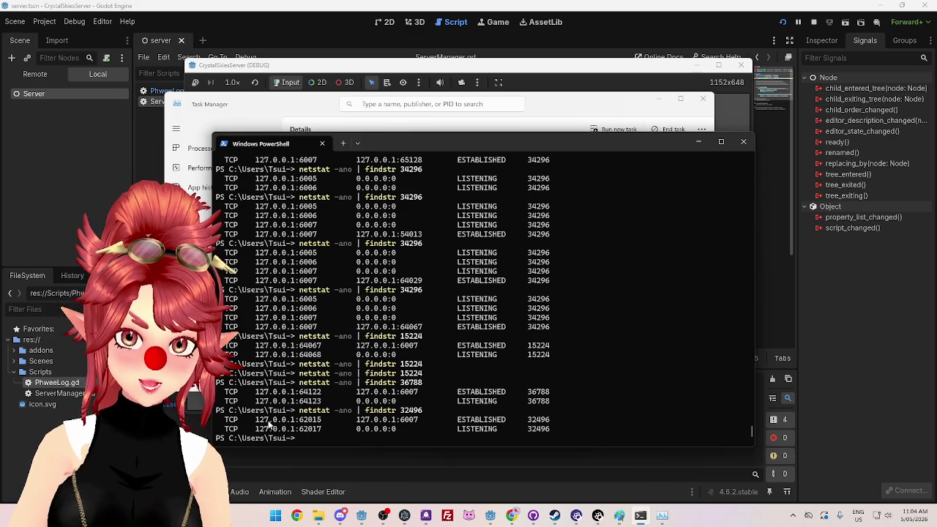
pyautogui.moveTo(257, 424); pyautogui.dragTo(326, 424)
pyautogui.hotkey('ctrl', 'c')
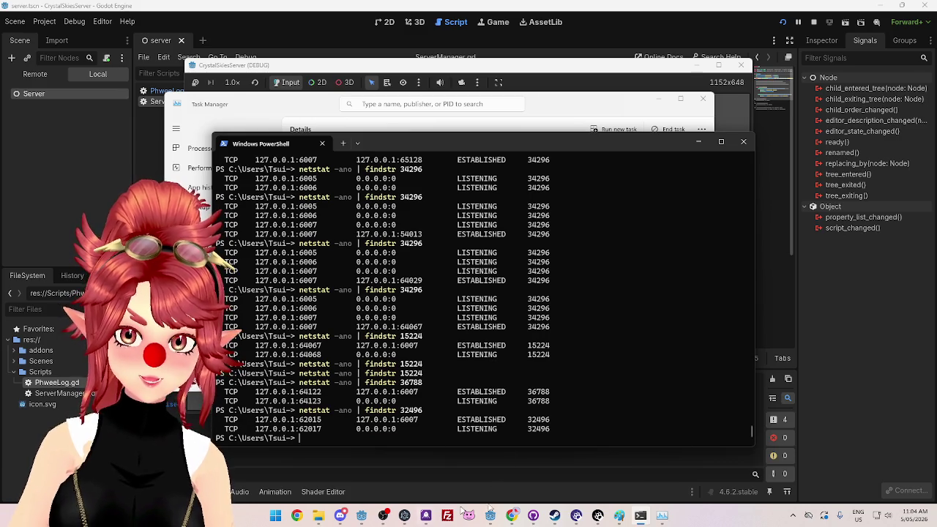
pyautogui.click(512, 516)
pyautogui.click(837, 10)
pyautogui.hotkey('ctrl', 'v')
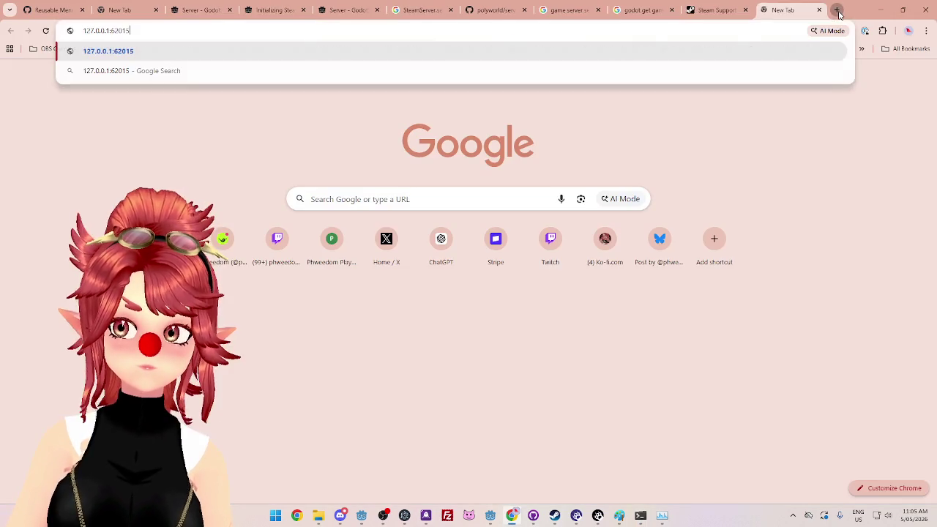
# Step: Load 127.0.0.1:62015 in Chrome, then try the listening address 127.0.0.1:62017
pyautogui.press('Return')
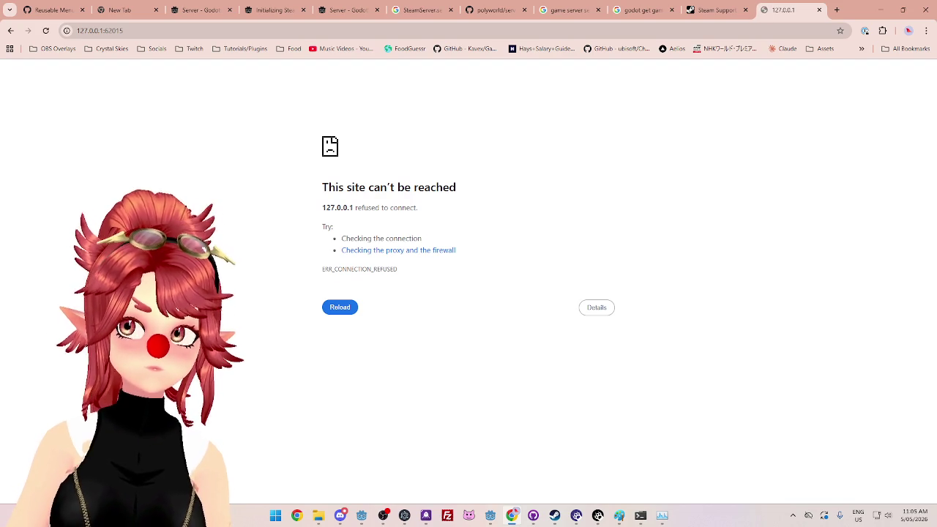
pyautogui.click(641, 516)
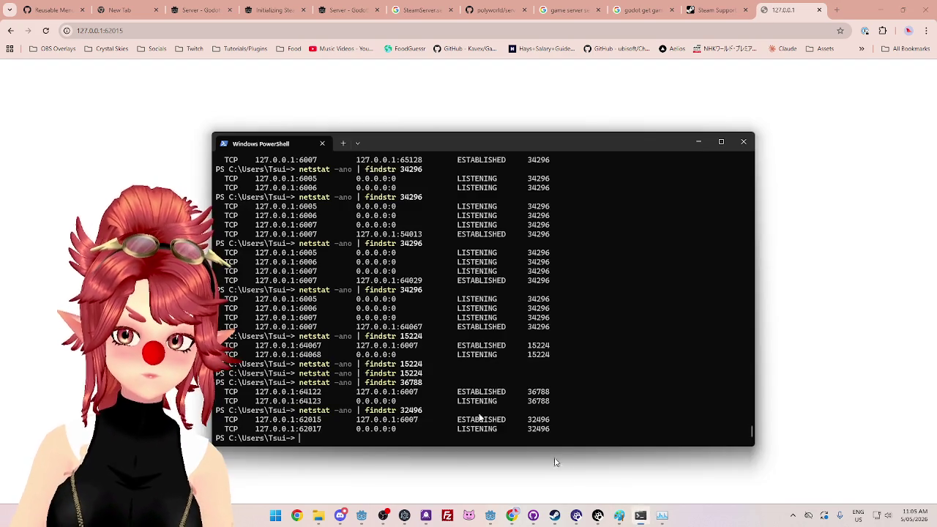
pyautogui.moveTo(261, 434); pyautogui.dragTo(322, 430)
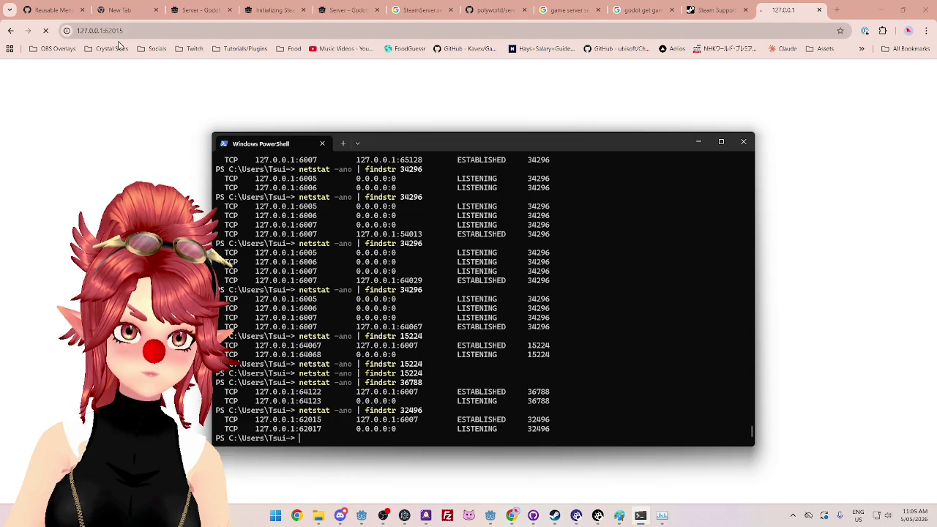
pyautogui.click(119, 32)
pyautogui.hotkey('ctrl', 'v')
pyautogui.press('Return')
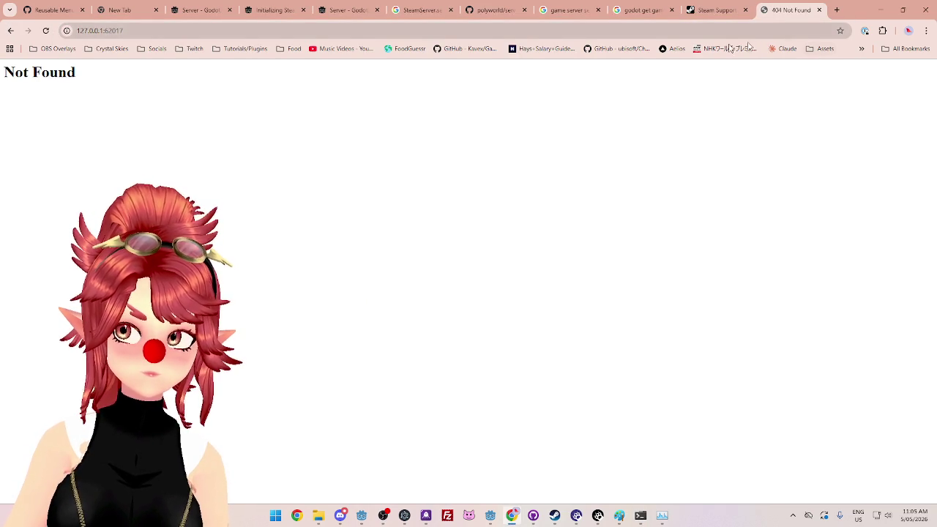
# Step: Reload and navigate back and forward, retype 127.0.0.1:62017, then return to Godot's script editor
pyautogui.click(11, 30)
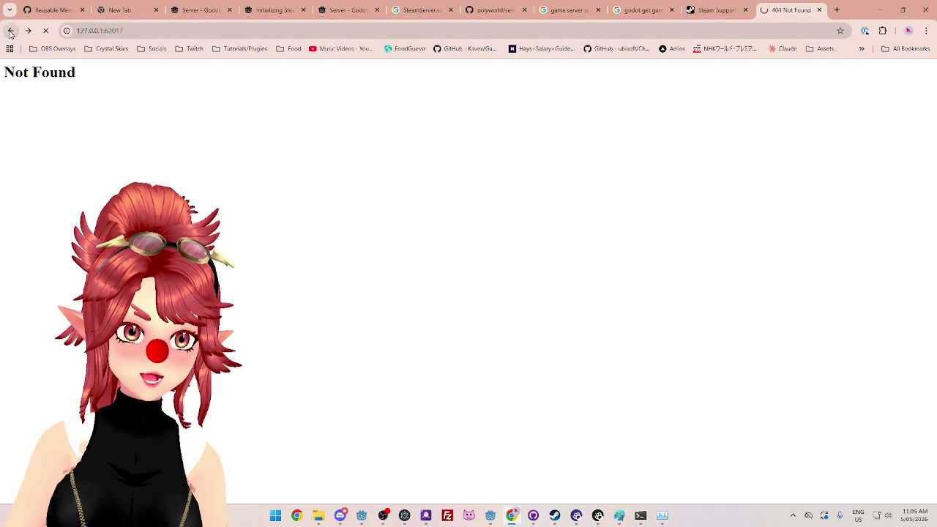
pyautogui.click(150, 33)
pyautogui.click(62, 110)
pyautogui.click(11, 31)
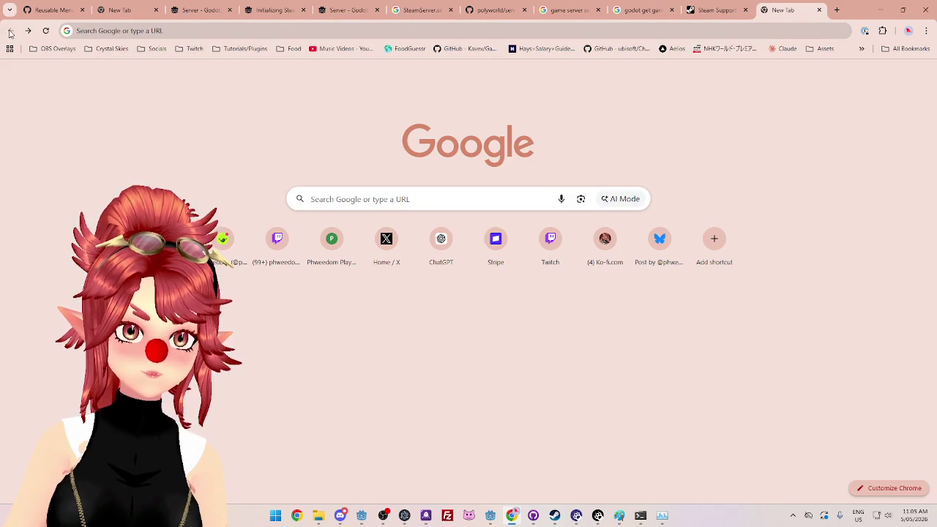
pyautogui.click(28, 30)
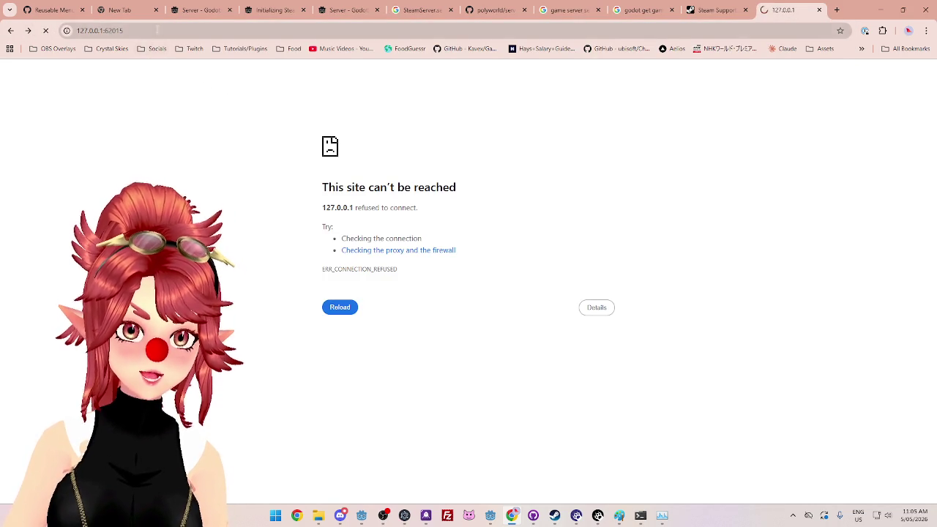
pyautogui.click(73, 30)
pyautogui.press('Return')
pyautogui.write('127.0.0.1:62017')
pyautogui.press('Return')
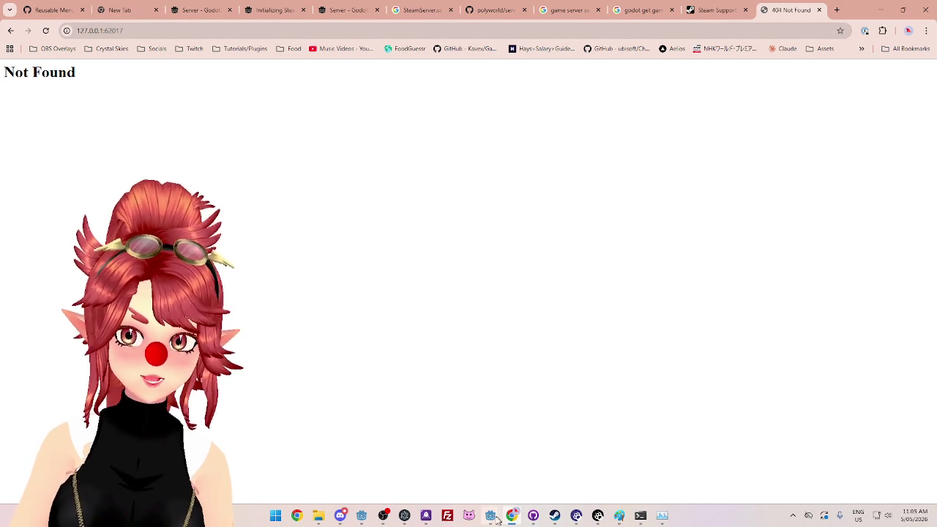
pyautogui.moveTo(491, 515)
pyautogui.click(471, 468)
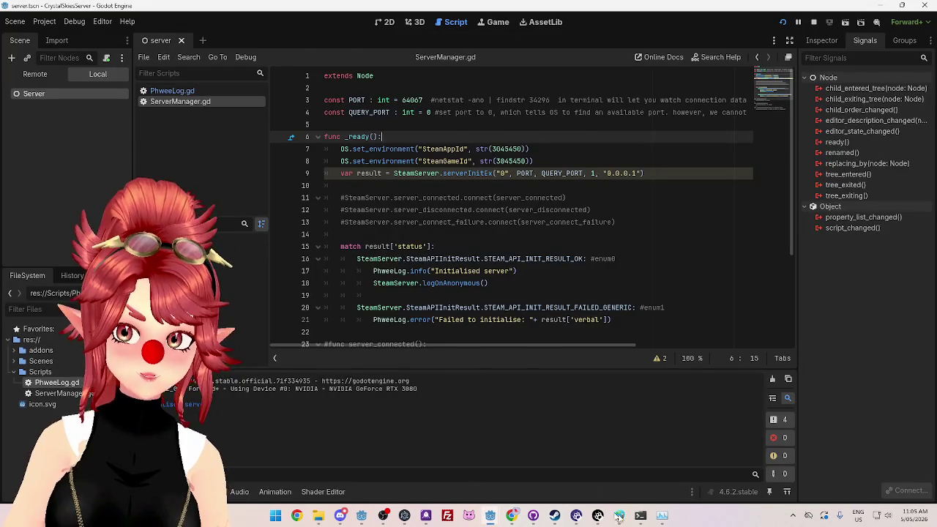
# Step: Change PORT on line 3 from 64067 to 62017 and run the server project
pyautogui.click(640, 517)
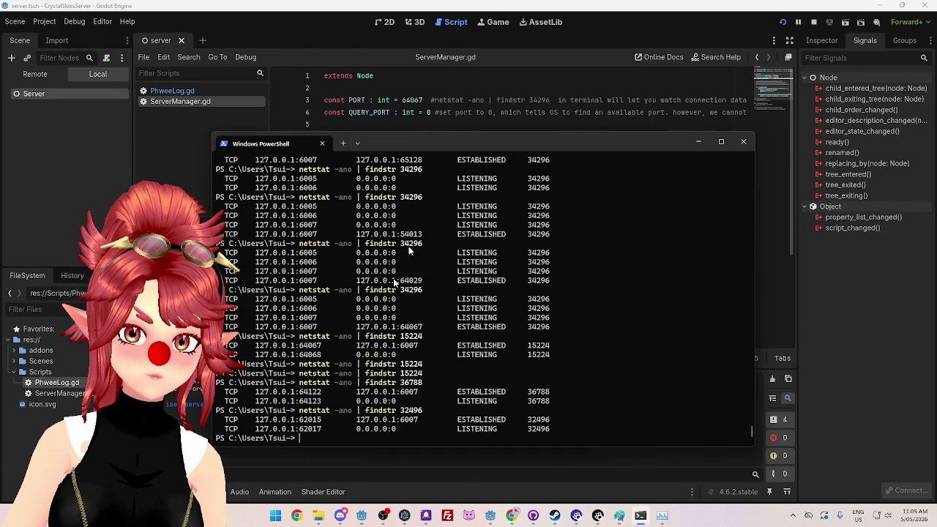
pyautogui.click(407, 100)
pyautogui.moveTo(403, 101); pyautogui.dragTo(425, 100)
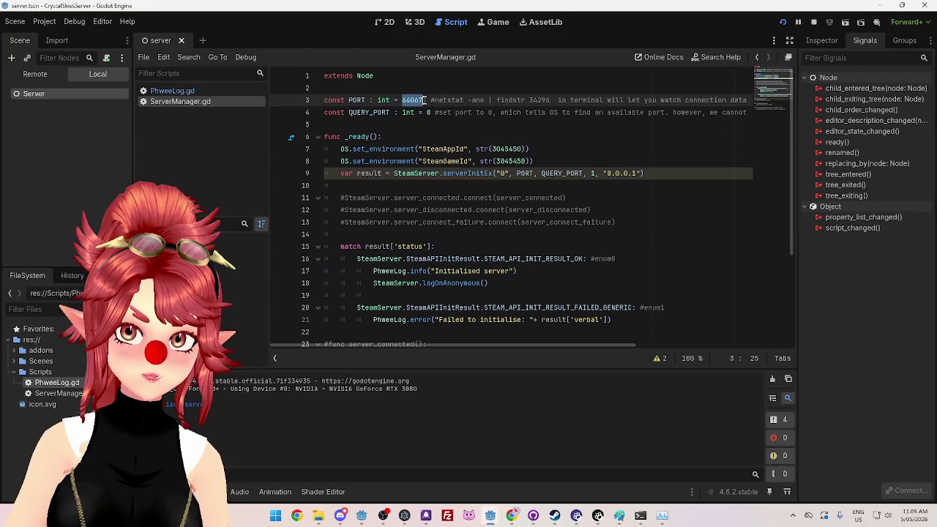
pyautogui.write('62017')
pyautogui.click(446, 148)
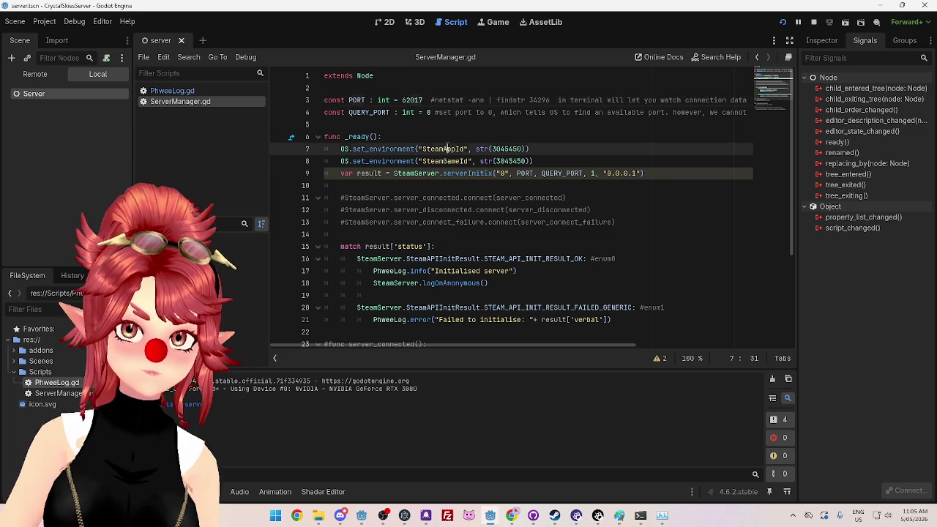
pyautogui.click(782, 22)
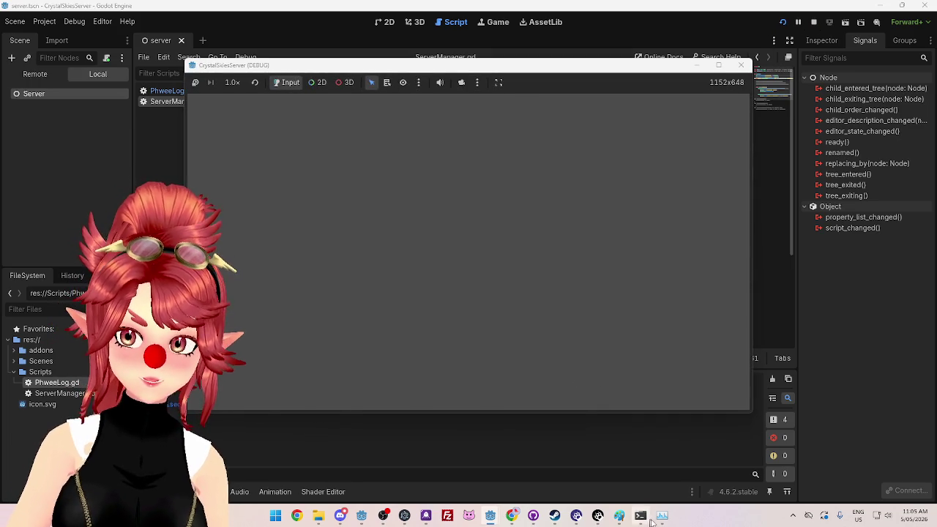
# Step: Rerun netstat filtered to process 26696, pick out listening port 64044, then stop the server
pyautogui.click(641, 516)
pyautogui.press('Up')
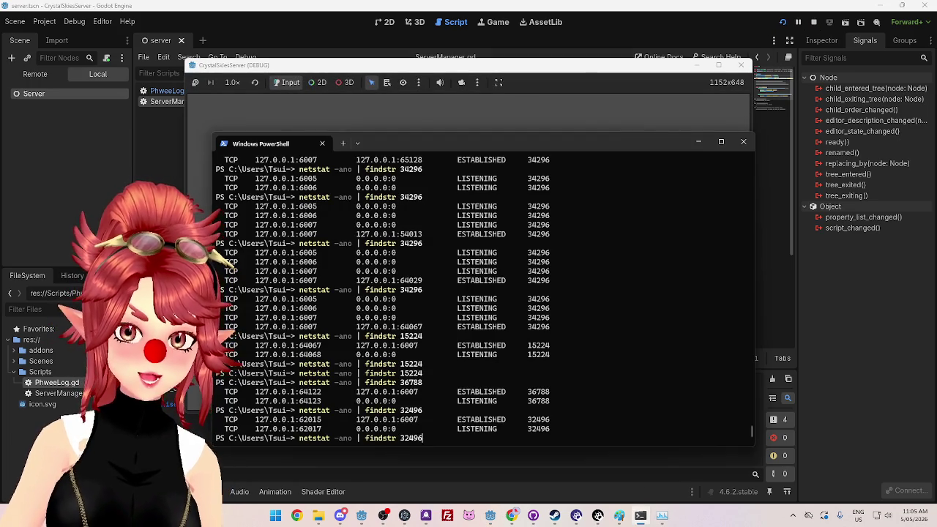
pyautogui.click(662, 516)
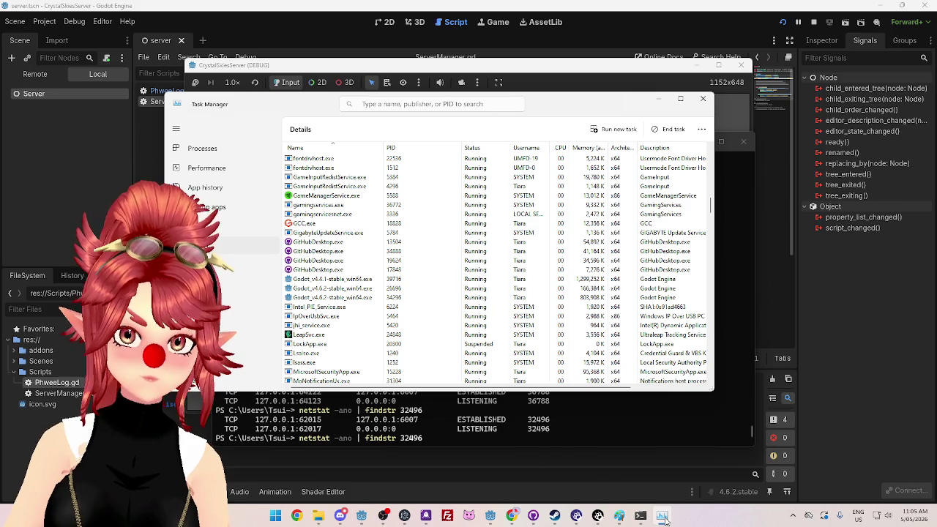
pyautogui.click(662, 518)
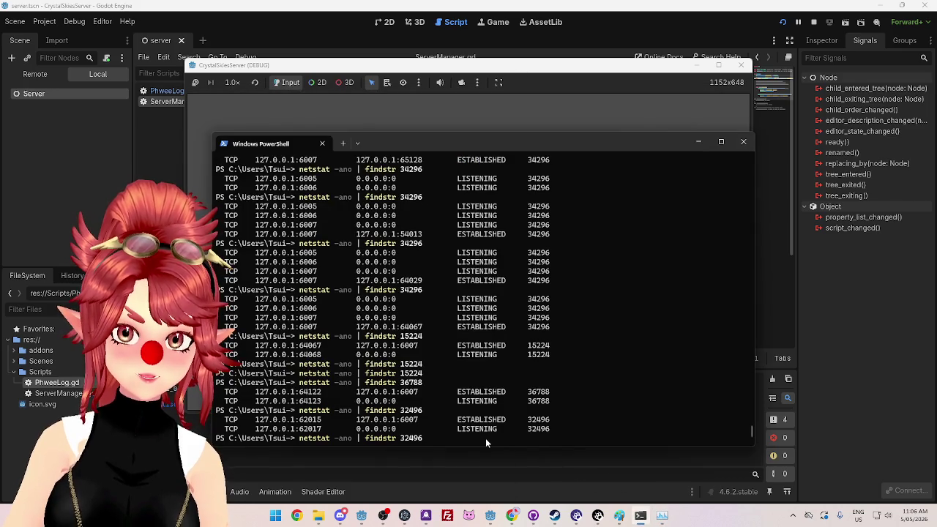
pyautogui.press('BackSpace')
pyautogui.press('BackSpace')
pyautogui.press('BackSpace')
pyautogui.write('266')
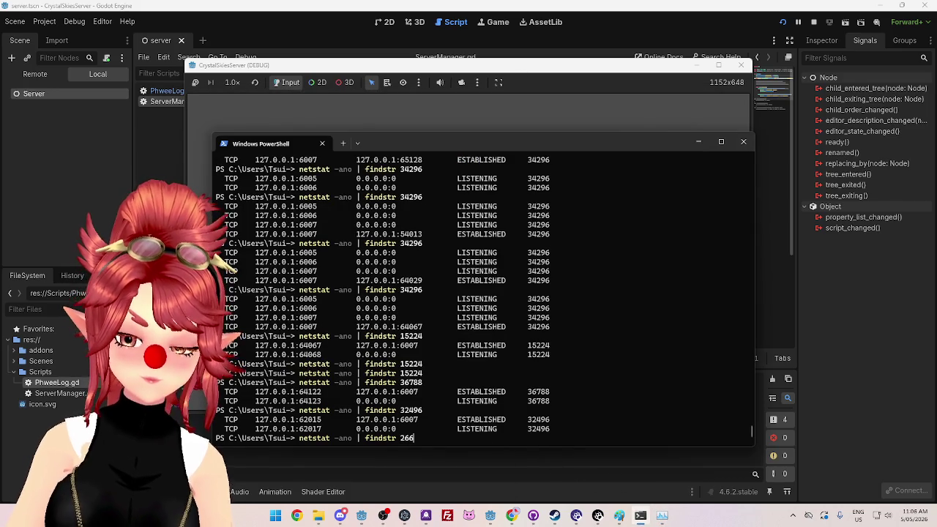
pyautogui.write('96')
pyautogui.press('Return')
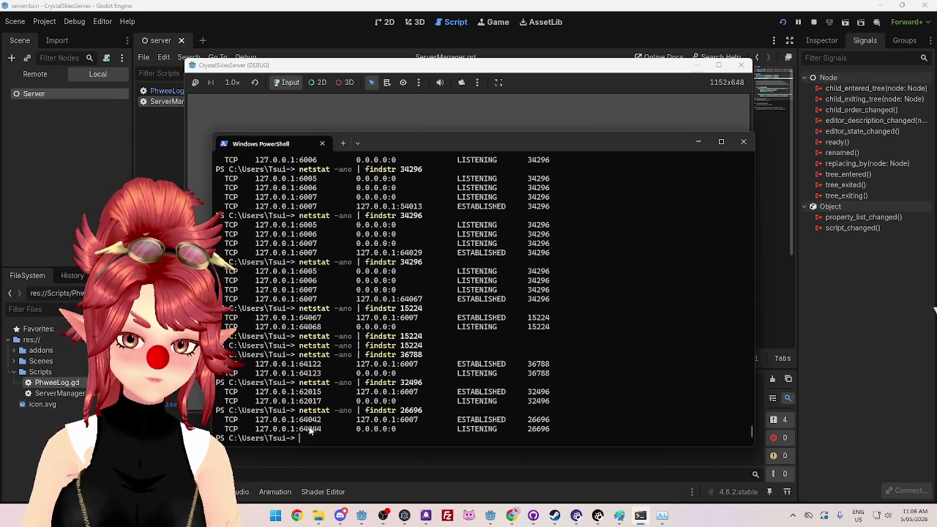
pyautogui.doubleClick(293, 428)
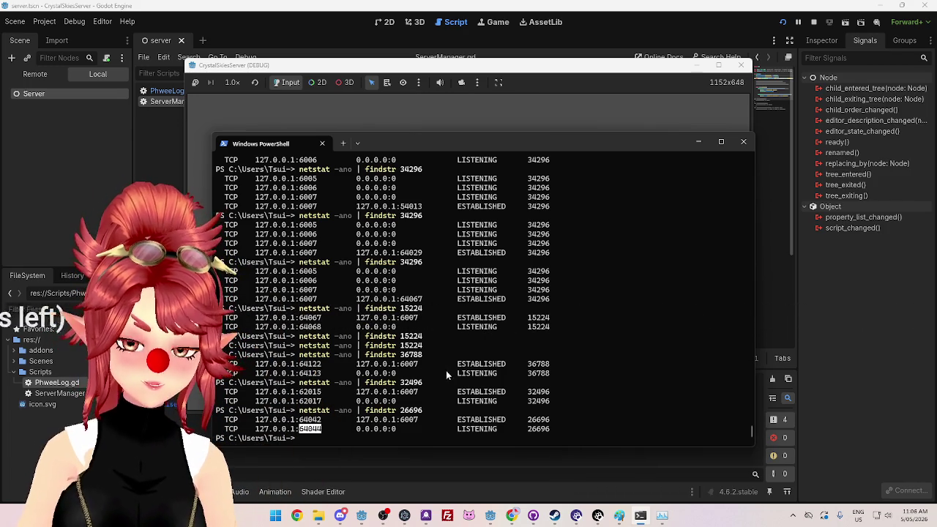
pyautogui.click(814, 22)
# Step: Replace QUERY_PORT's value on line 4 with the listening port number 64044
pyautogui.hotkey('ctrl', 'v')
pyautogui.moveTo(427, 112); pyautogui.dragTo(496, 112)
pyautogui.press('BackSpace')
pyautogui.moveTo(428, 112); pyautogui.dragTo(451, 112)
pyautogui.write('64404')
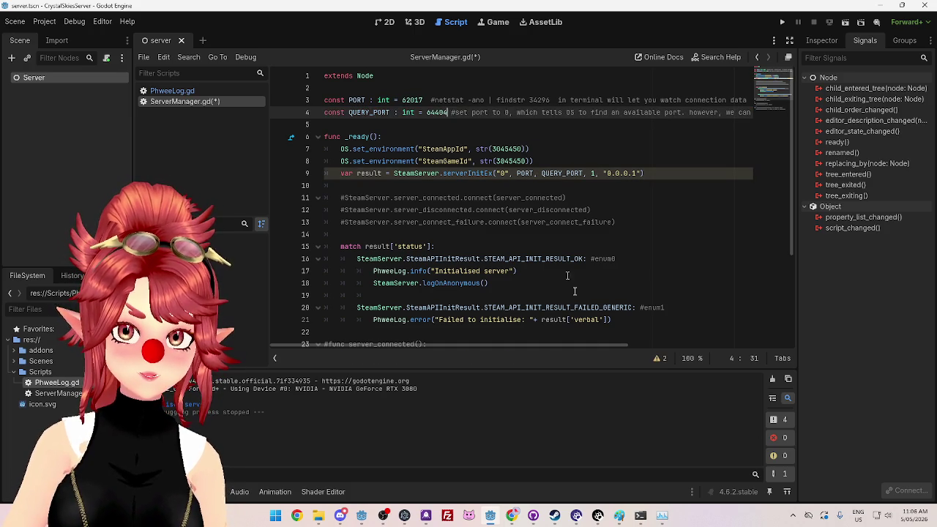
# Step: Verify the port against PowerShell, then run the server and stop it
pyautogui.click(644, 518)
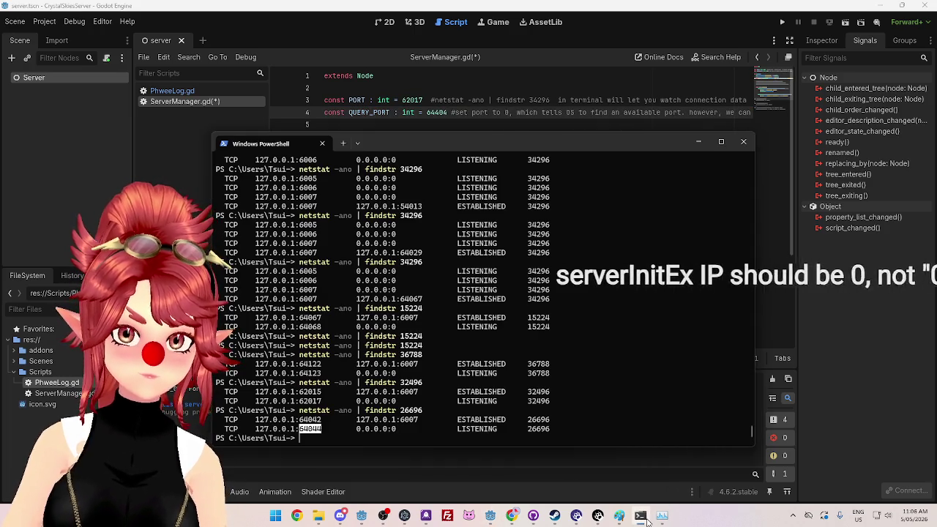
pyautogui.click(643, 517)
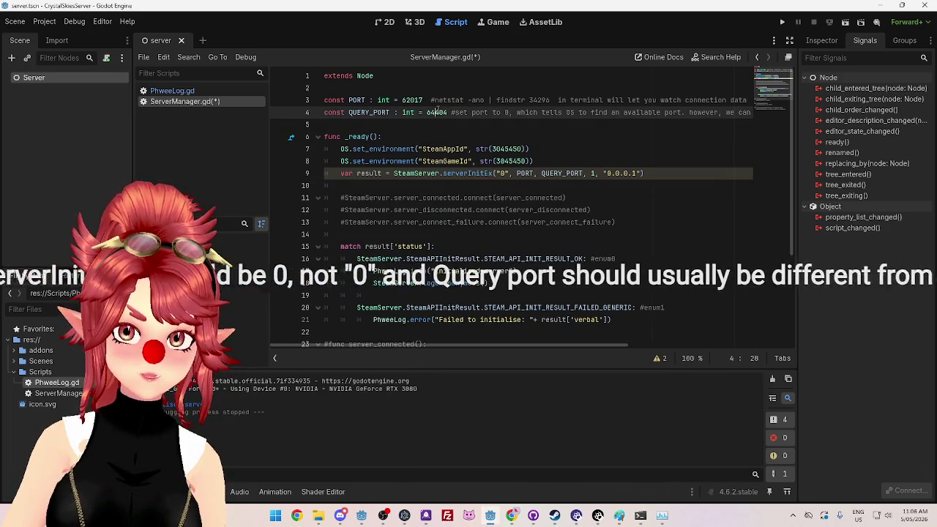
pyautogui.press('Right')
pyautogui.press('Right')
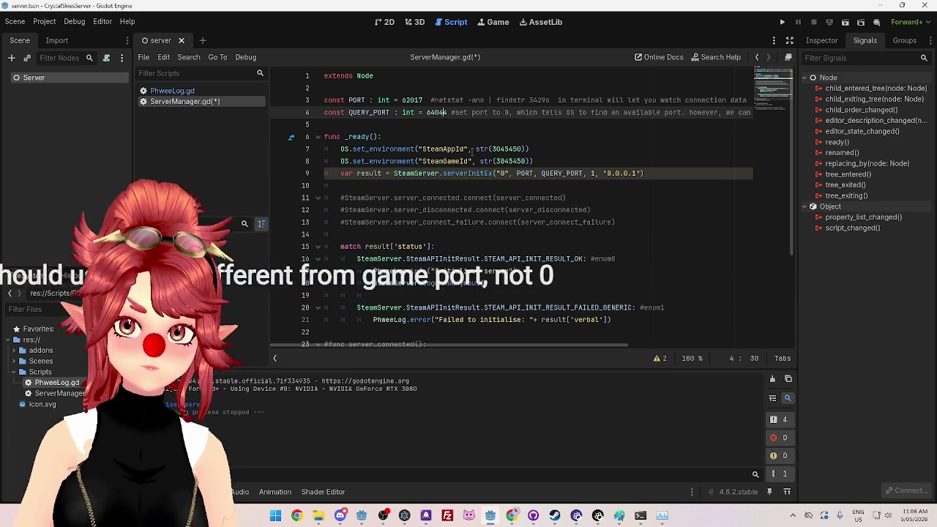
pyautogui.click(471, 150)
pyautogui.click(783, 22)
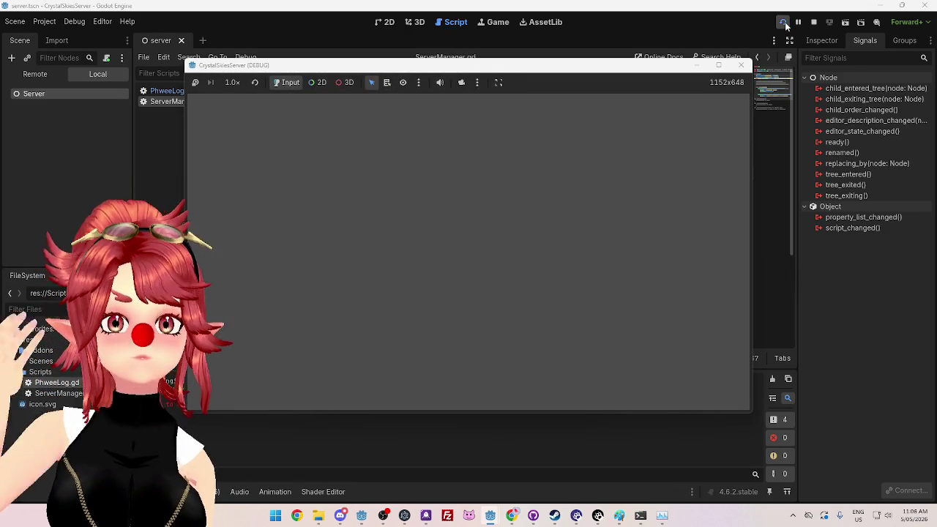
pyautogui.click(741, 65)
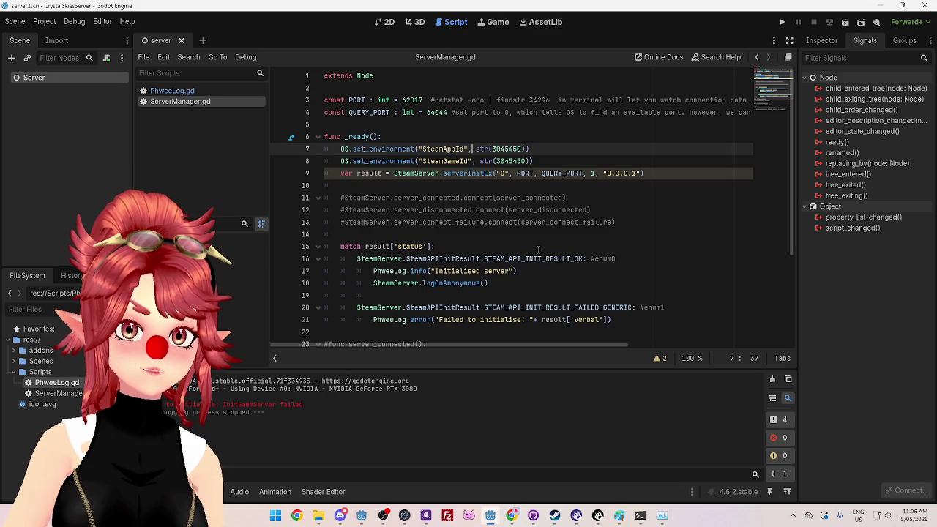
# Step: Read the serverInitEx documentation, then select QUERY_PORT's value 64044 on line 4
pyautogui.moveTo(477, 174)
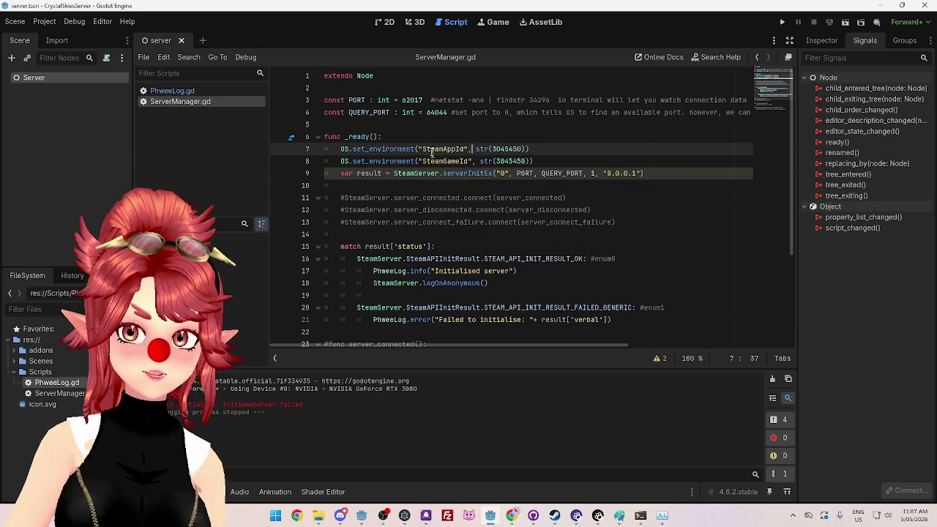
pyautogui.moveTo(349, 112); pyautogui.dragTo(385, 112)
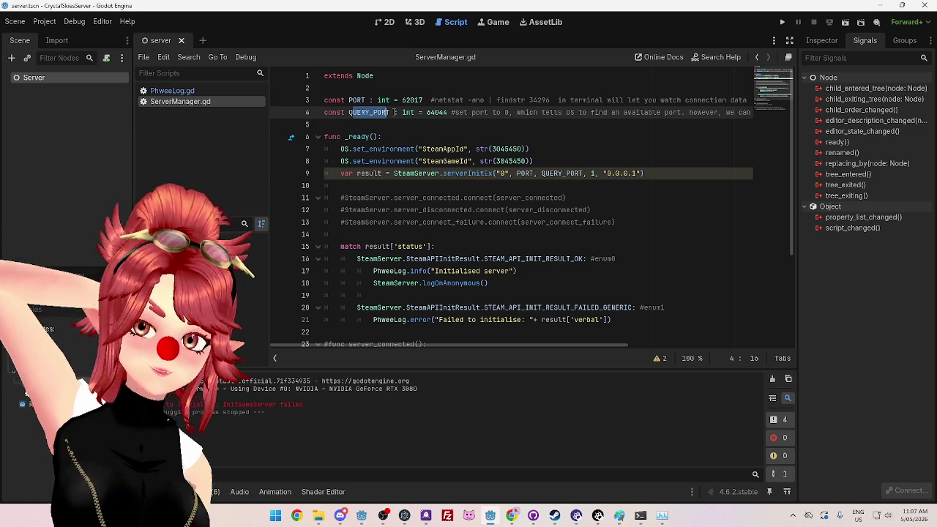
pyautogui.moveTo(428, 112); pyautogui.dragTo(448, 112)
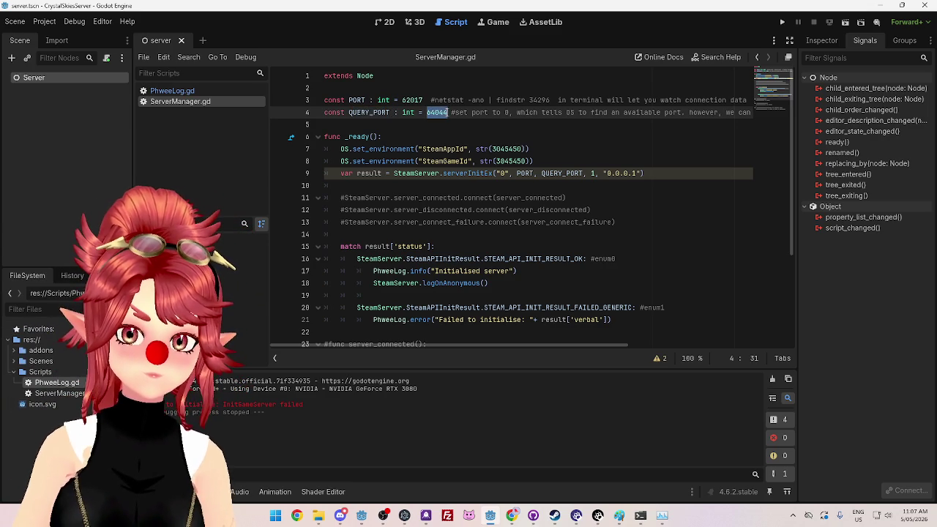
# Step: Enter 0 as QUERY_PORT, run the server, close it with Alt+F4, and return to Chrome
pyautogui.write('0')
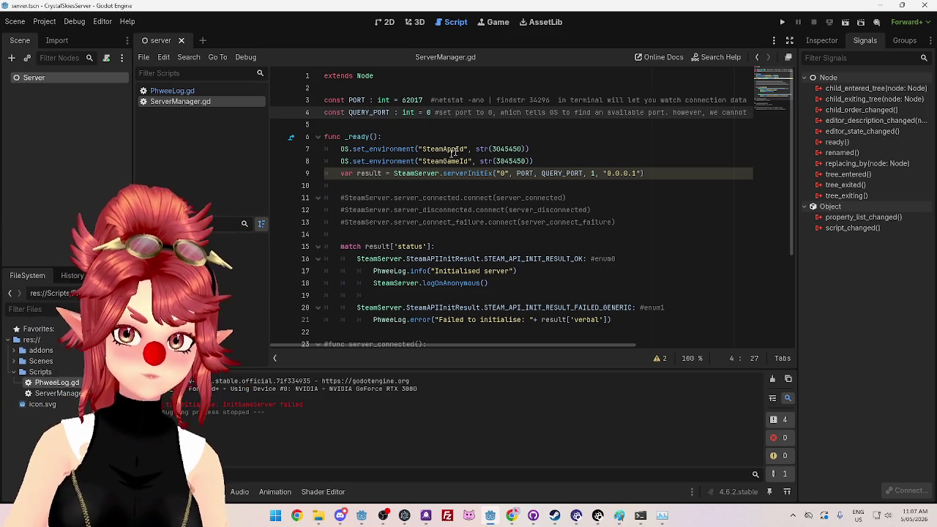
pyautogui.click(458, 149)
pyautogui.click(782, 23)
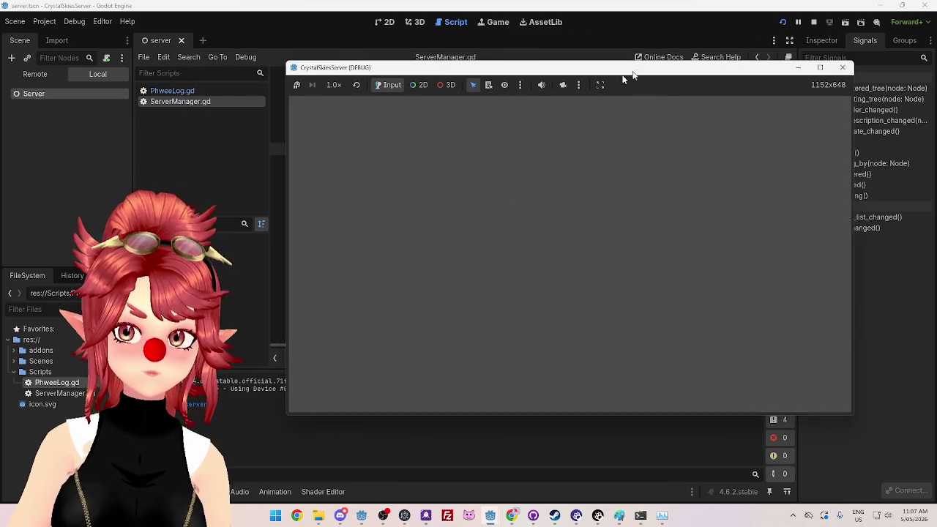
pyautogui.hotkey('alt', 'F4')
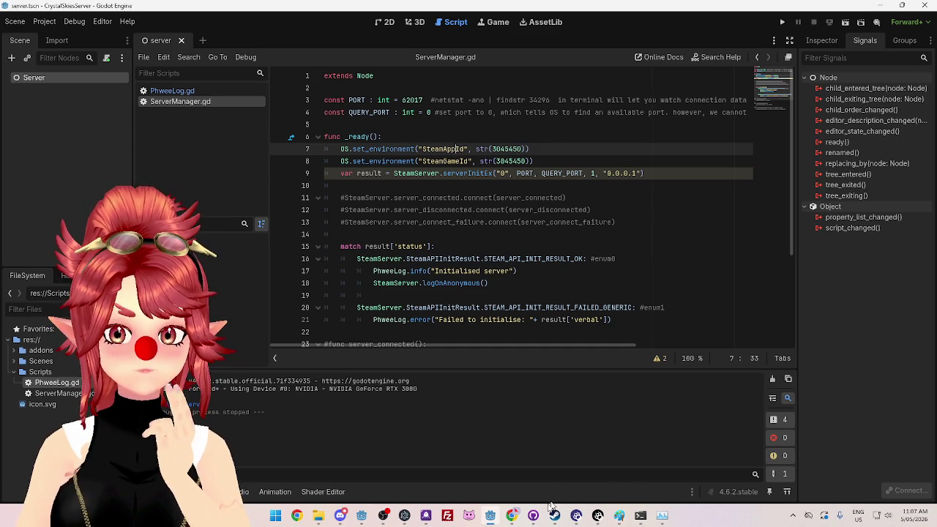
pyautogui.click(512, 516)
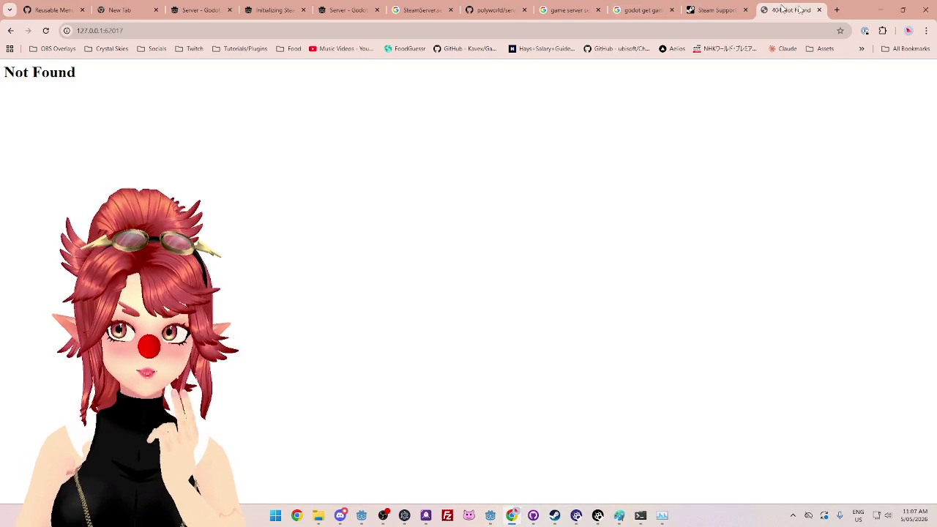
# Step: Close the 404 Not Found tab and switch to the 'Server - GodotSteam' documentation tab
pyautogui.click(819, 10)
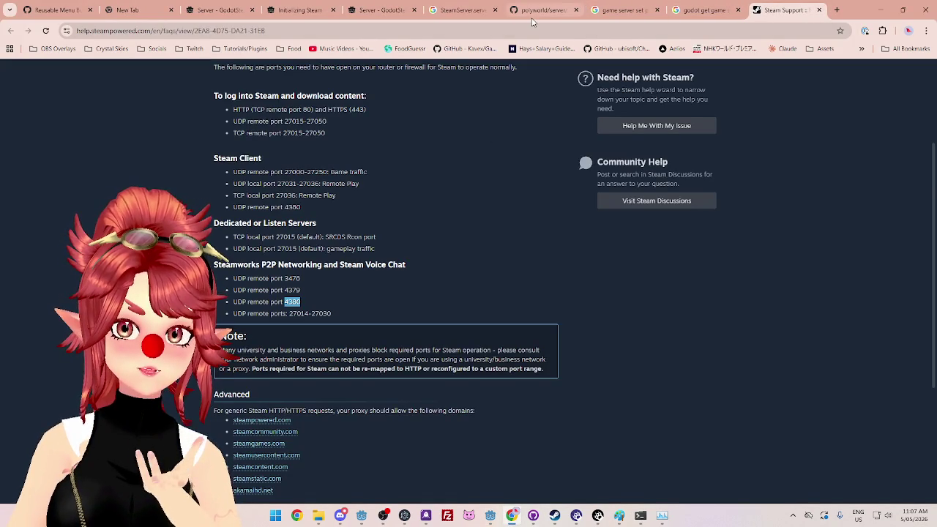
pyautogui.click(387, 18)
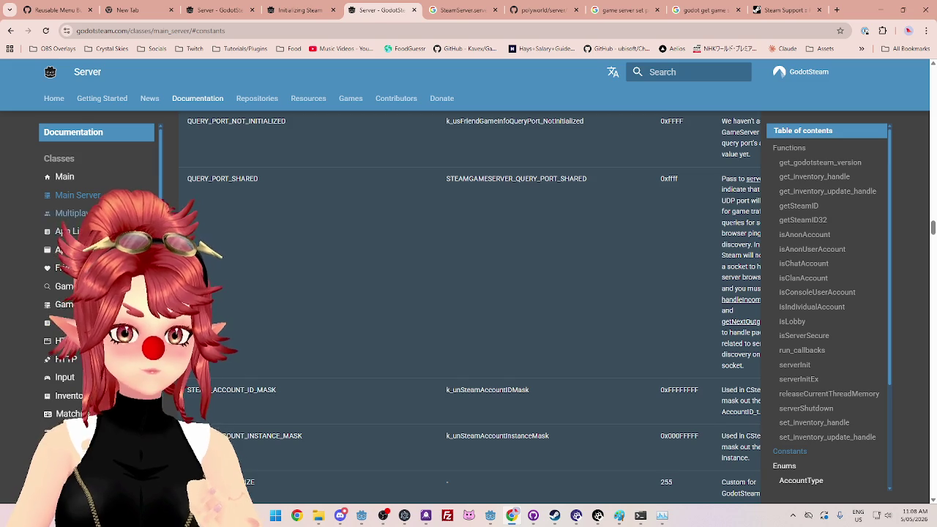
# Step: Browse the GodotSteam Game Server documentation page, then return to the Godot editor
pyautogui.click(66, 304)
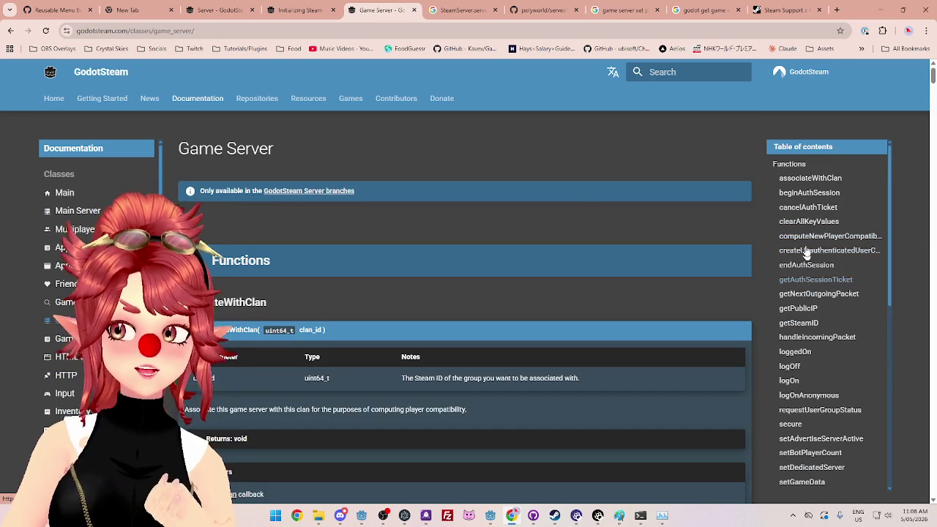
pyautogui.scroll(-3, 835, 350)
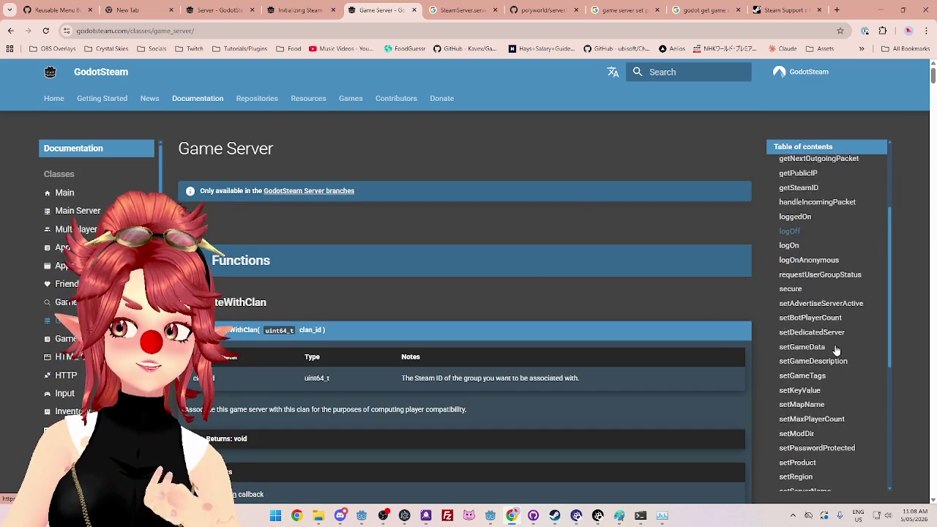
pyautogui.scroll(3, 823, 402)
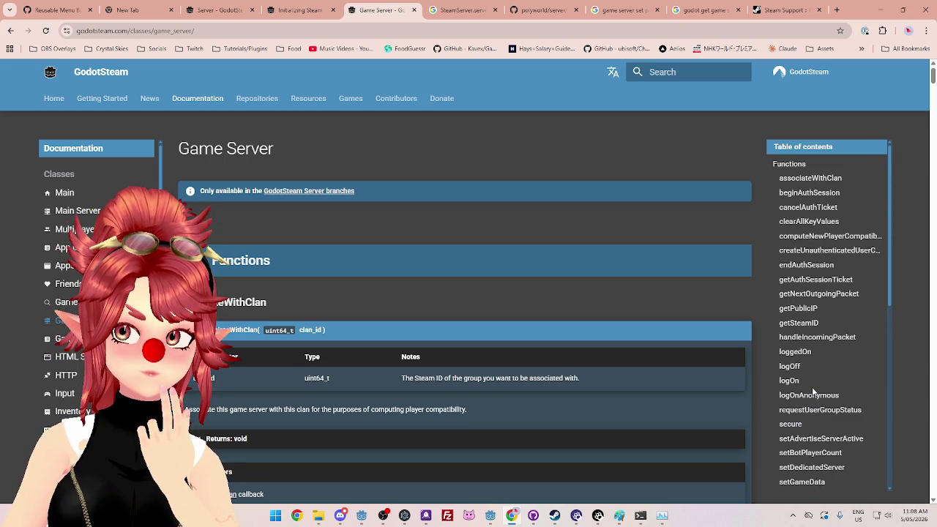
pyautogui.scroll(-2, 813, 389)
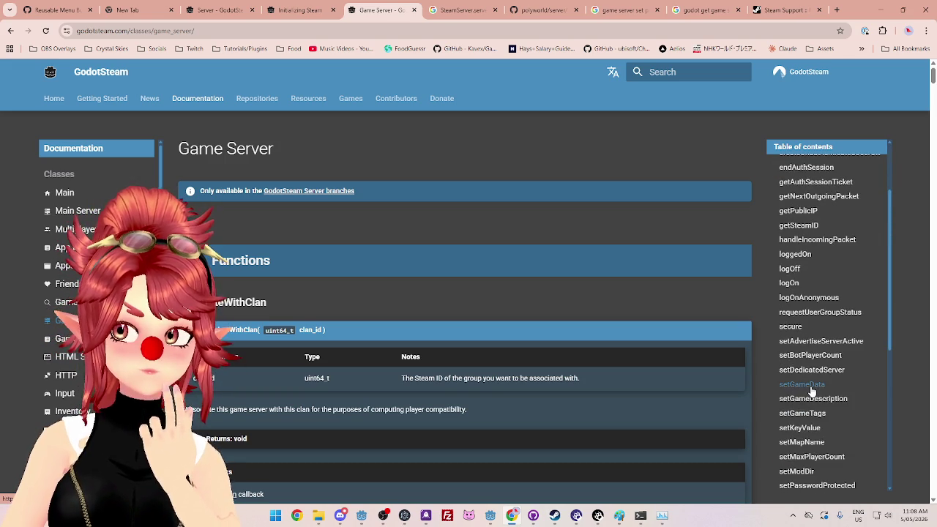
pyautogui.scroll(2, 812, 391)
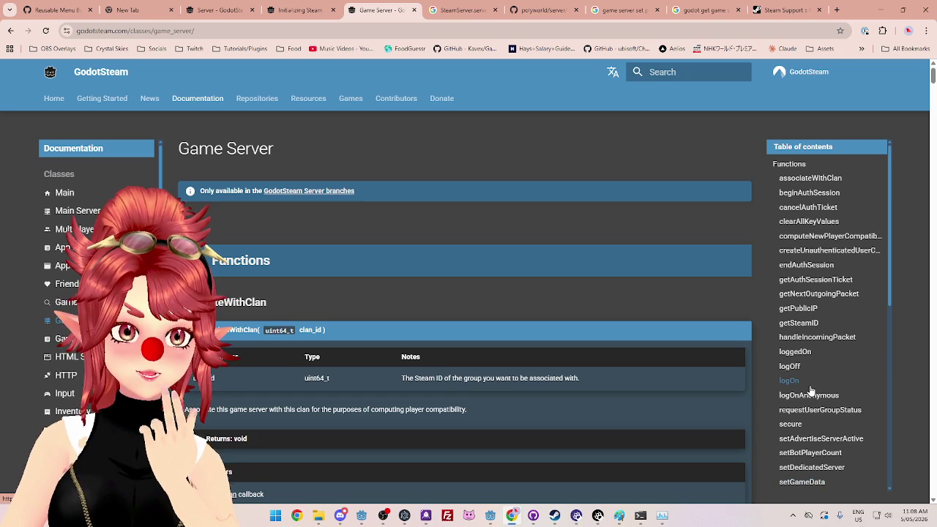
pyautogui.scroll(-2, 95, 293)
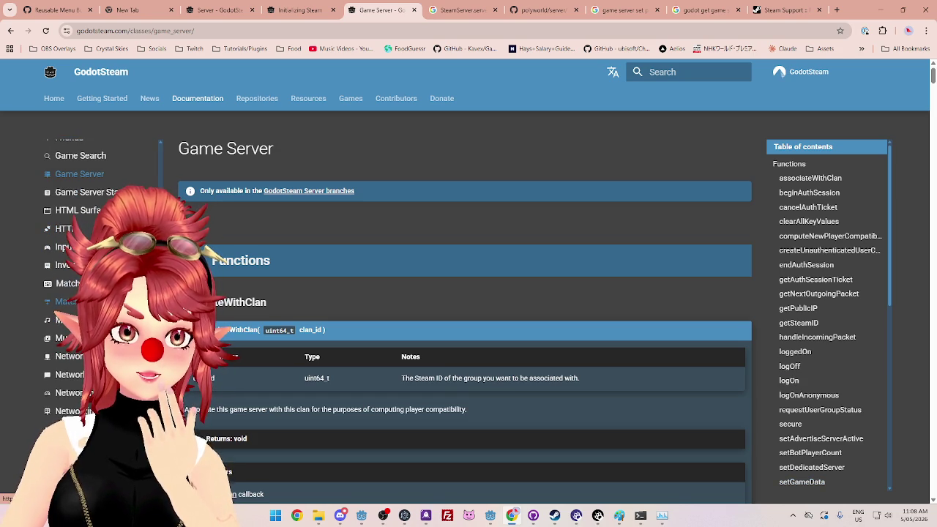
pyautogui.scroll(-3, 96, 293)
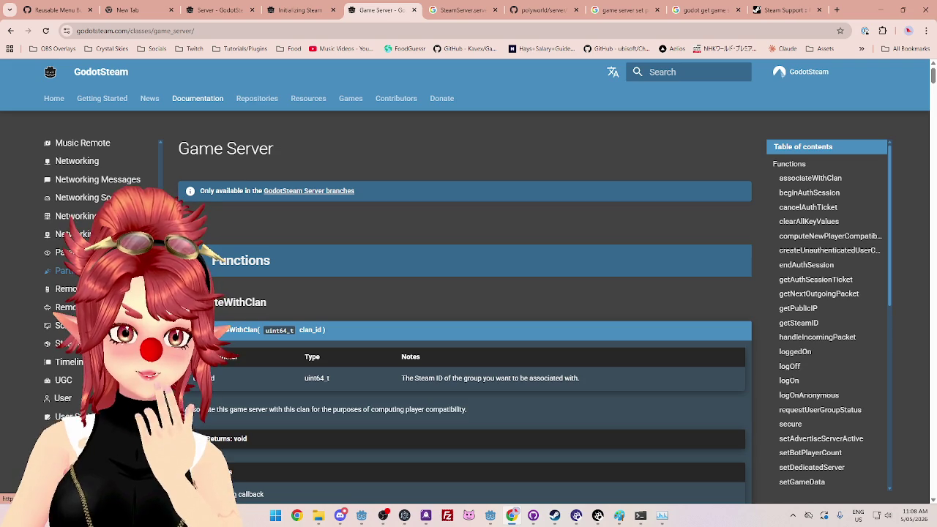
pyautogui.scroll(1, 95, 293)
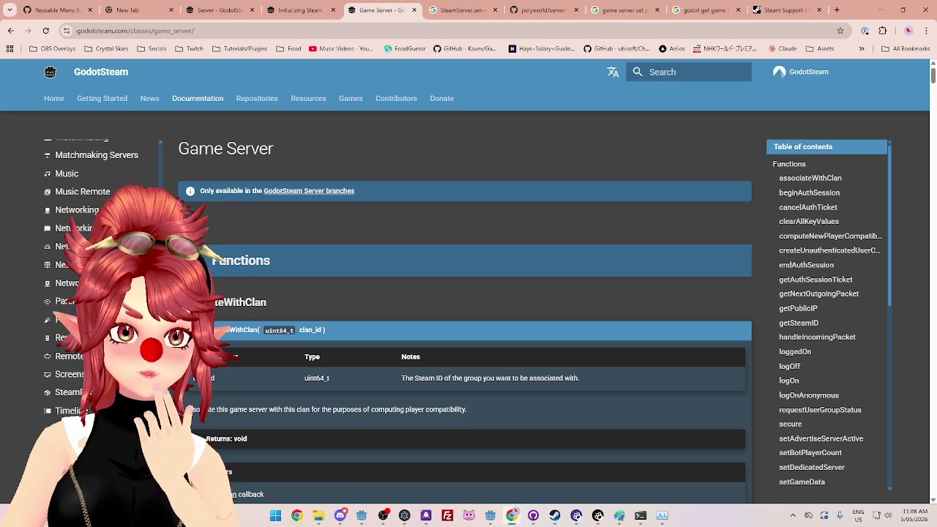
pyautogui.scroll(1, 95, 293)
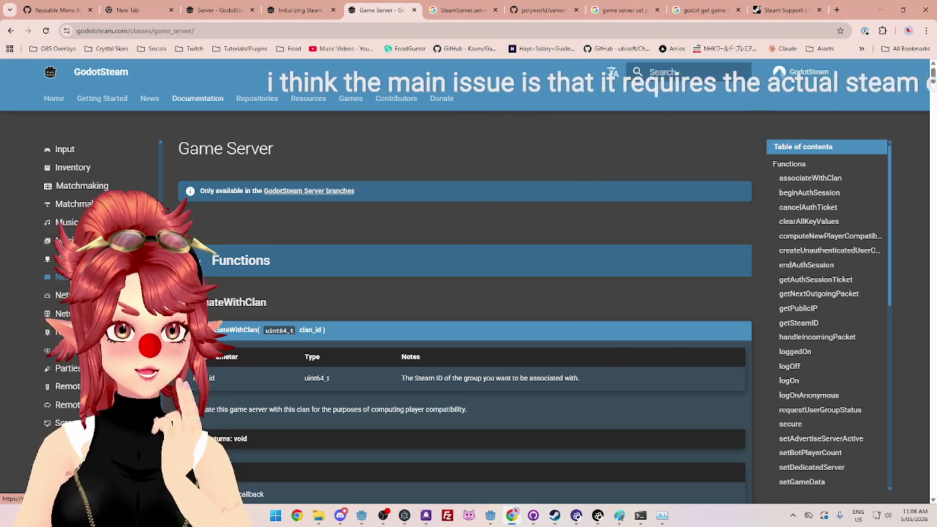
pyautogui.scroll(1, 96, 293)
pyautogui.scroll(4, 95, 293)
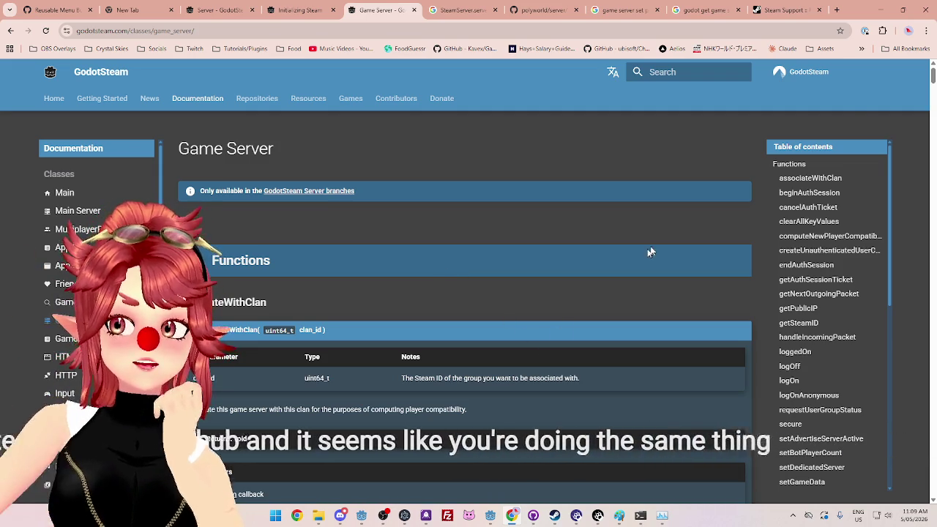
pyautogui.hotkey('alt', 'Tab')
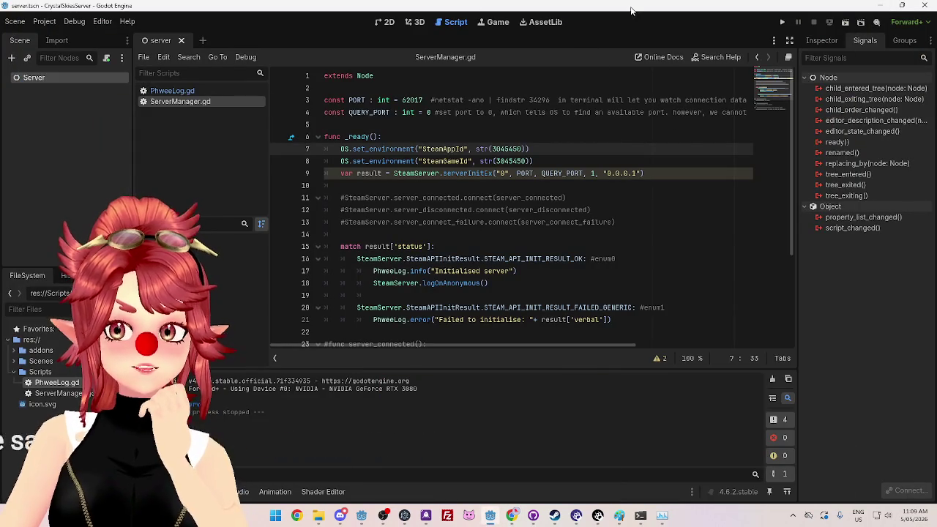
pyautogui.click(606, 194)
pyautogui.click(584, 158)
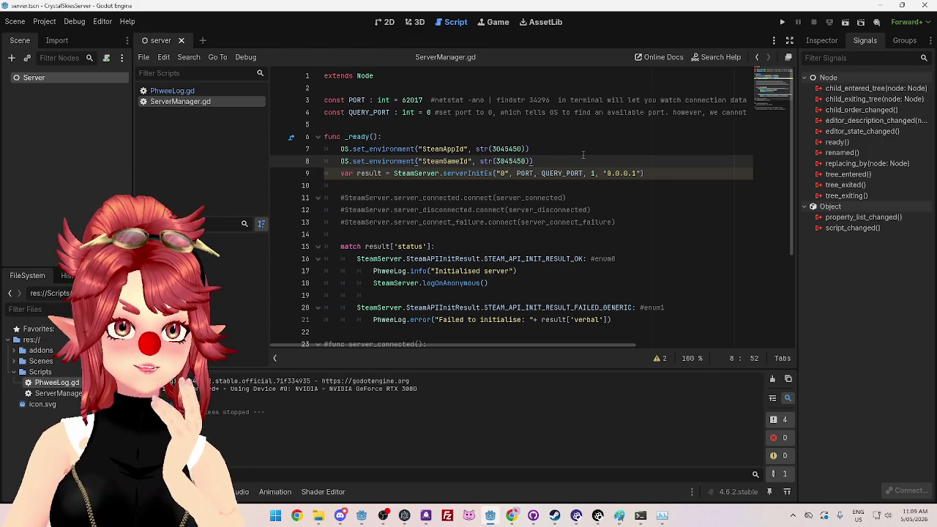
pyautogui.click(618, 221)
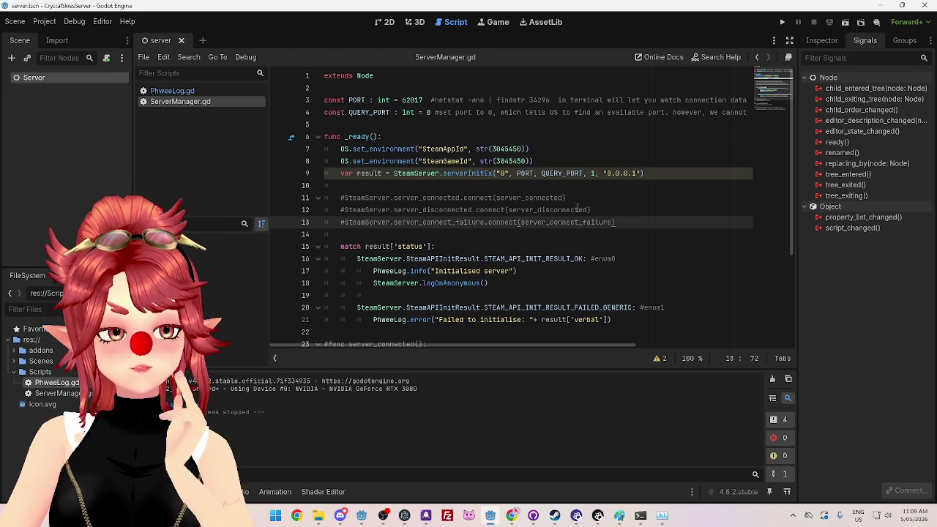
pyautogui.click(577, 191)
pyautogui.scroll(-3, 576, 191)
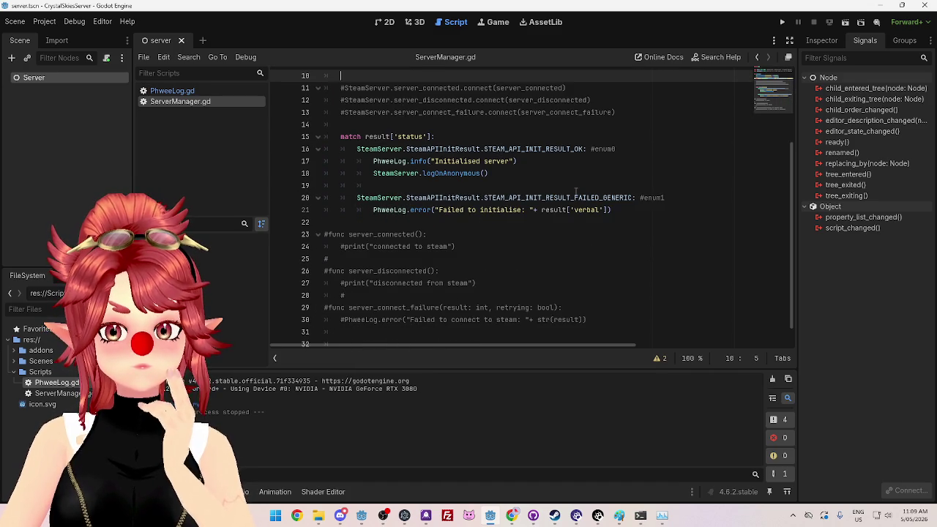
pyautogui.scroll(3, 577, 191)
pyautogui.scroll(-1, 576, 191)
pyautogui.scroll(1, 576, 191)
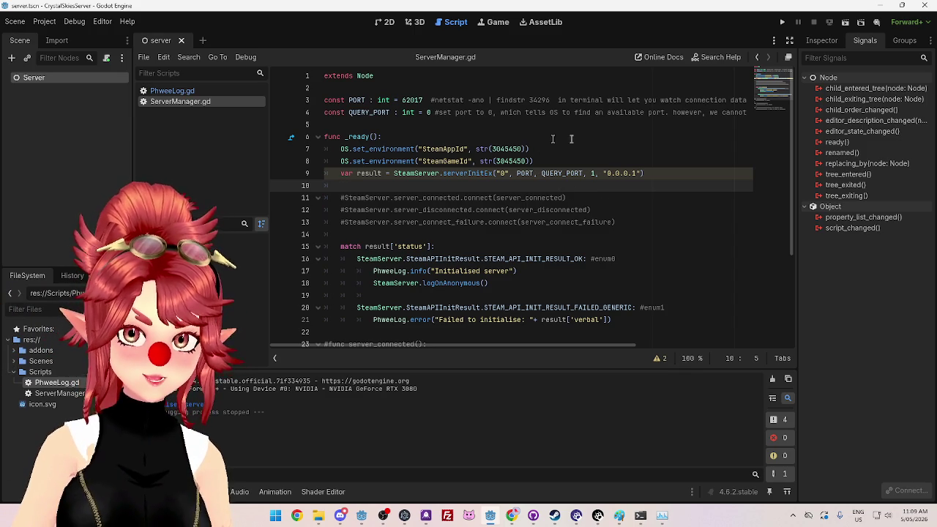
pyautogui.click(783, 24)
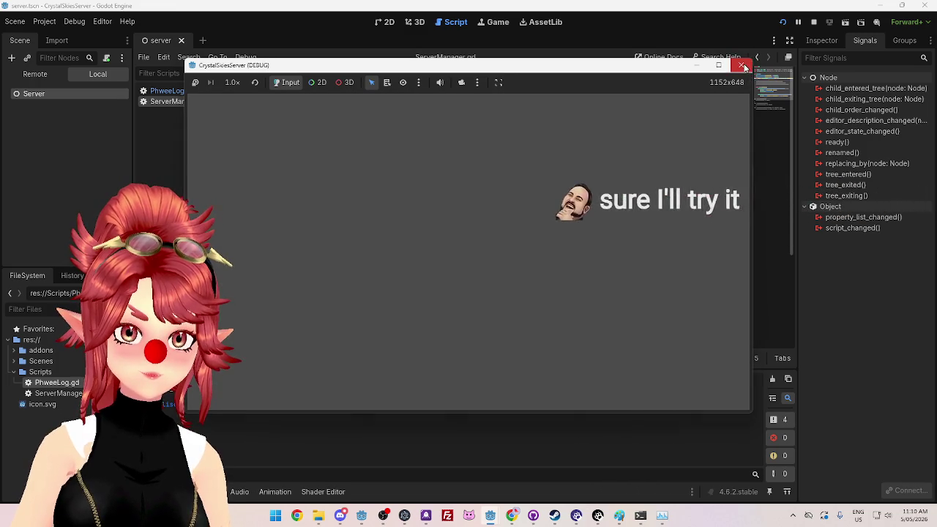
# Step: Change PORT from 62017 to 6969, then do a quick test run and stop it
pyautogui.click(741, 65)
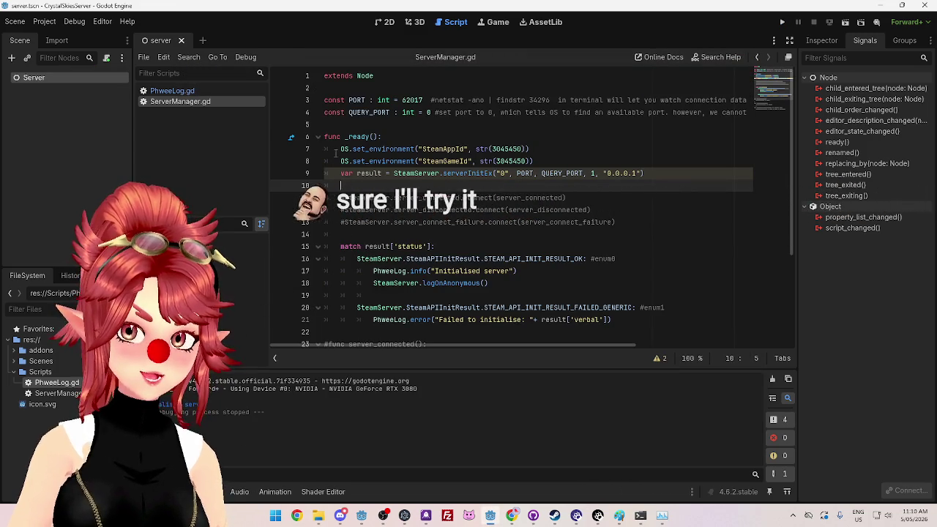
pyautogui.click(404, 100)
pyautogui.doubleClick(403, 100)
pyautogui.press('Down')
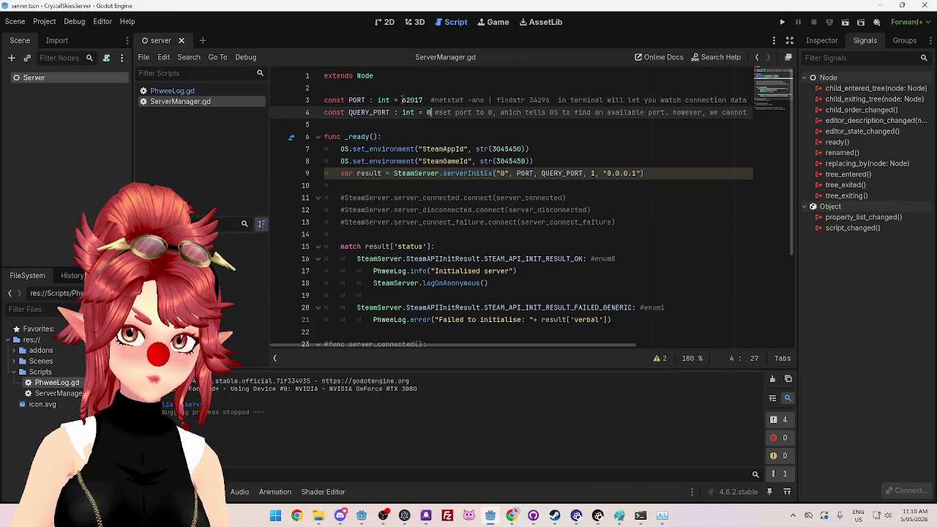
pyautogui.doubleClick(410, 99)
pyautogui.write('6969')
pyautogui.click(782, 22)
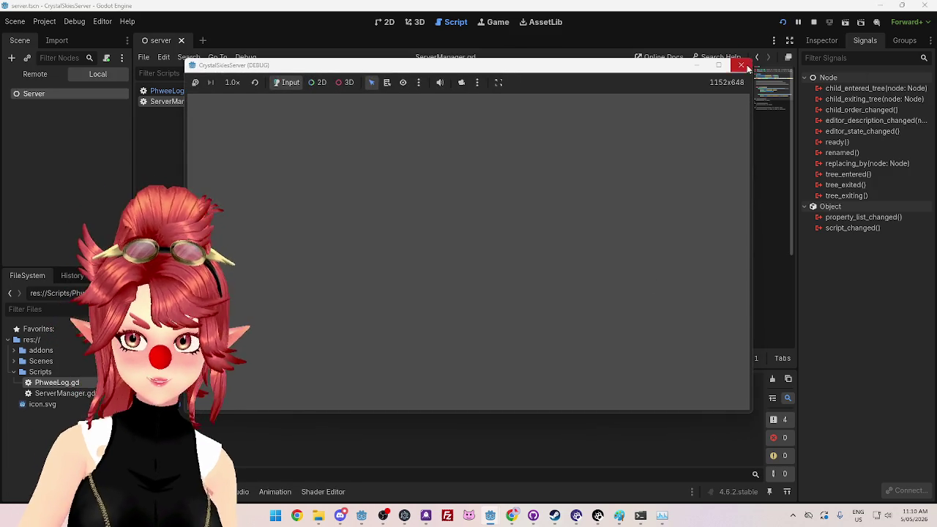
pyautogui.click(741, 65)
# Step: Set QUERY_PORT to 6767, test-run the server, then close the game window and Godot editor
pyautogui.doubleClick(429, 112)
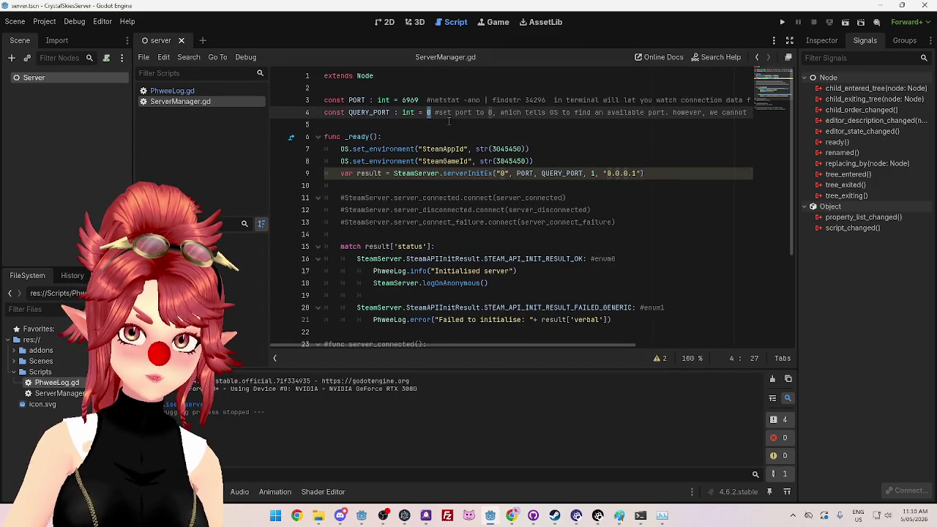
pyautogui.write('6767')
pyautogui.click(449, 121)
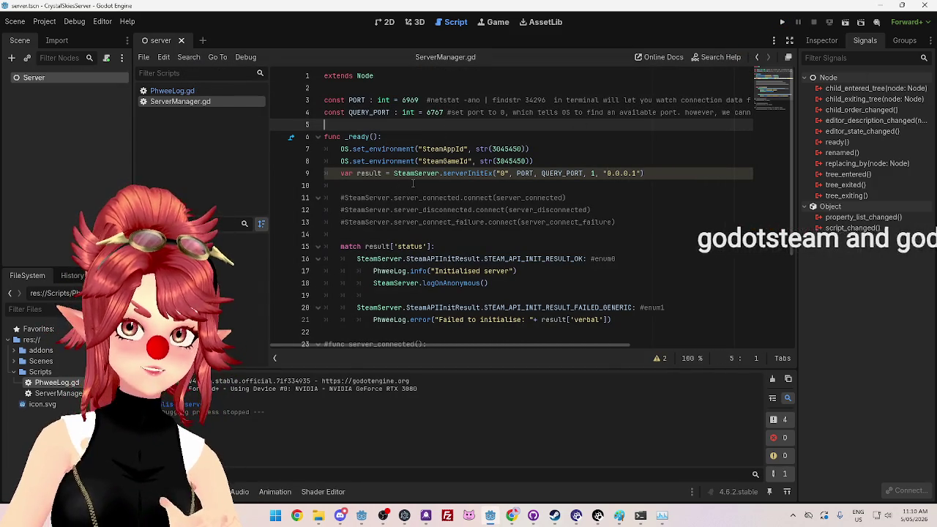
pyautogui.press('F5')
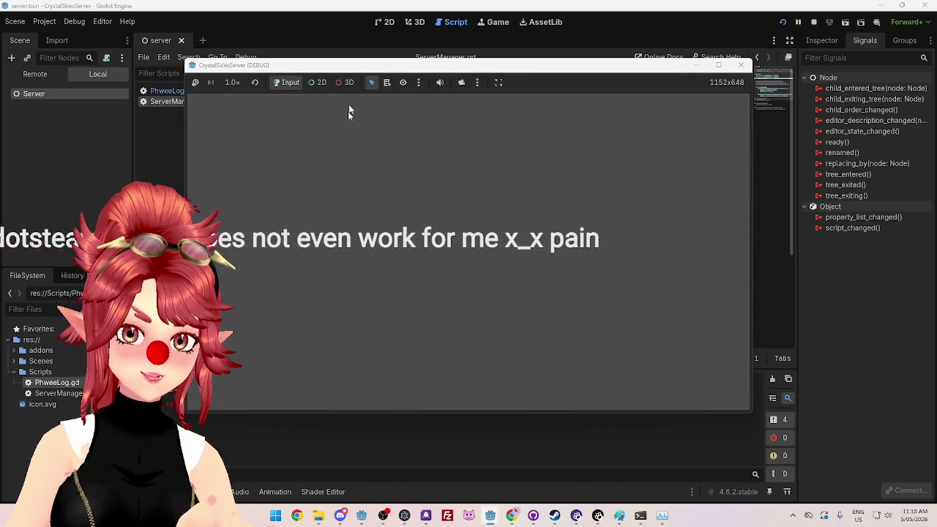
pyautogui.moveTo(353, 66)
pyautogui.mouseDown()
pyautogui.moveTo(419, 75)
pyautogui.moveTo(450, 110)
pyautogui.moveTo(477, 76)
pyautogui.mouseUp()
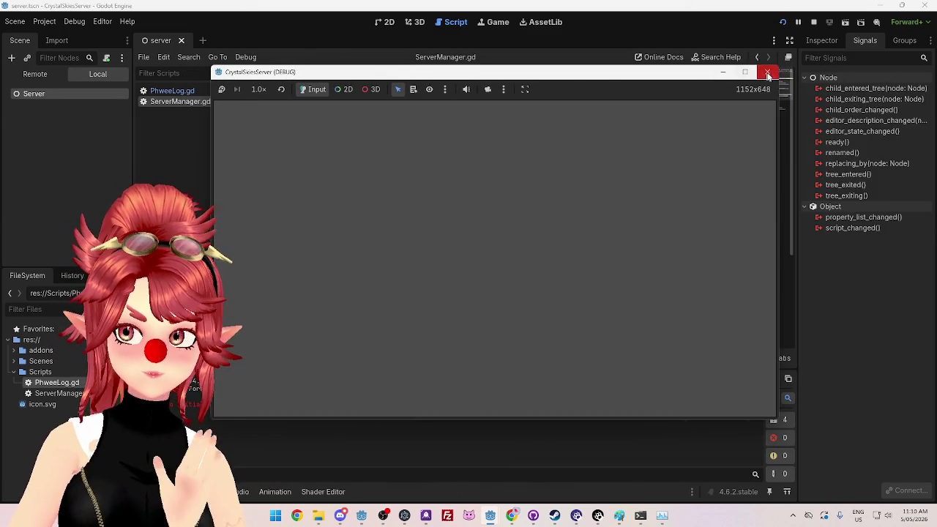
pyautogui.click(766, 76)
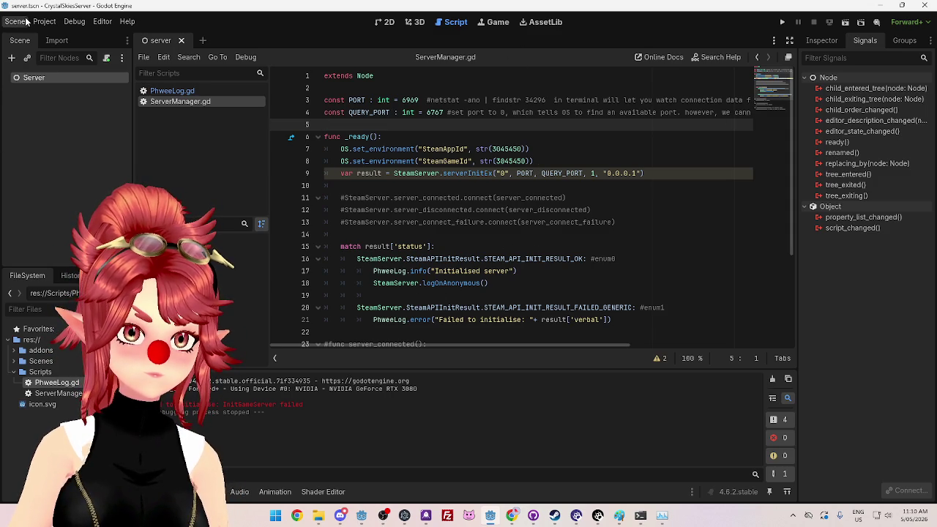
pyautogui.click(924, 5)
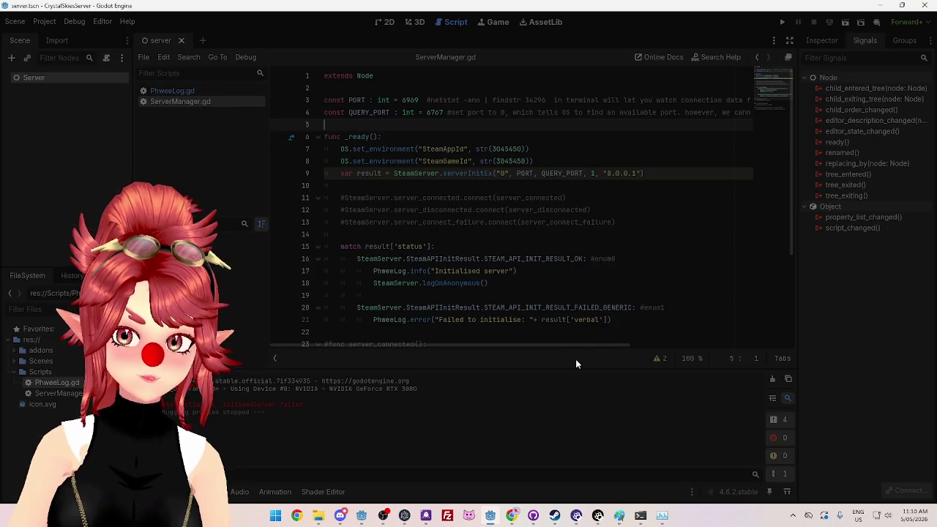
pyautogui.click(575, 358)
# Step: Open the CrystalSkiesServer repository and commit the four changed files with summary 'Added'
pyautogui.hotkey('alt', 'Tab')
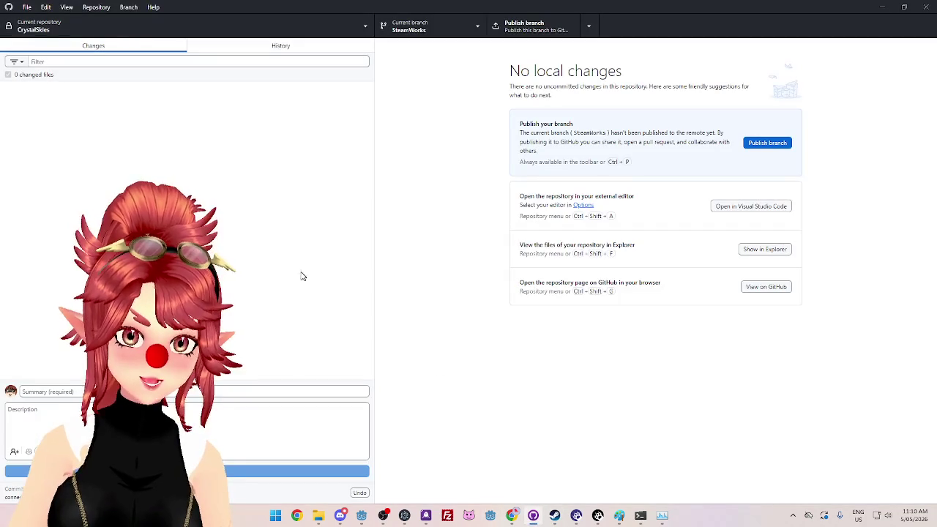
pyautogui.click(143, 23)
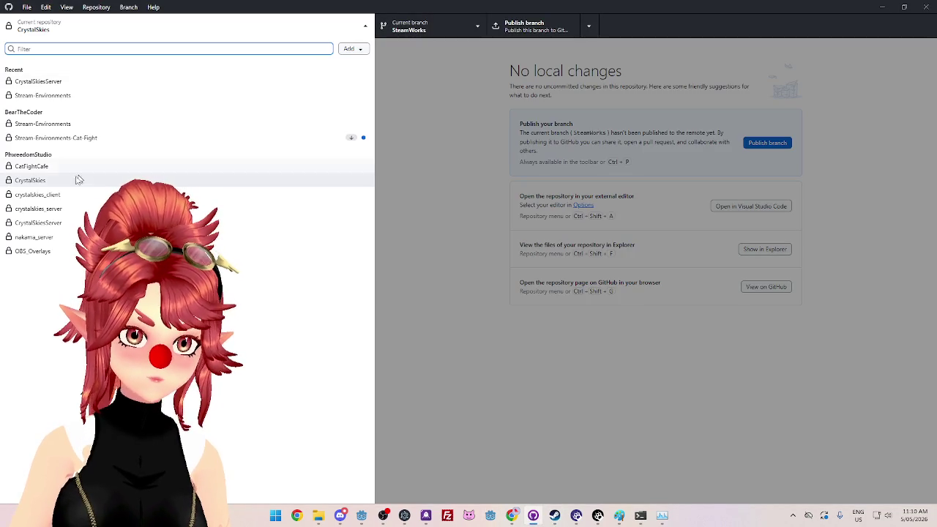
pyautogui.click(38, 222)
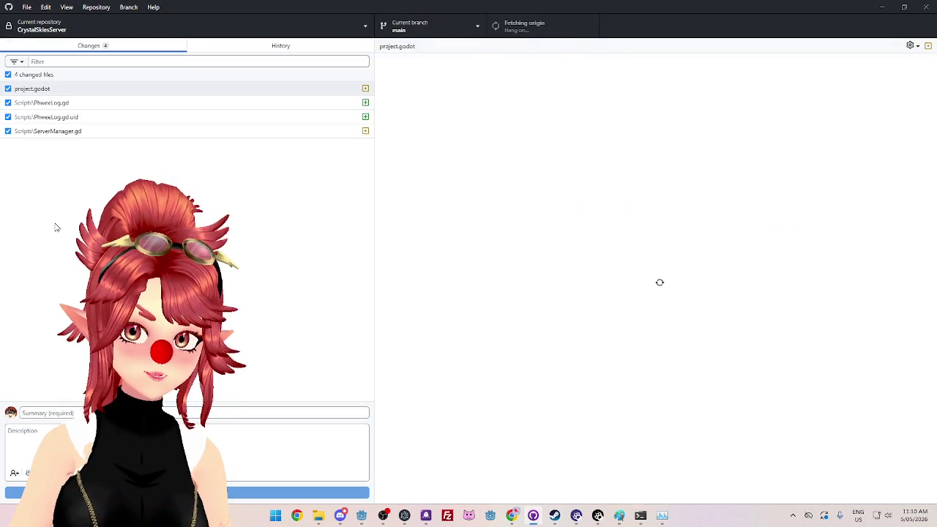
pyautogui.click(190, 413)
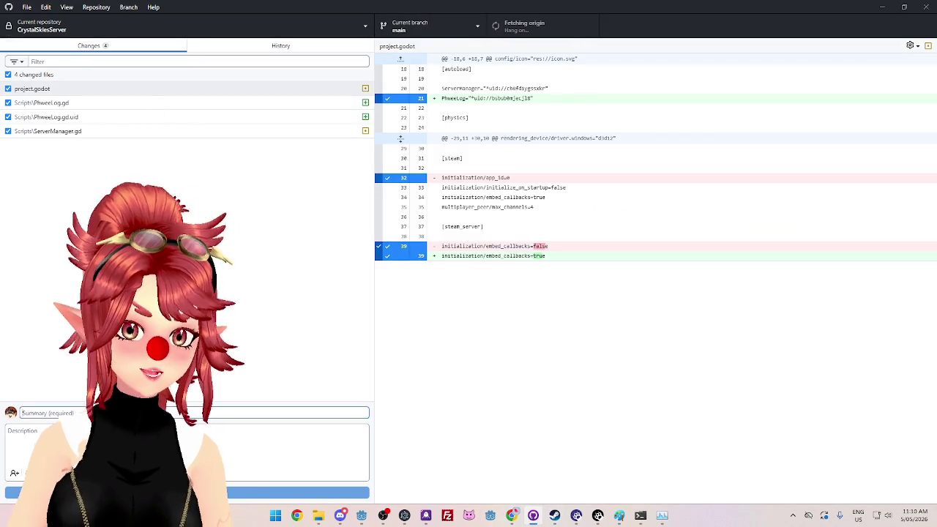
pyautogui.write('Added Logger and At')
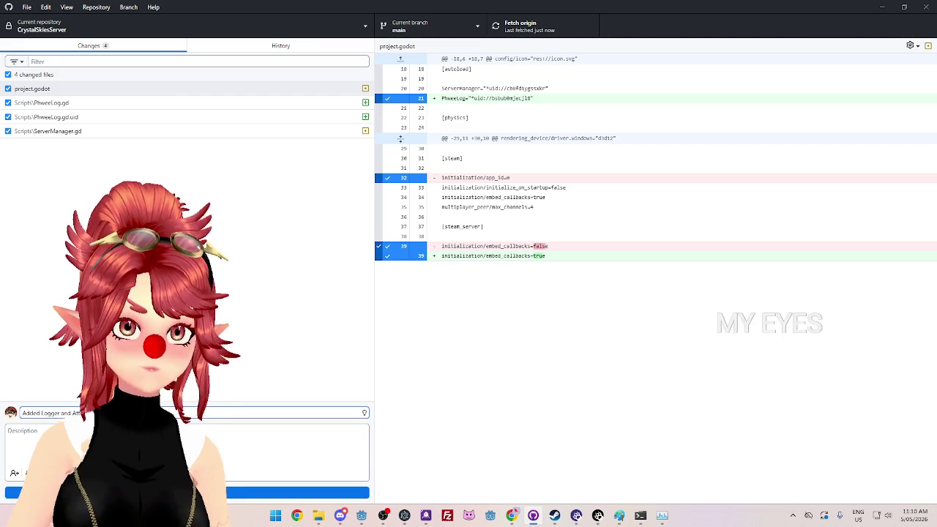
pyautogui.hotkey('ctrl', 'Return')
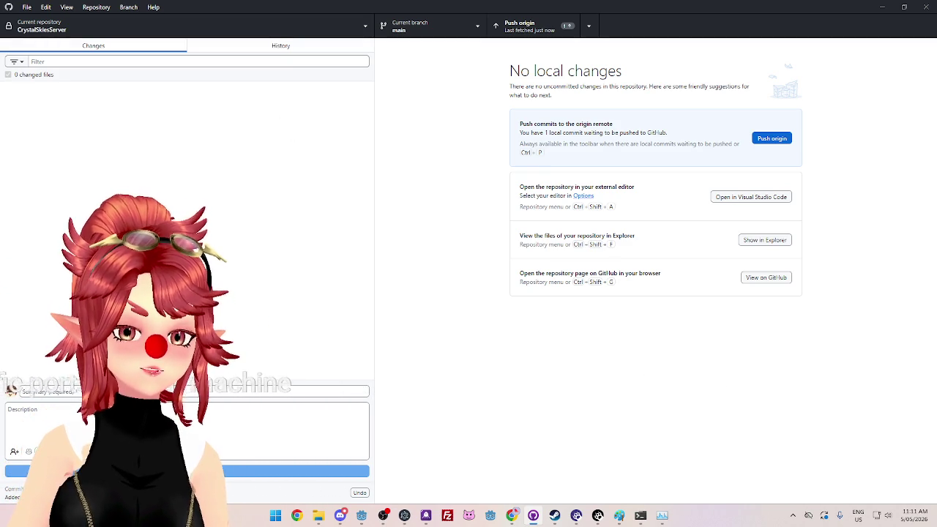
# Step: Push the commit to origin, then minimize GitHub Desktop and Steam and close Paint
pyautogui.click(522, 33)
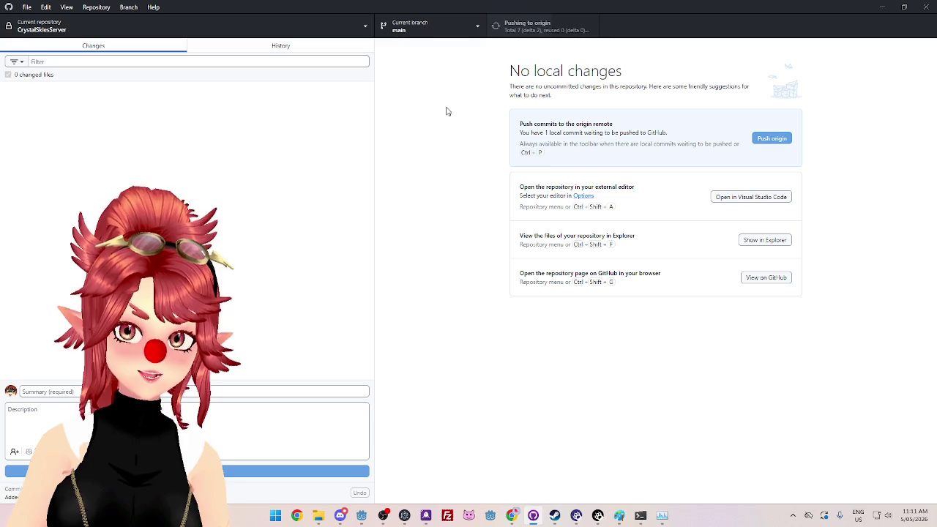
pyautogui.click(478, 29)
pyautogui.press('Escape')
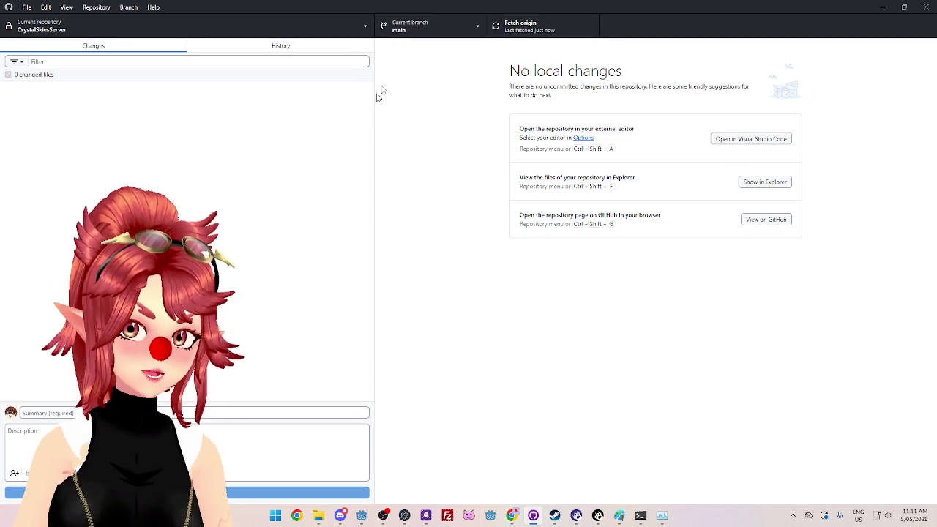
pyautogui.click(882, 7)
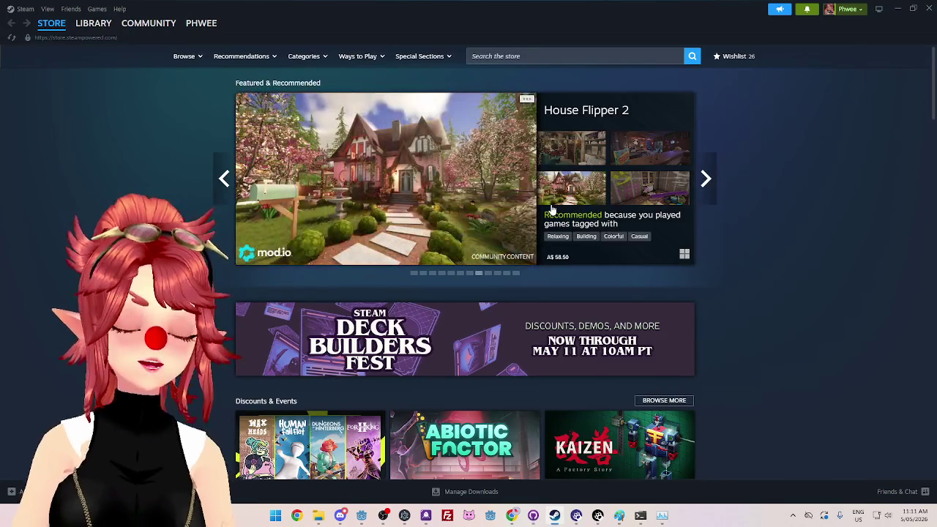
pyautogui.click(898, 8)
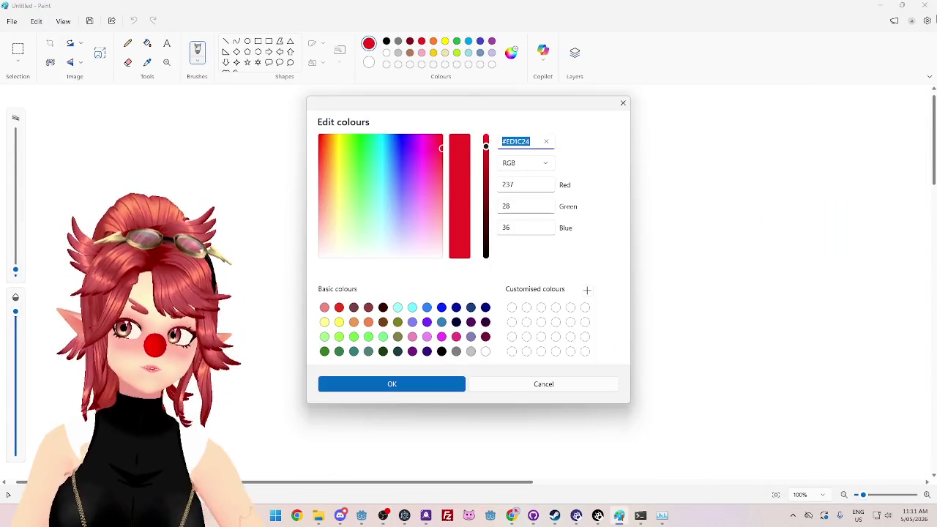
pyautogui.click(624, 103)
pyautogui.click(924, 5)
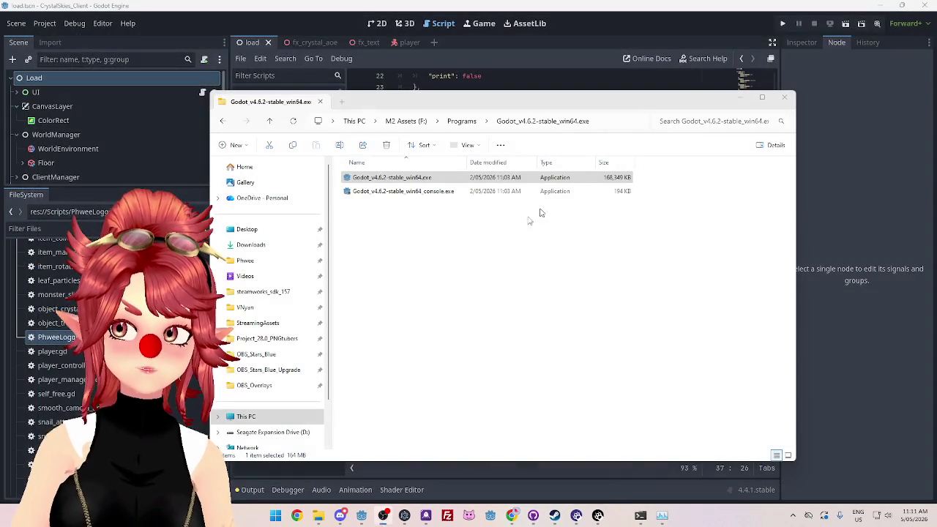
# Step: Launch Godot_v4.6.2-stable_win64.exe, allowing it past the security warning
pyautogui.moveTo(628, 103); pyautogui.dragTo(623, 29)
pyautogui.click(622, 29)
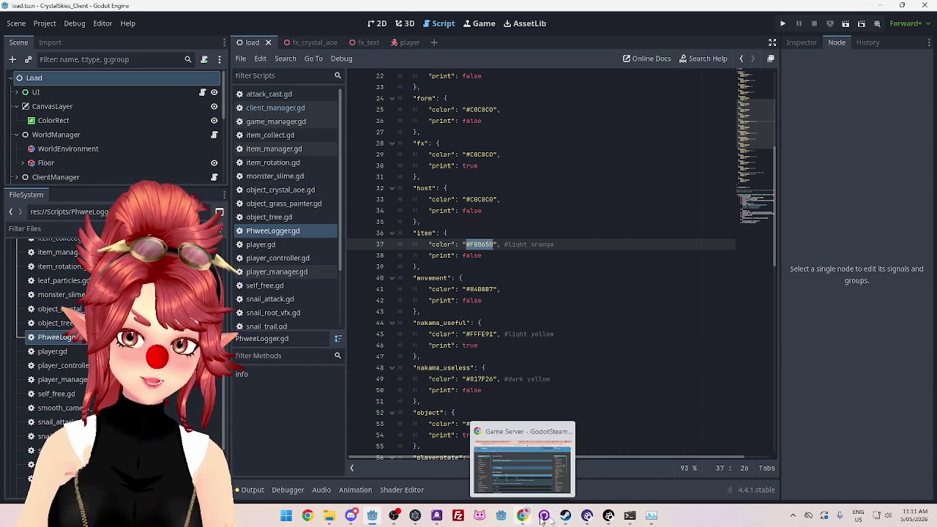
pyautogui.click(500, 519)
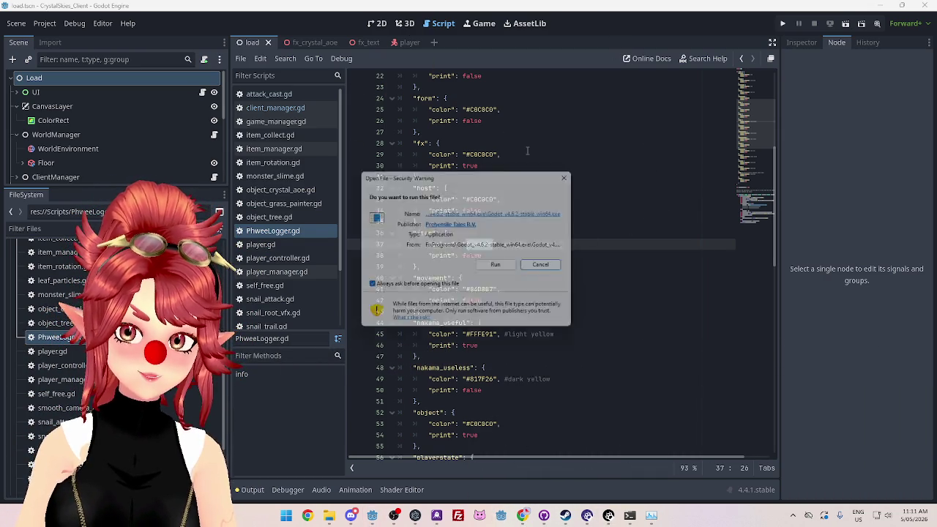
pyautogui.click(516, 270)
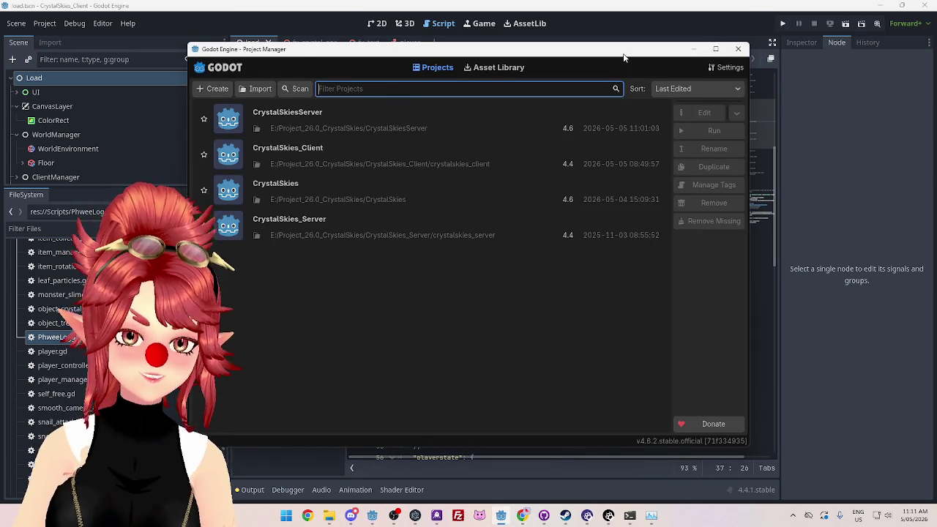
pyautogui.moveTo(624, 57); pyautogui.dragTo(626, 67)
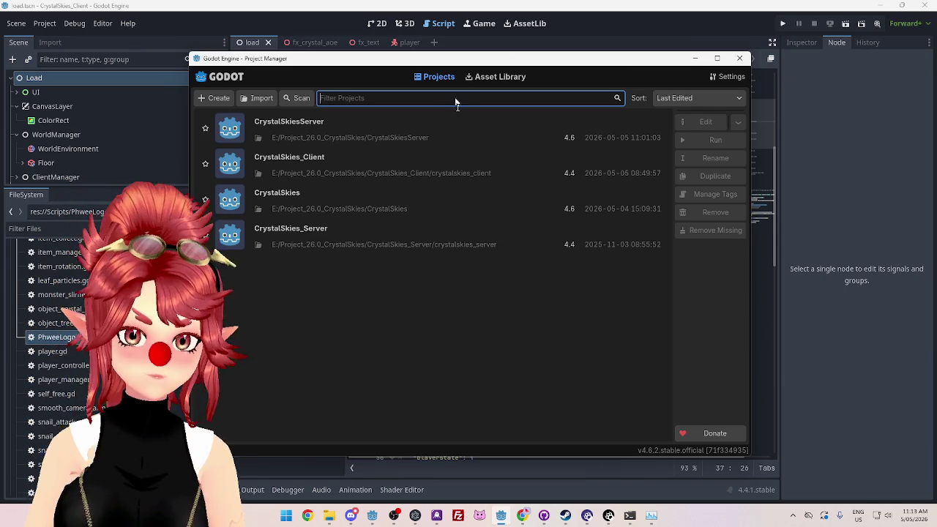
pyautogui.moveTo(504, 62); pyautogui.dragTo(504, 82)
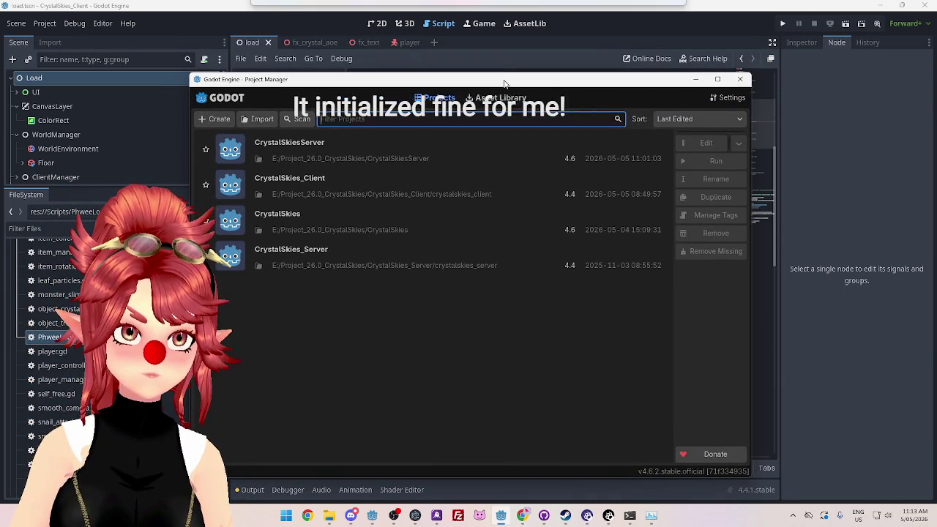
pyautogui.moveTo(504, 82); pyautogui.dragTo(513, 70)
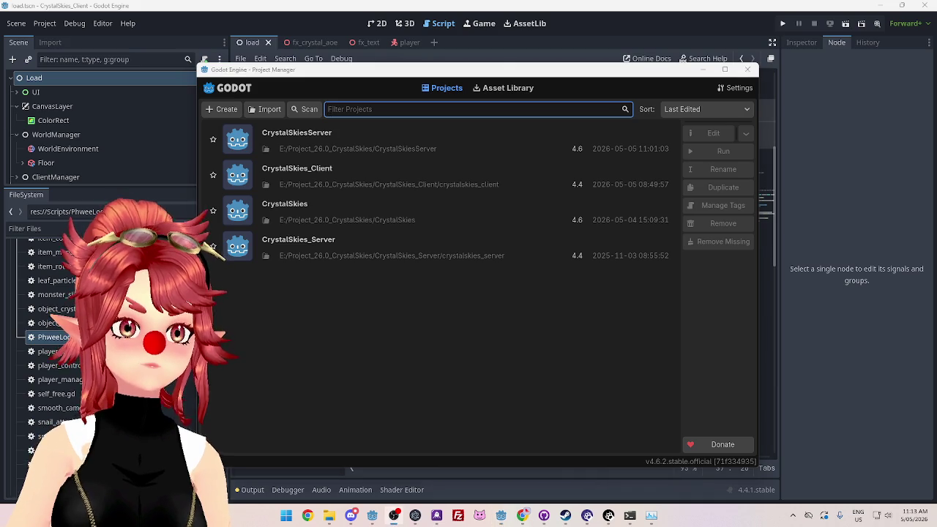
pyautogui.click(522, 515)
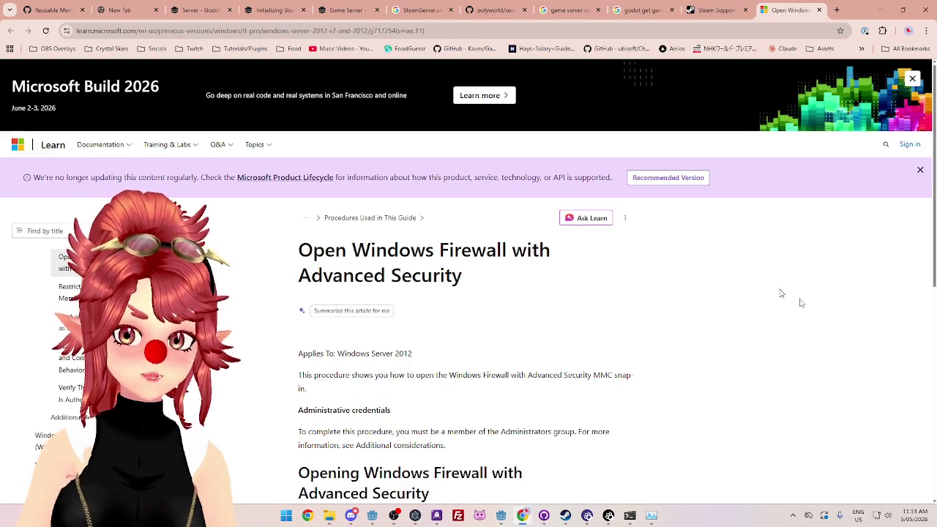
# Step: Read the Microsoft Learn firewall article's administrator requirement and Administrative credentials paragraph
pyautogui.scroll(-1, 843, 320)
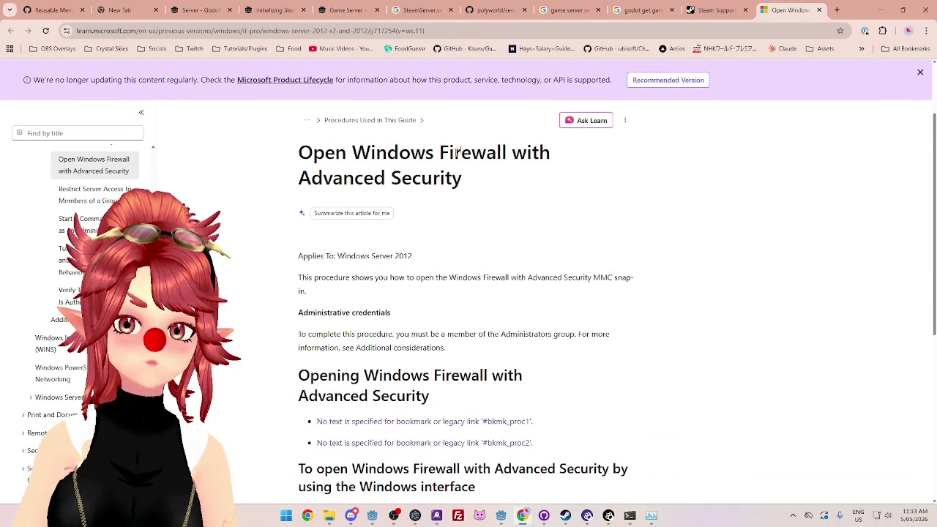
pyautogui.moveTo(378, 151); pyautogui.dragTo(501, 153)
pyautogui.moveTo(342, 178); pyautogui.dragTo(445, 180)
pyautogui.scroll(-1, 455, 205)
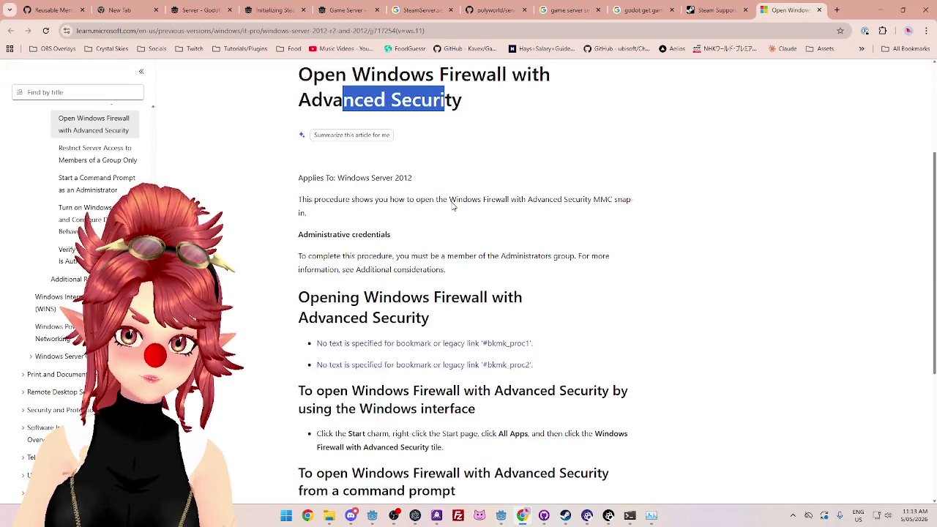
pyautogui.moveTo(316, 179); pyautogui.dragTo(405, 180)
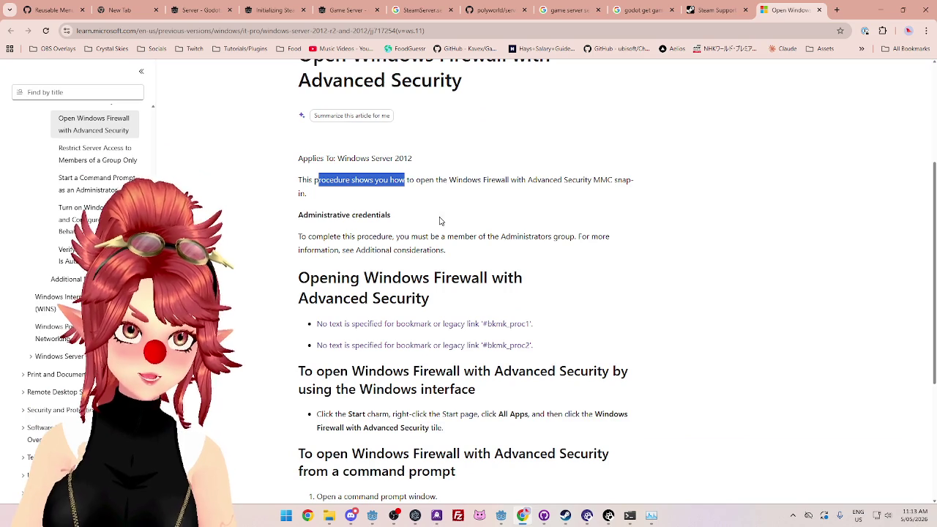
pyautogui.scroll(-1, 463, 226)
pyautogui.moveTo(311, 187)
pyautogui.mouseDown()
pyautogui.moveTo(446, 187)
pyautogui.moveTo(440, 203)
pyautogui.moveTo(410, 202)
pyautogui.moveTo(389, 187)
pyautogui.mouseUp()
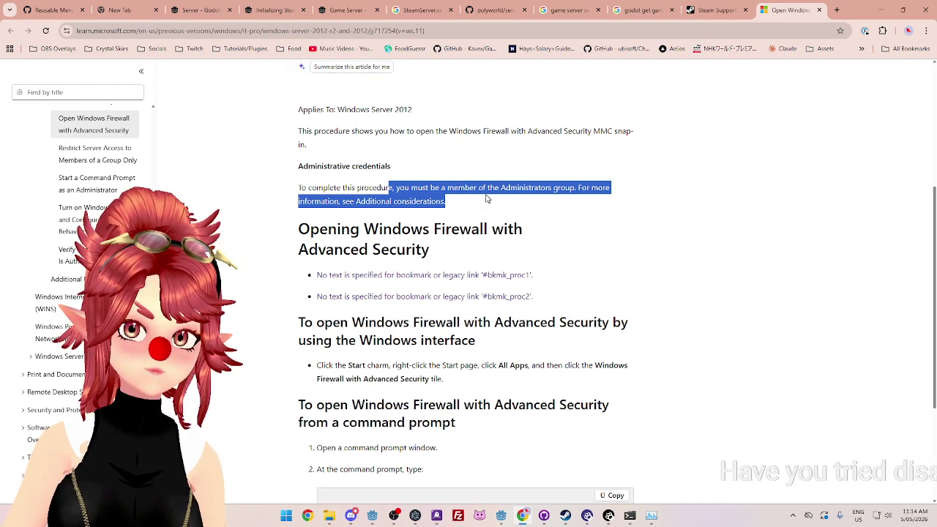
pyautogui.click(333, 194)
pyautogui.moveTo(298, 187)
pyautogui.mouseDown()
pyautogui.moveTo(389, 189)
pyautogui.moveTo(447, 203)
pyautogui.moveTo(299, 188)
pyautogui.mouseUp()
pyautogui.click(464, 204)
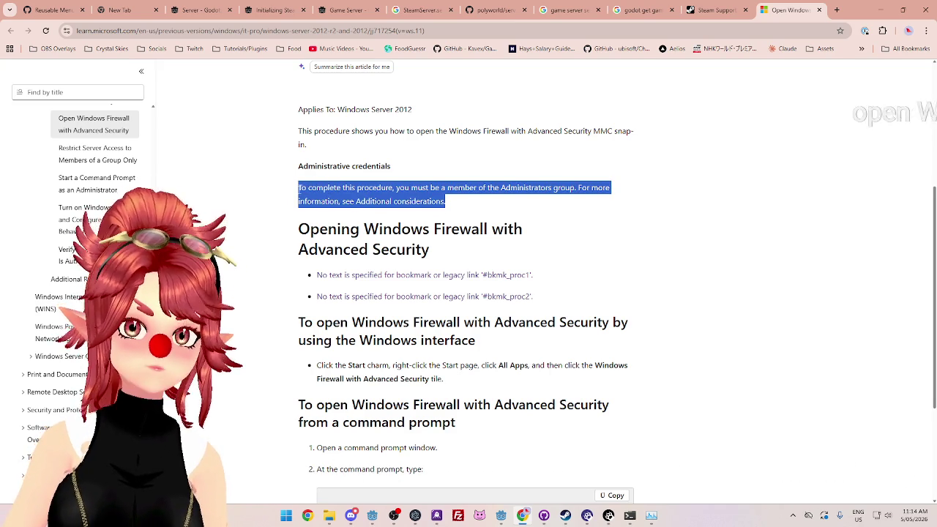
pyautogui.click(390, 203)
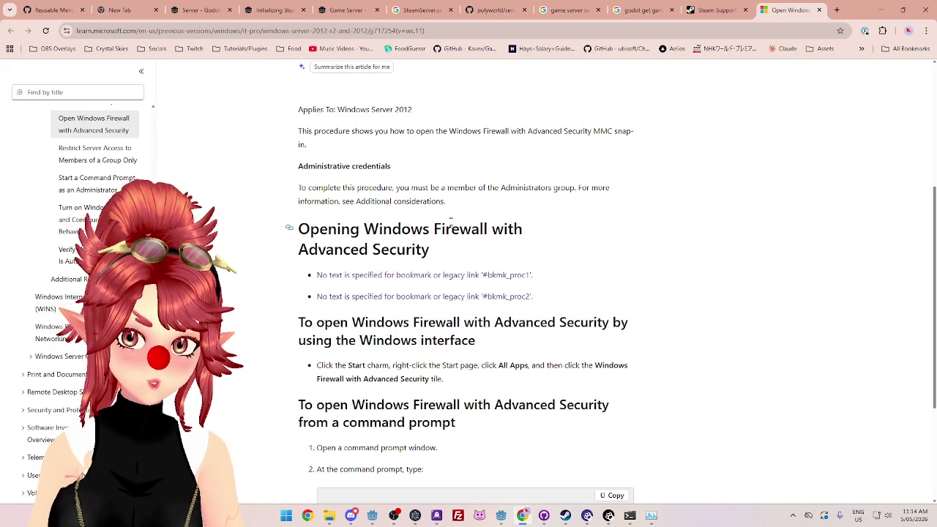
# Step: Read the article's Windows interface and command-prompt sections down to the wf.msc command
pyautogui.scroll(-2, 442, 234)
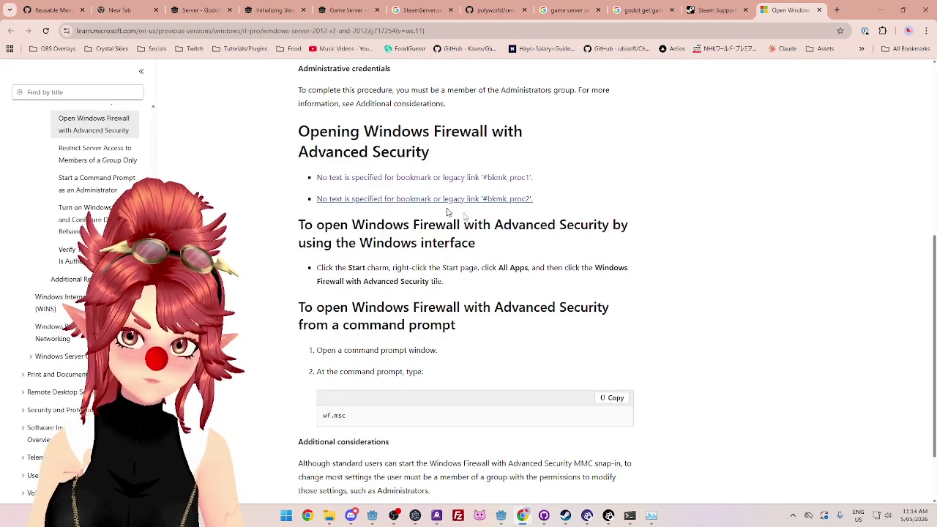
pyautogui.moveTo(443, 233); pyautogui.dragTo(542, 227)
pyautogui.moveTo(310, 243); pyautogui.dragTo(411, 242)
pyautogui.click(360, 269)
pyautogui.moveTo(355, 268); pyautogui.dragTo(423, 268)
pyautogui.scroll(-2, 445, 259)
pyautogui.moveTo(317, 245)
pyautogui.mouseDown()
pyautogui.moveTo(386, 256)
pyautogui.moveTo(432, 244)
pyautogui.mouseUp()
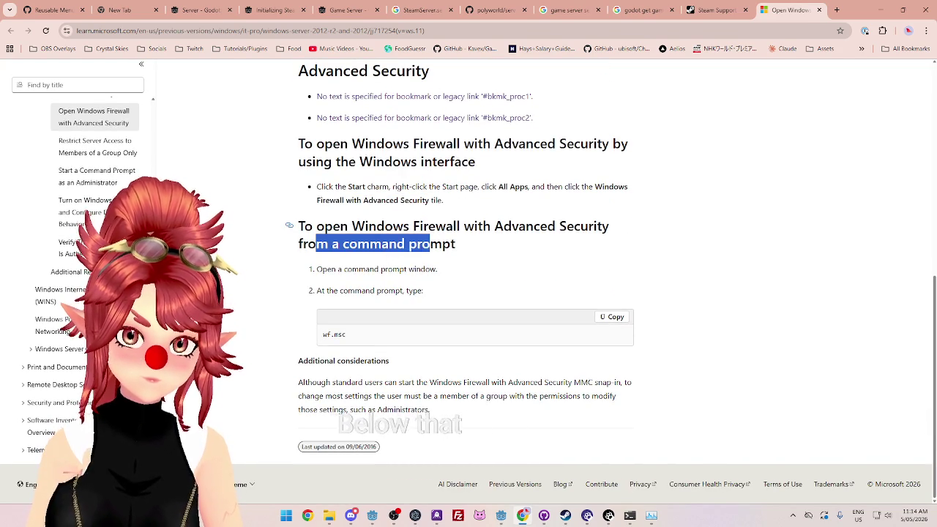
pyautogui.moveTo(300, 245); pyautogui.dragTo(456, 244)
pyautogui.click(314, 246)
pyautogui.moveTo(314, 246)
pyautogui.mouseDown()
pyautogui.moveTo(466, 266)
pyautogui.moveTo(352, 270)
pyautogui.moveTo(424, 293)
pyautogui.moveTo(413, 292)
pyautogui.mouseUp()
pyautogui.click(432, 273)
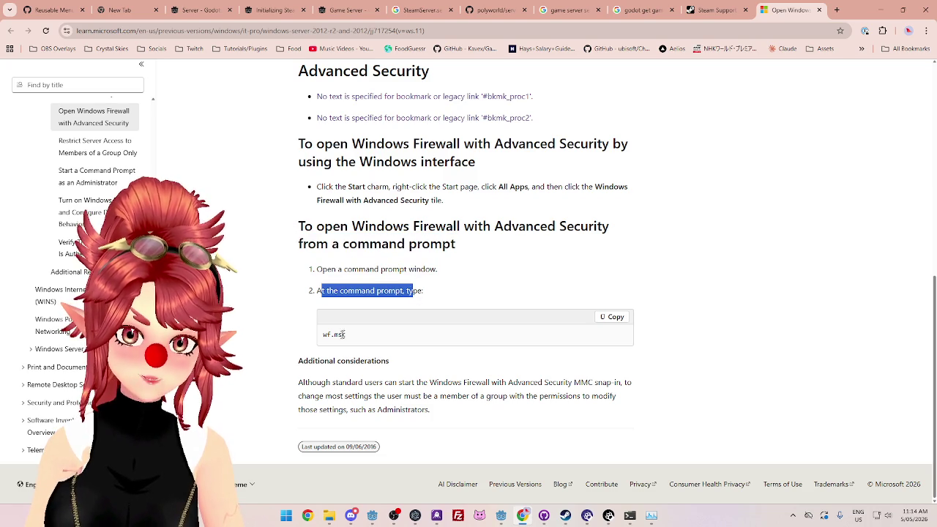
pyautogui.moveTo(347, 335); pyautogui.dragTo(326, 334)
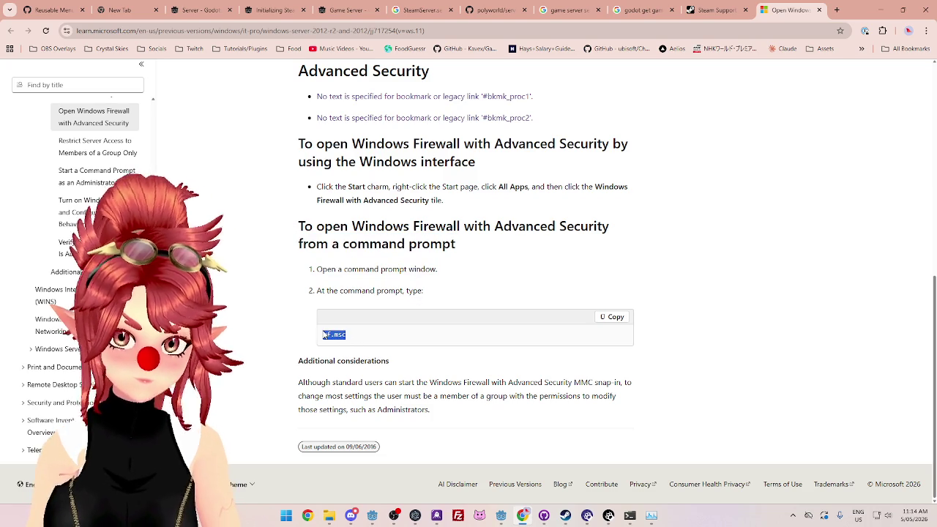
# Step: Launch Command Prompt from Start search and run wf.msc
pyautogui.click(288, 516)
pyautogui.write('cmd')
pyautogui.press('Return')
pyautogui.write('wf.msc')
pyautogui.press('Return')
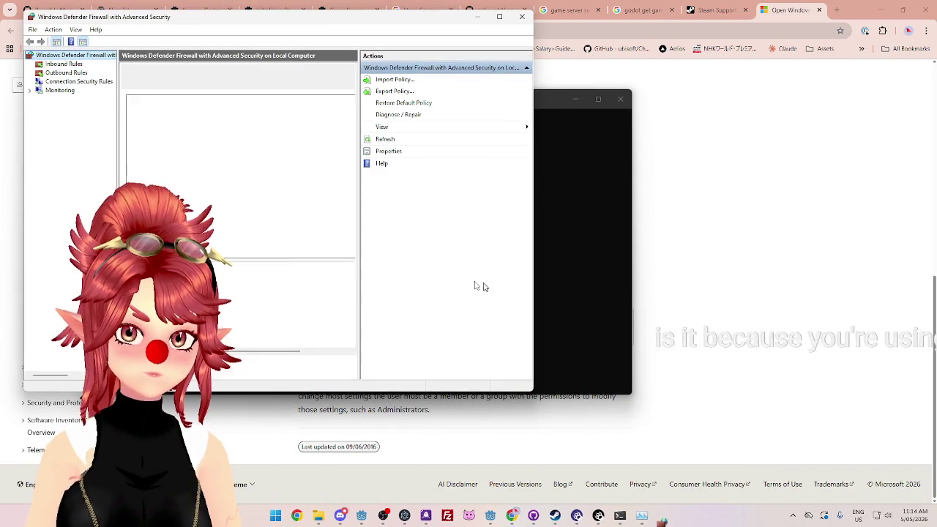
# Step: Centre the firewall console, then launch Windows Security from the hidden tray icons
pyautogui.moveTo(212, 24)
pyautogui.mouseDown()
pyautogui.moveTo(481, 43)
pyautogui.moveTo(390, 74)
pyautogui.moveTo(389, 52)
pyautogui.mouseUp()
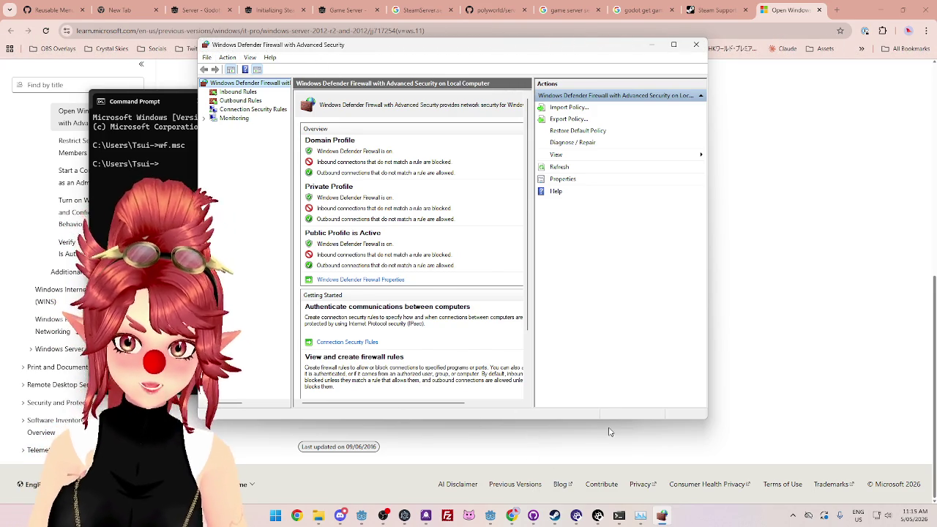
pyautogui.click(793, 515)
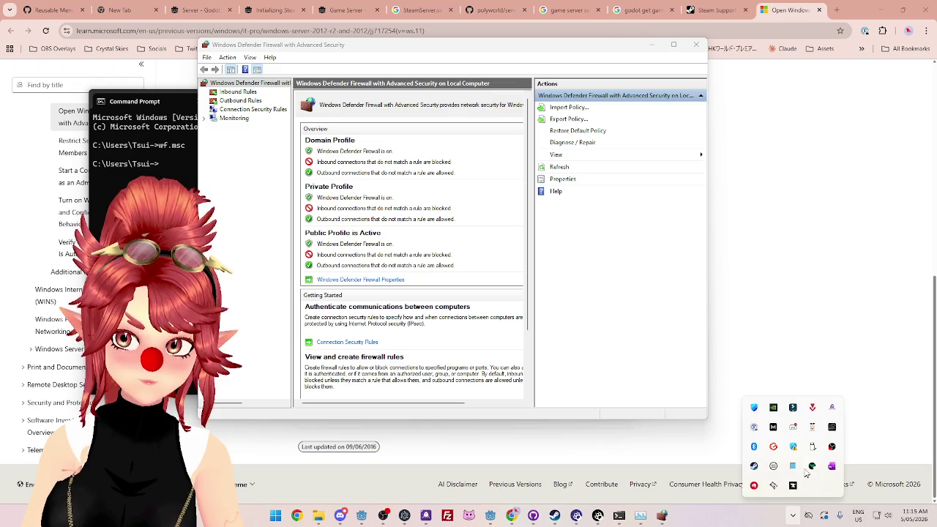
pyautogui.click(793, 448)
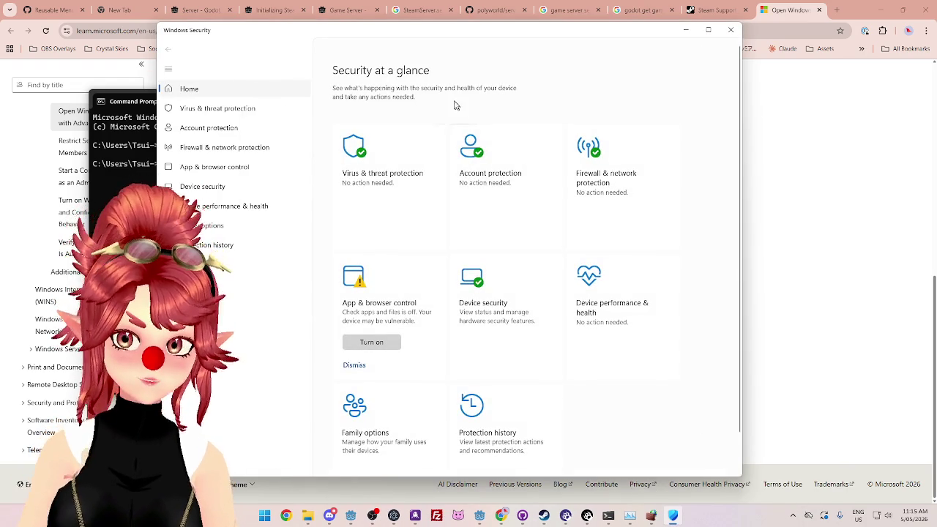
# Step: Check the Private network firewall under Firewall & network protection, then return to the overview
pyautogui.click(616, 190)
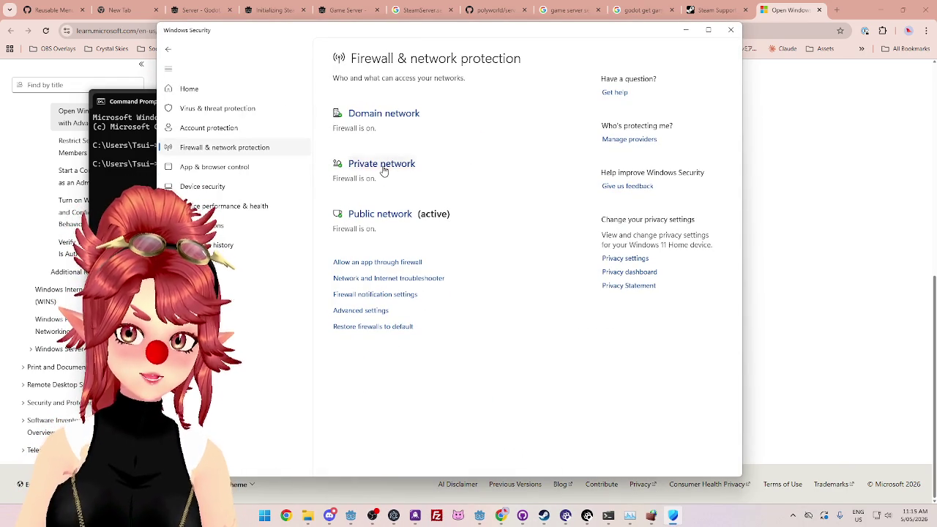
pyautogui.click(384, 165)
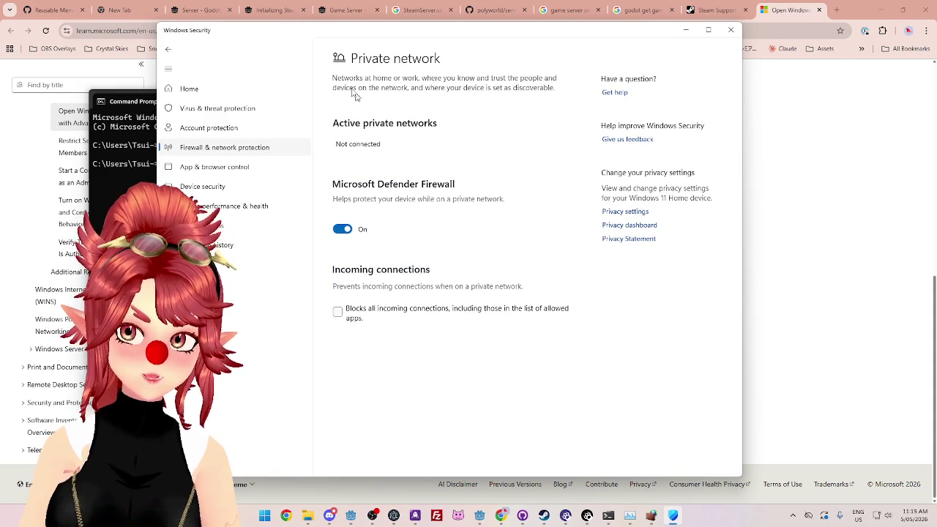
pyautogui.click(235, 147)
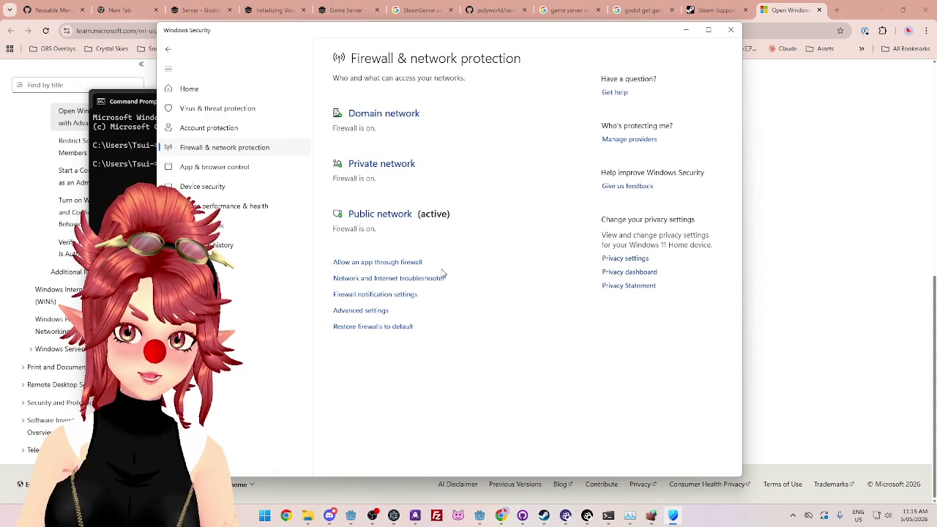
pyautogui.click(371, 168)
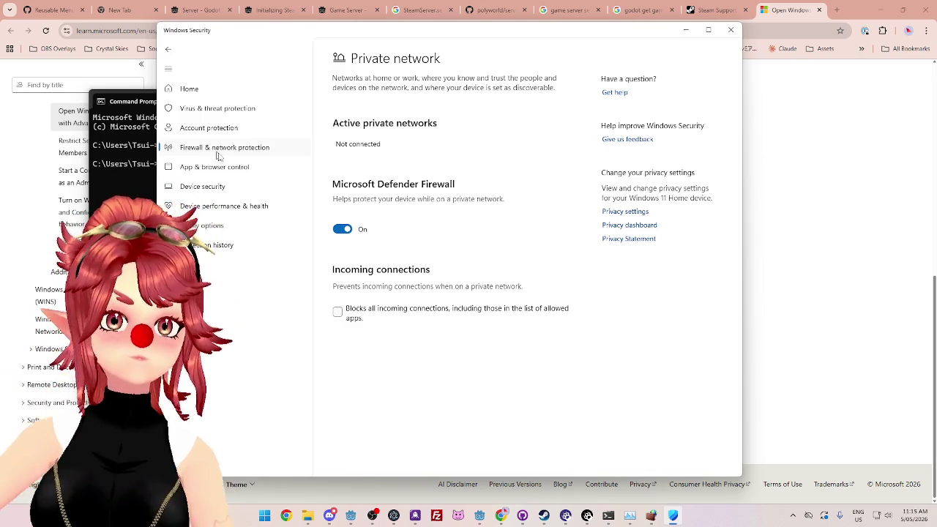
pyautogui.click(220, 155)
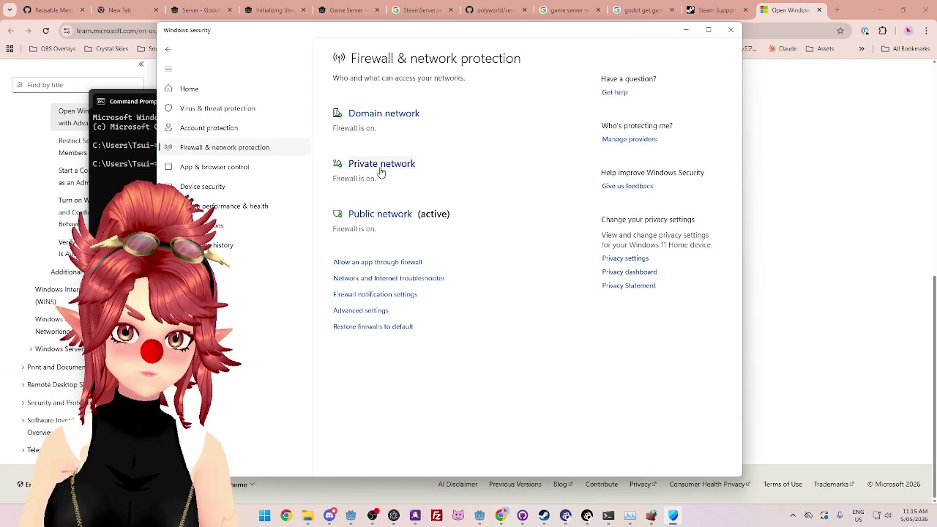
# Step: Open the TA Home network's Properties from the Quick Settings Wi-Fi list
pyautogui.click(794, 516)
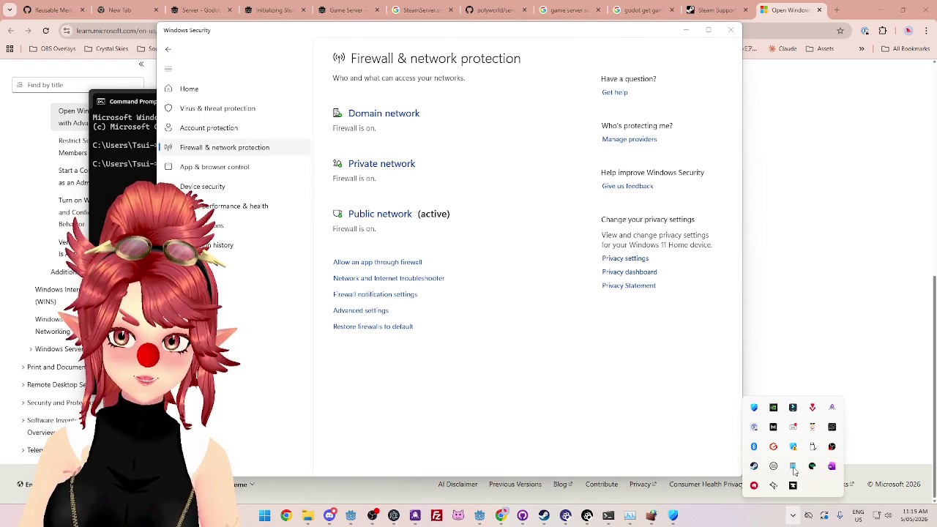
pyautogui.click(794, 517)
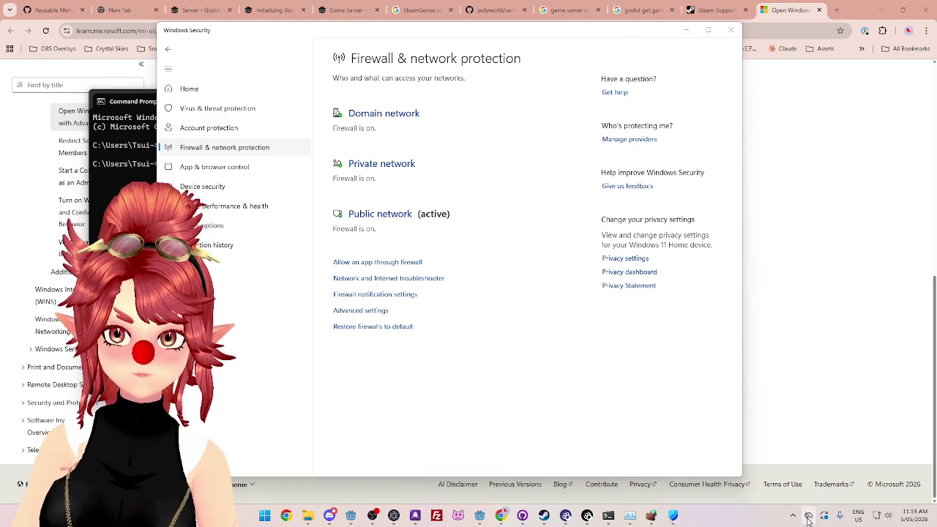
pyautogui.click(881, 517)
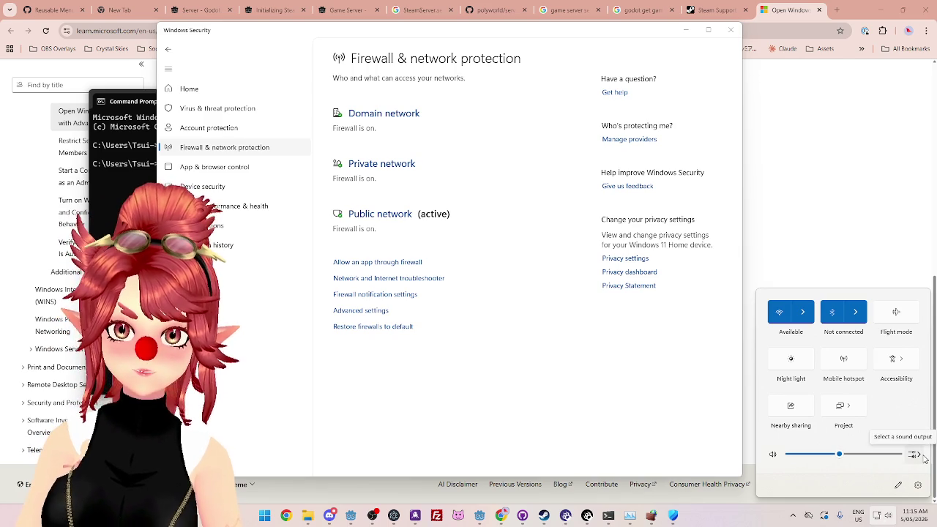
pyautogui.click(803, 312)
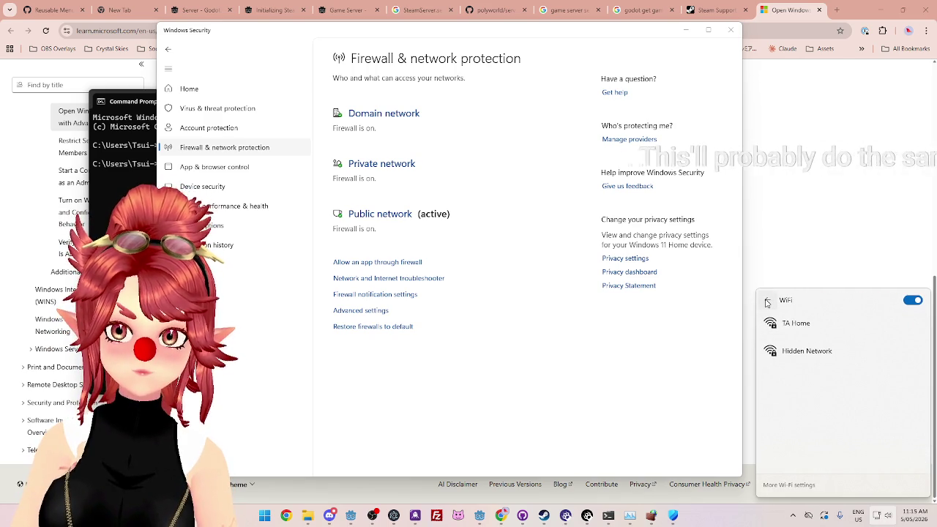
pyautogui.rightClick(833, 332)
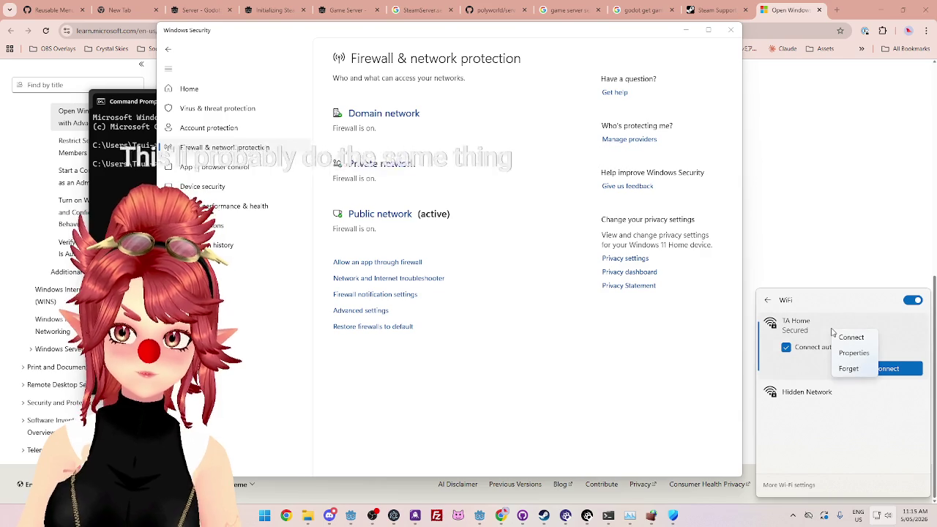
pyautogui.click(849, 355)
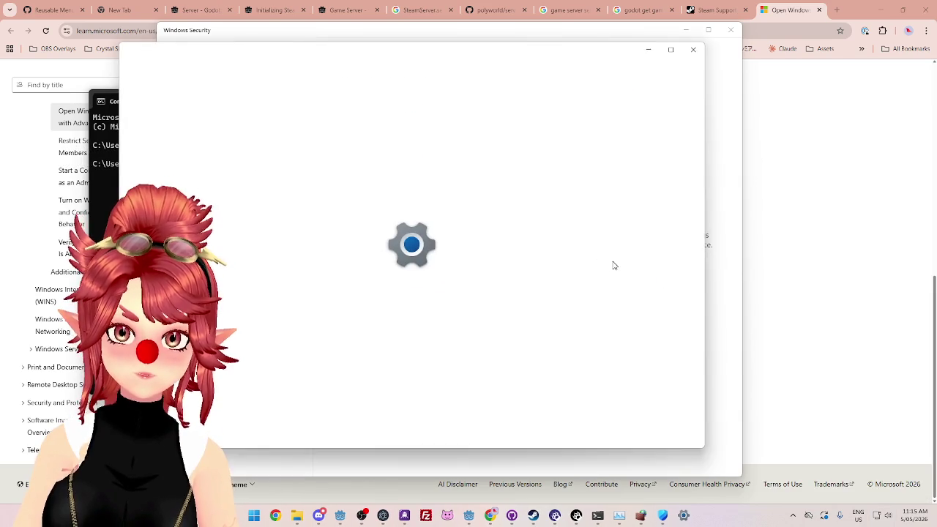
# Step: Review the TA Home network page and its details in the Wi-Fi networks list
pyautogui.moveTo(317, 58); pyautogui.dragTo(362, 56)
pyautogui.scroll(-1, 441, 318)
pyautogui.scroll(1, 435, 308)
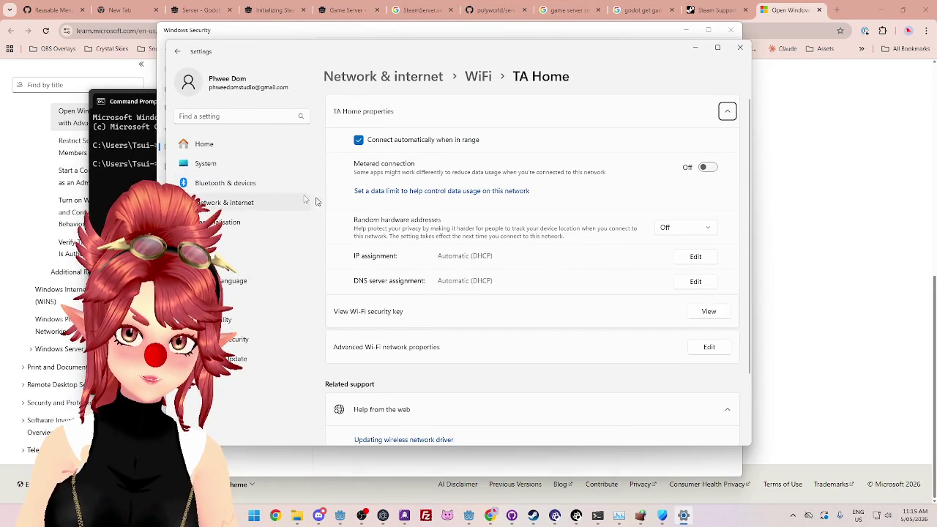
pyautogui.scroll(-2, 449, 268)
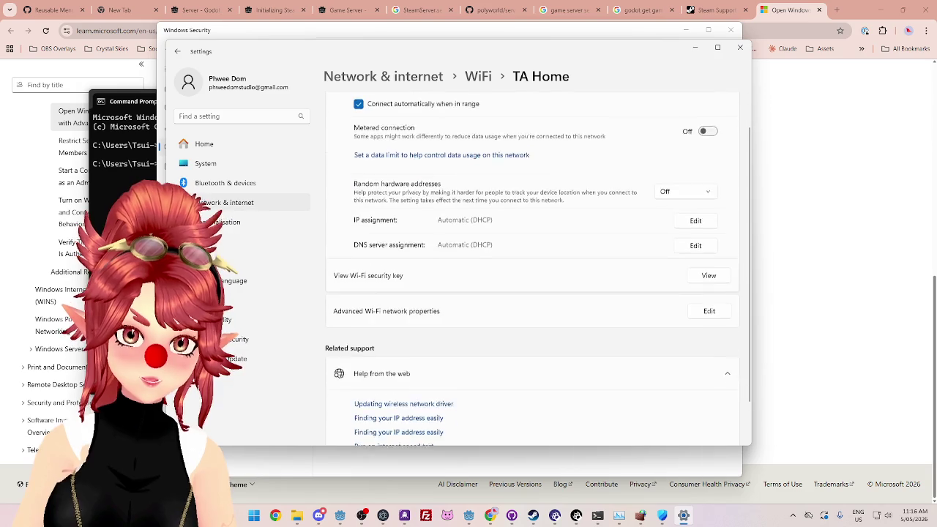
pyautogui.scroll(2, 449, 269)
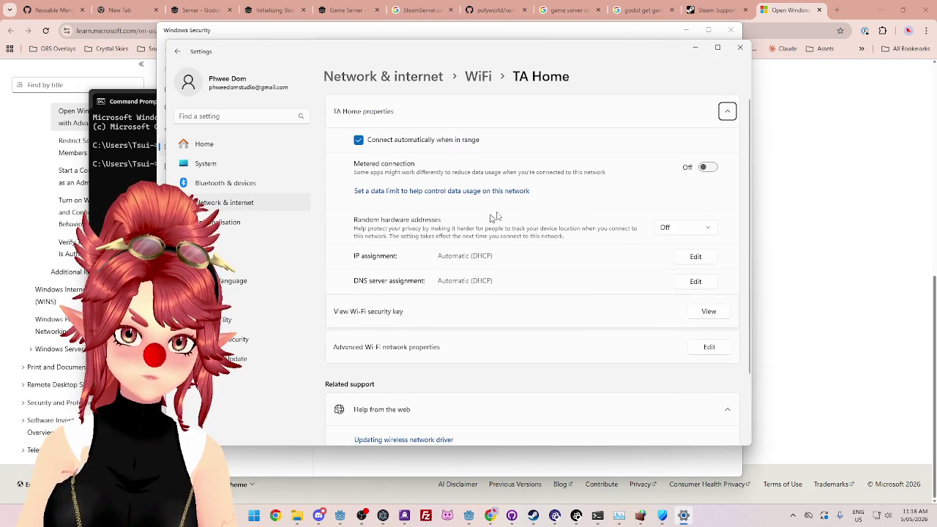
pyautogui.scroll(-2, 523, 236)
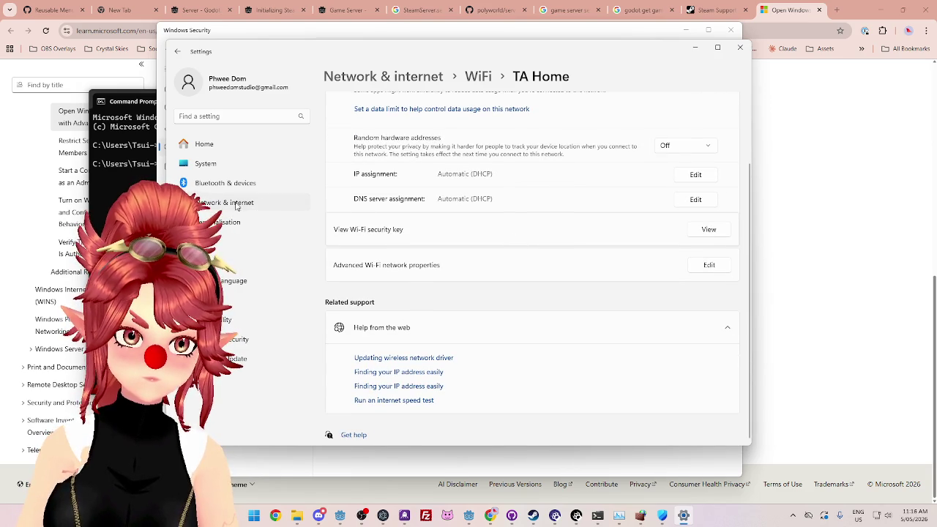
pyautogui.scroll(2, 419, 216)
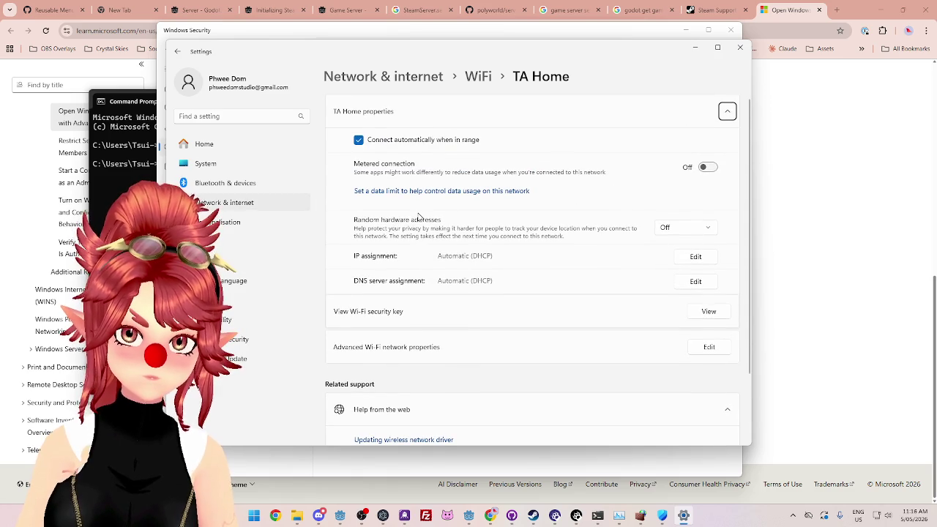
pyautogui.click(479, 76)
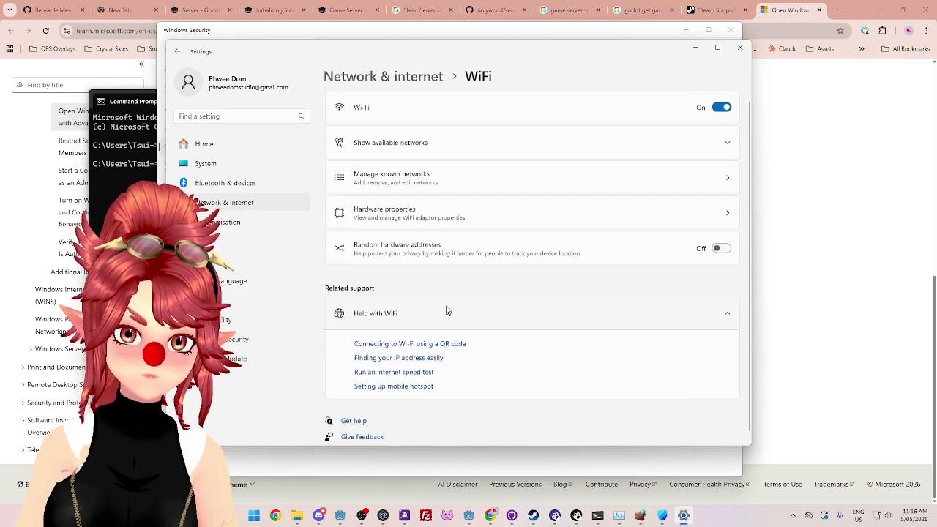
pyautogui.click(430, 156)
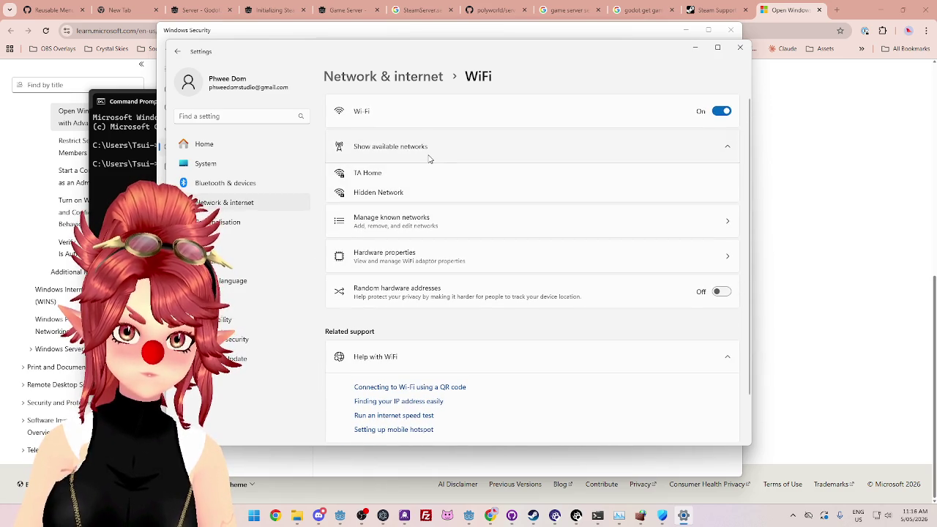
pyautogui.click(386, 183)
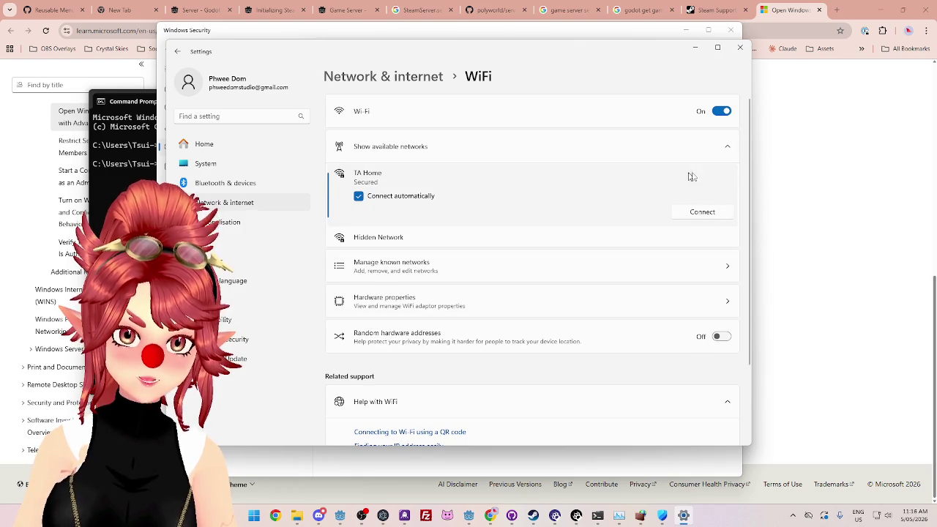
pyautogui.click(729, 156)
pyautogui.click(728, 152)
pyautogui.click(728, 152)
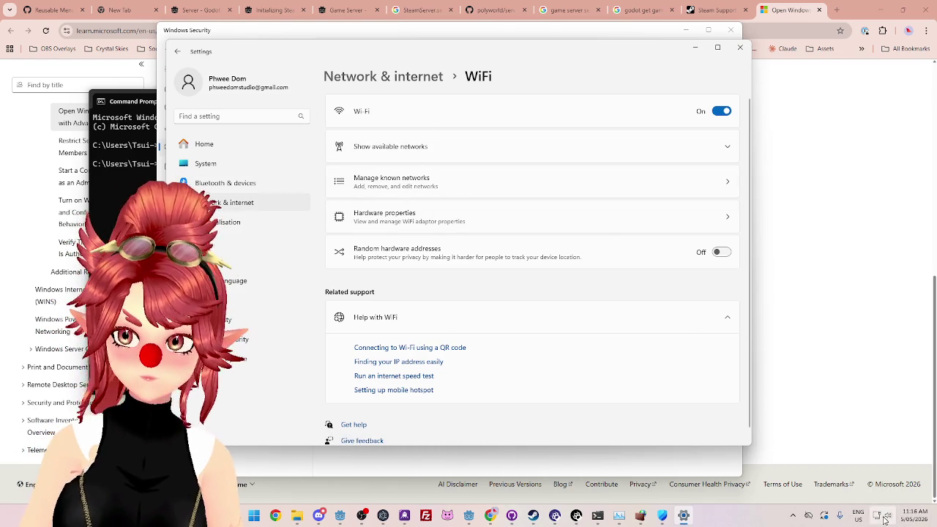
# Step: Under Network & internet > Ethernet, change the network profile type to Private
pyautogui.click(884, 517)
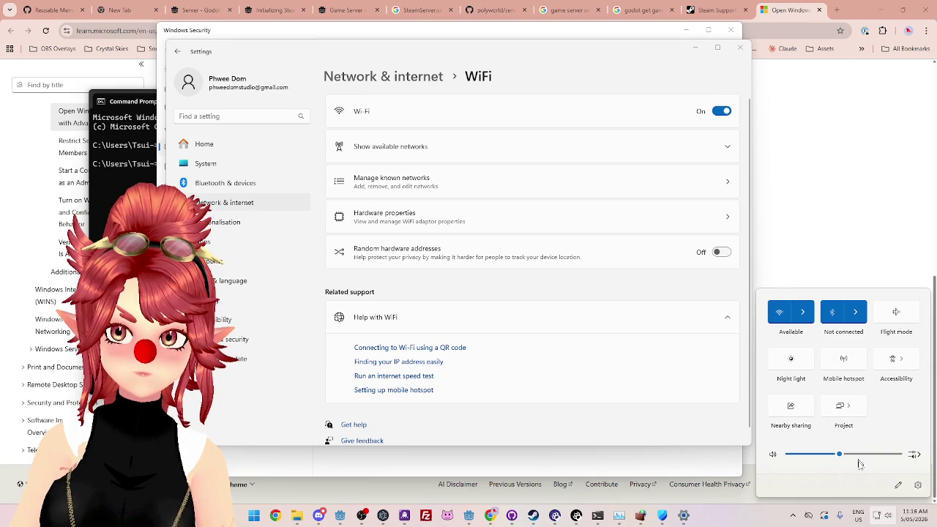
pyautogui.click(414, 77)
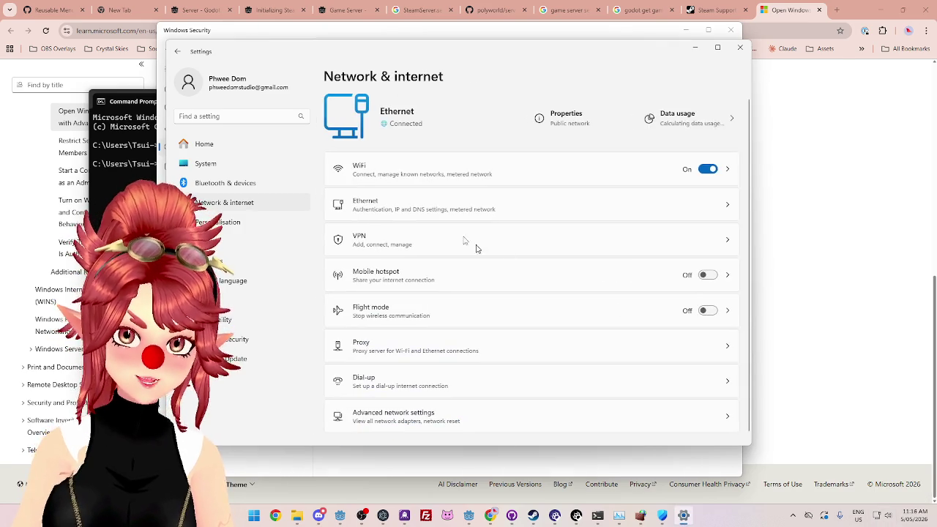
pyautogui.click(415, 203)
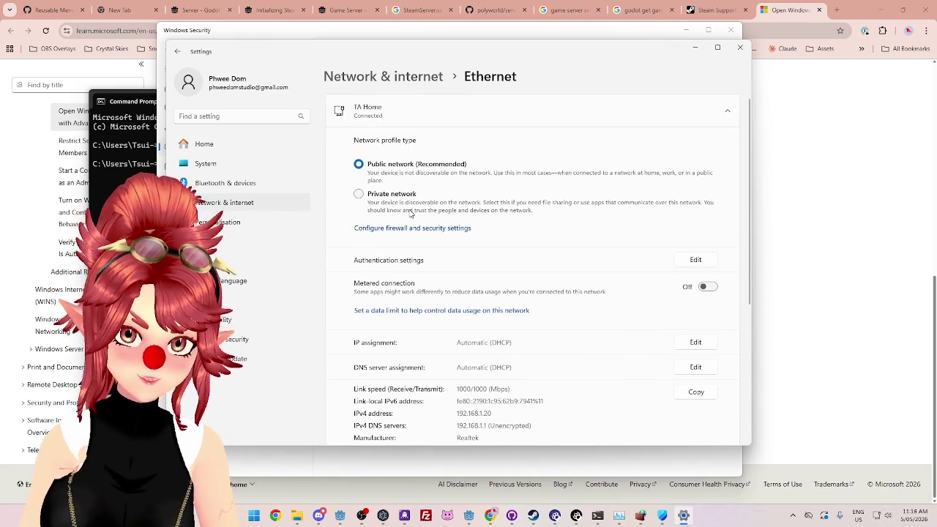
pyautogui.click(360, 194)
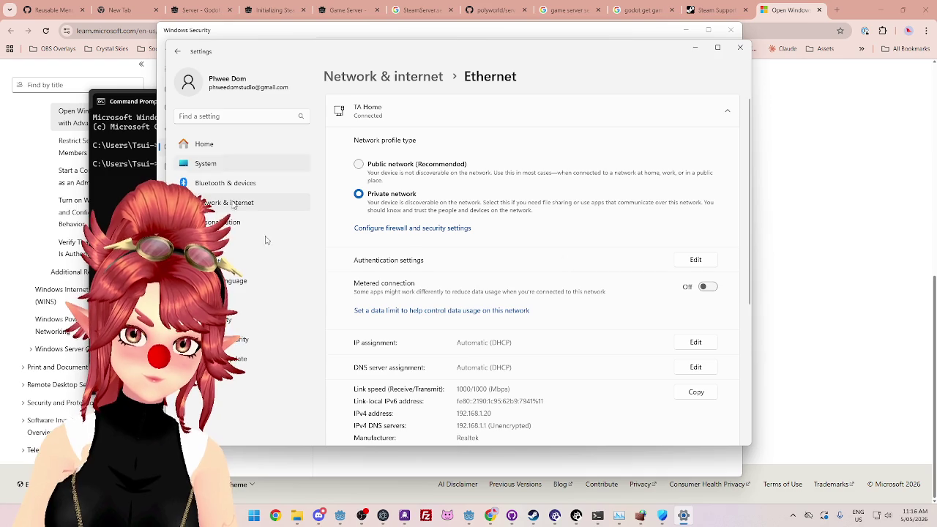
# Step: Close the Windows Settings window
pyautogui.click(741, 50)
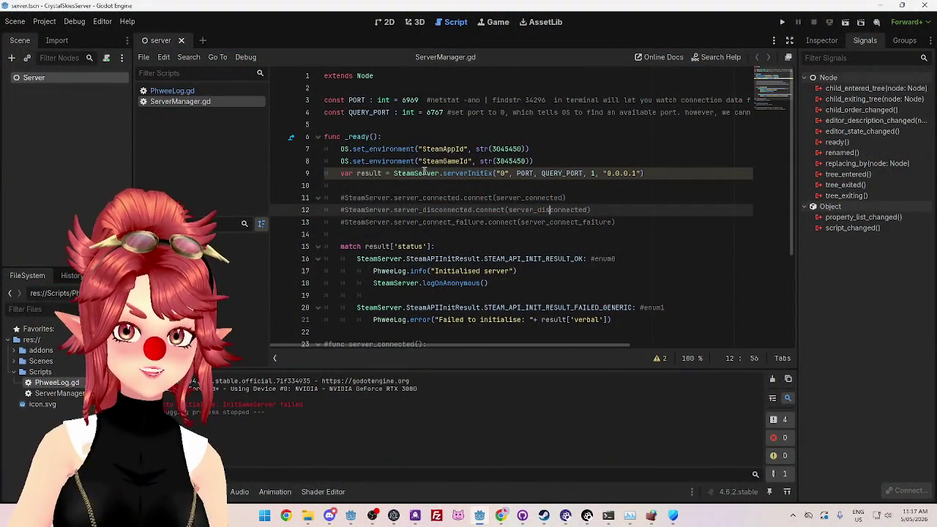
pyautogui.click(394, 172)
pyautogui.keyDown('shift'); pyautogui.click(655, 182); pyautogui.keyUp('shift')
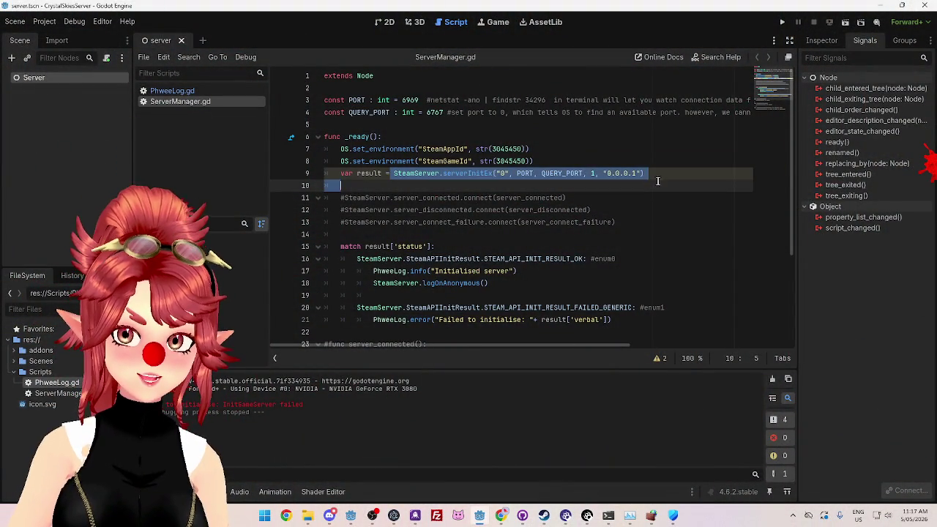
pyautogui.moveTo(655, 181); pyautogui.dragTo(654, 177)
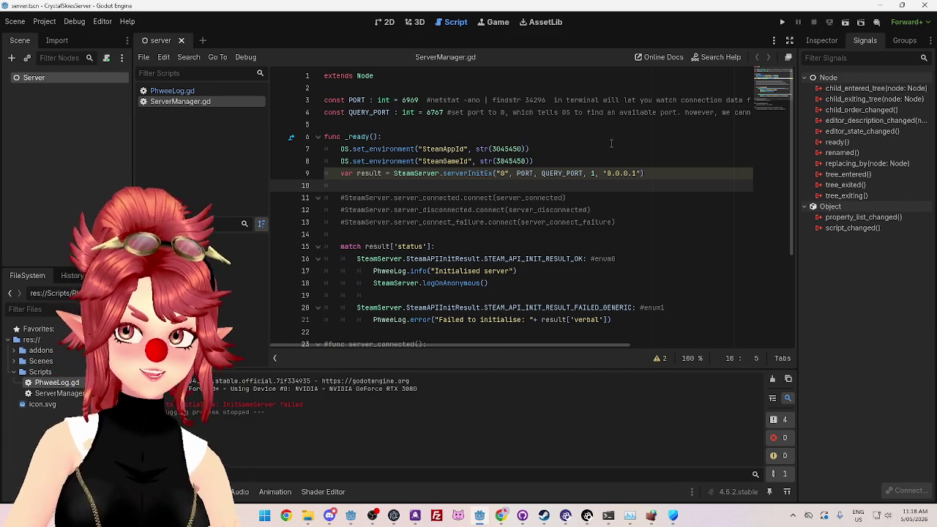
pyautogui.moveTo(614, 150); pyautogui.dragTo(576, 163)
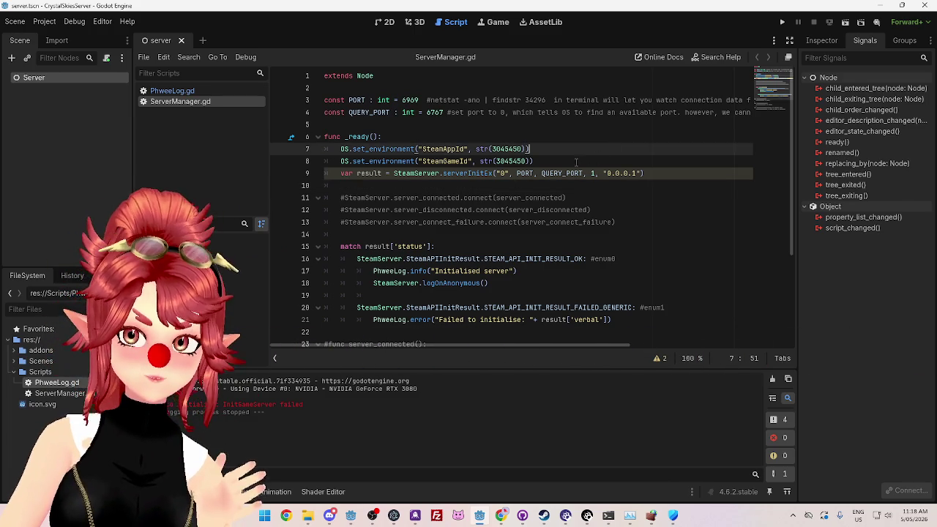
pyautogui.click(547, 137)
pyautogui.click(539, 148)
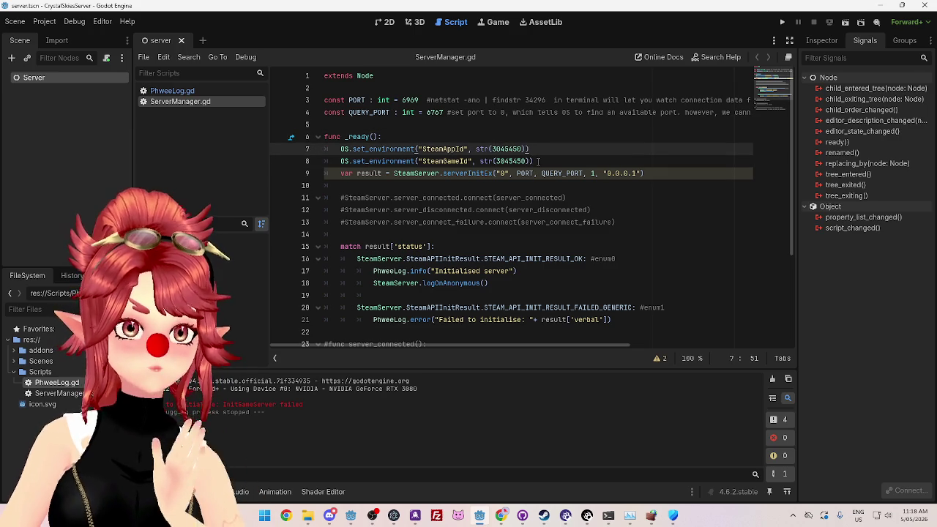
pyautogui.click(539, 161)
pyautogui.click(546, 137)
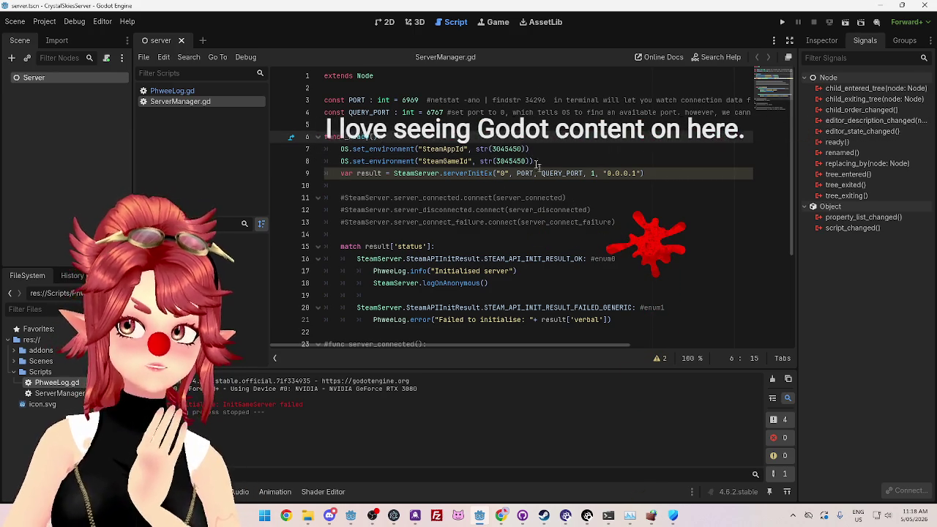
pyautogui.click(546, 101)
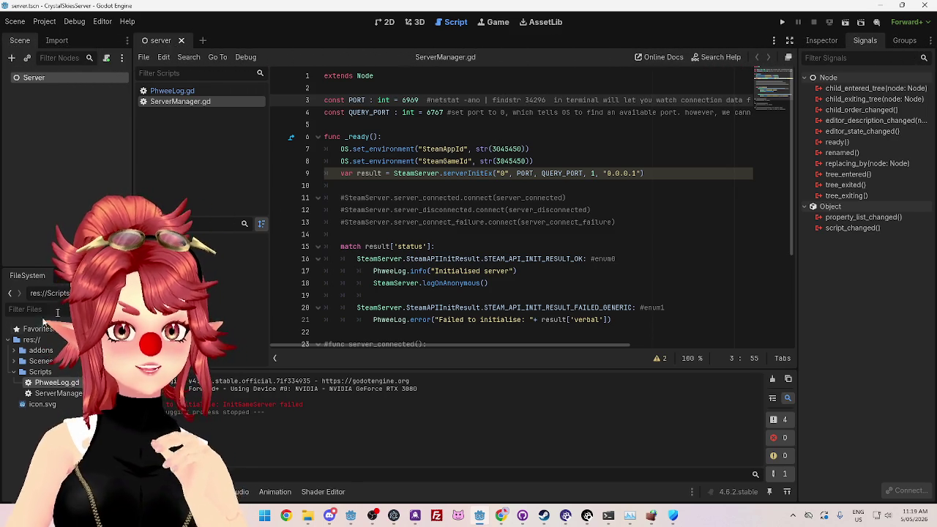
pyautogui.click(16, 350)
pyautogui.click(26, 361)
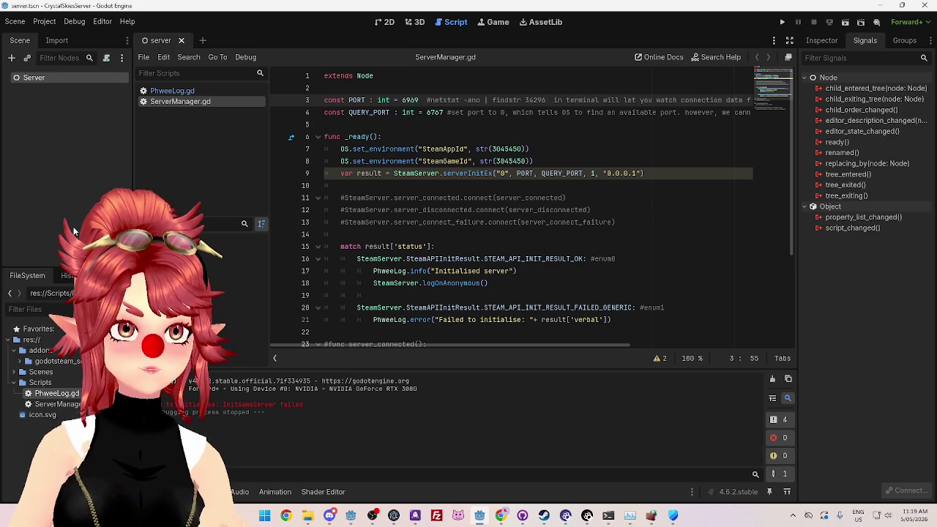
pyautogui.click(27, 361)
pyautogui.click(26, 361)
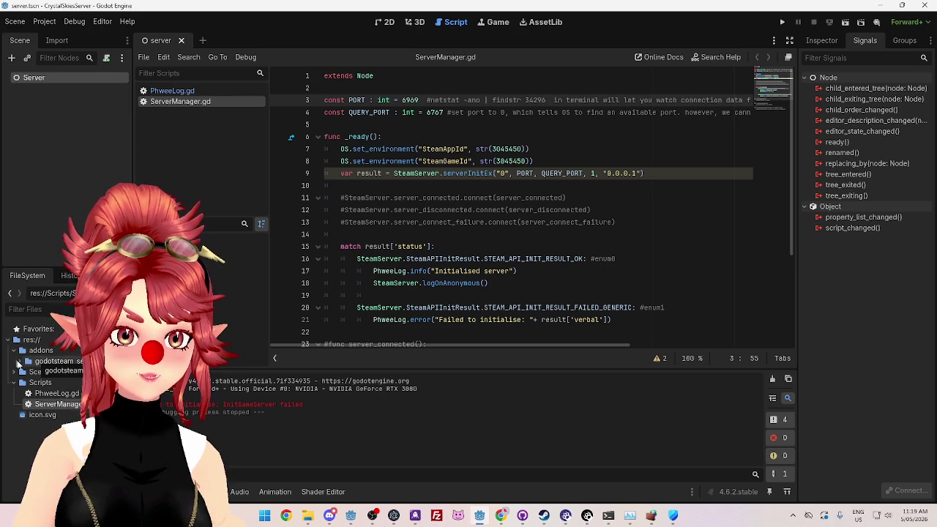
pyautogui.click(13, 350)
pyautogui.click(13, 351)
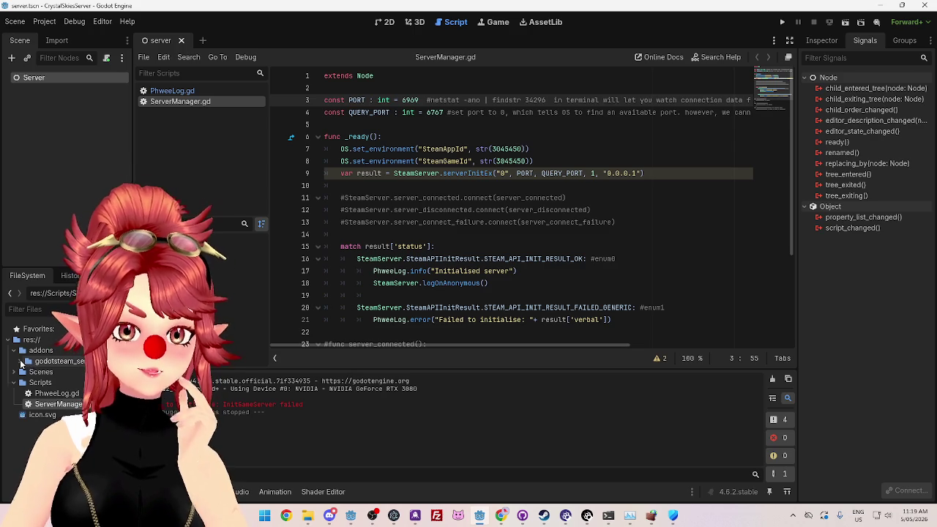
pyautogui.click(21, 363)
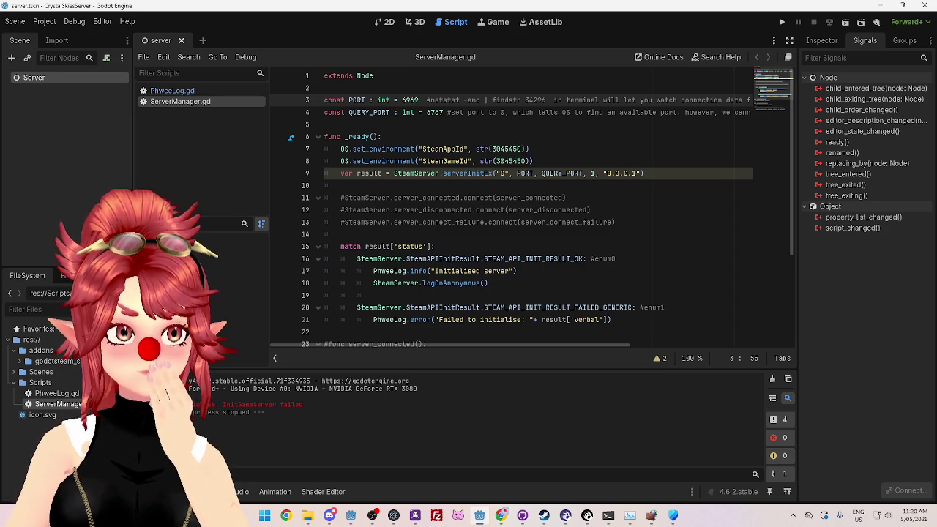
# Step: Recheck the Private network firewall, then bring forward the Godot_v4.6.2-stable_win64 executables folder
pyautogui.click(673, 515)
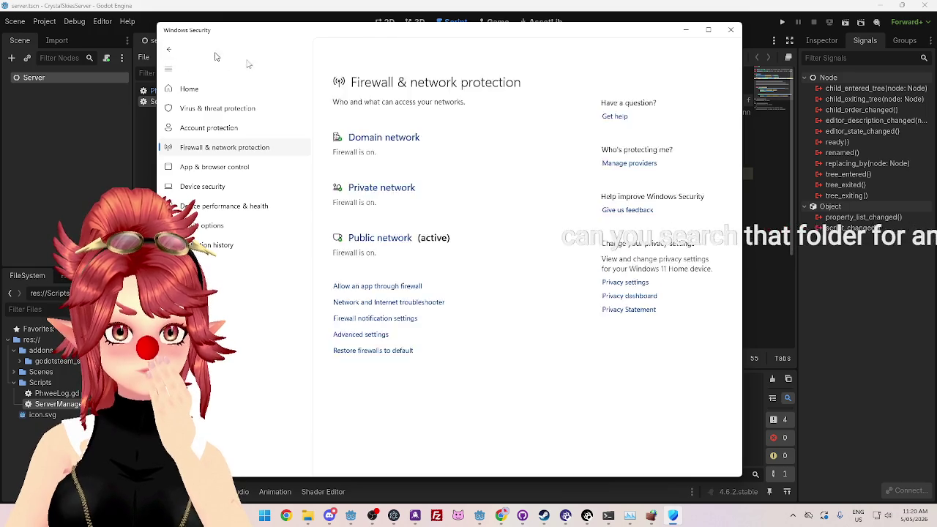
pyautogui.click(422, 167)
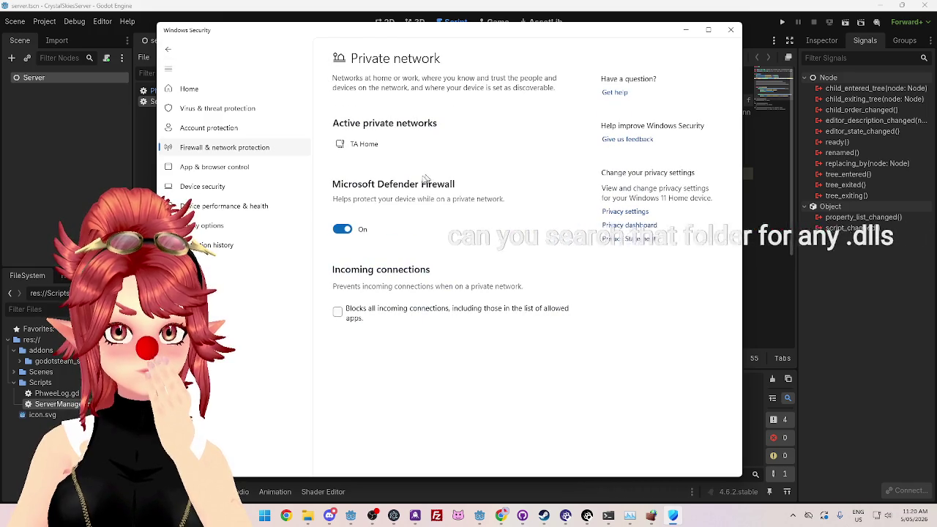
pyautogui.click(211, 149)
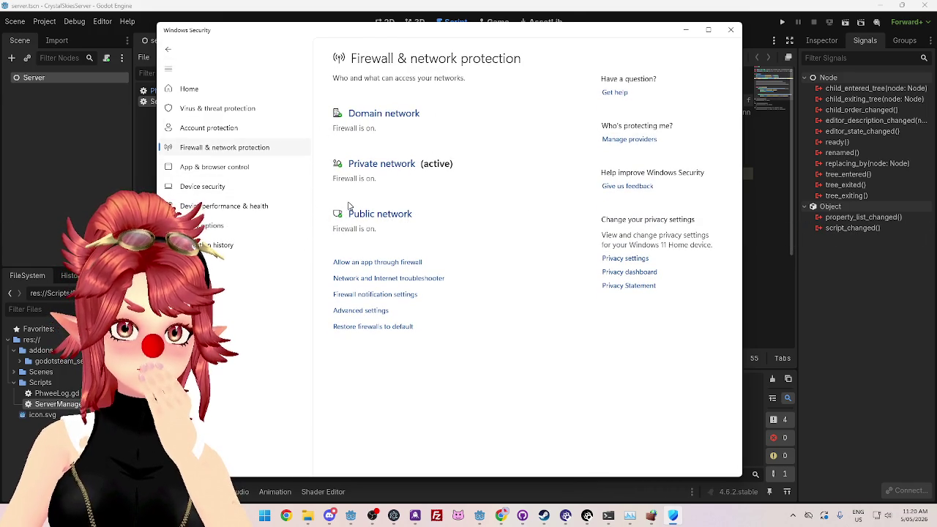
pyautogui.click(308, 515)
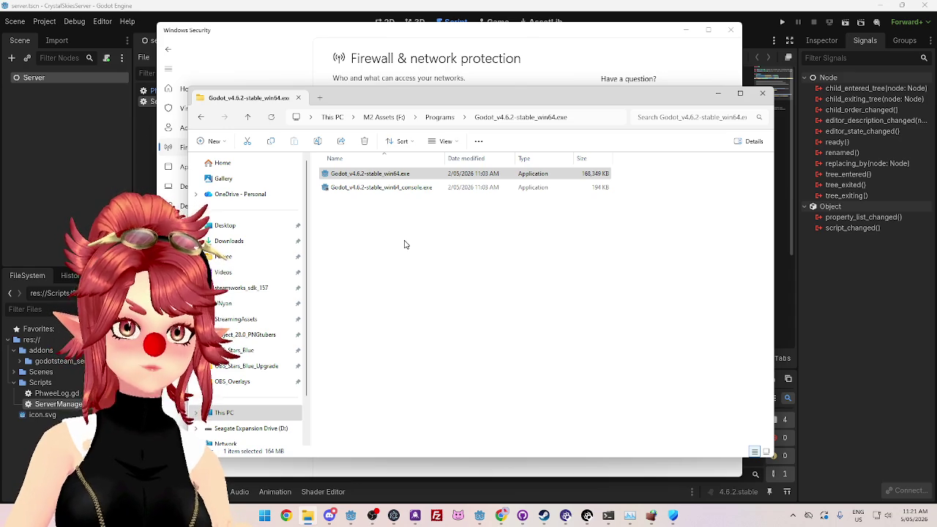
pyautogui.click(418, 203)
# Step: Arrange the File Explorer and firewall windows side by side, then return to the Godot editor
pyautogui.moveTo(443, 98)
pyautogui.mouseDown()
pyautogui.moveTo(453, 93)
pyautogui.moveTo(453, 110)
pyautogui.mouseUp()
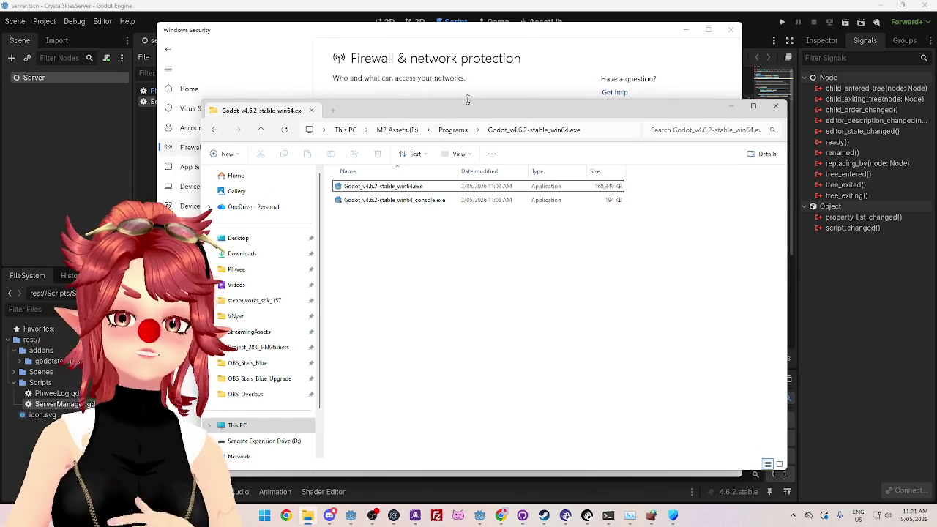
pyautogui.moveTo(472, 113); pyautogui.dragTo(494, 106)
pyautogui.moveTo(450, 31); pyautogui.dragTo(407, 22)
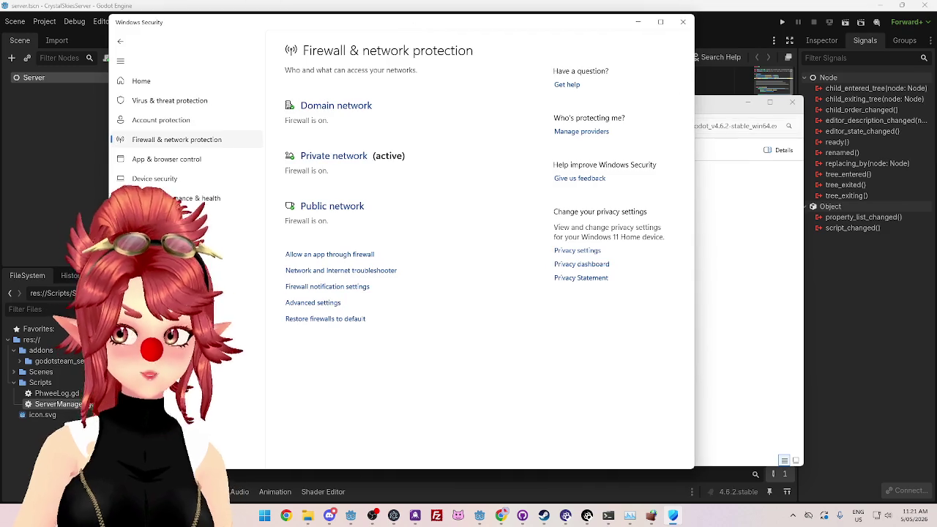
pyautogui.click(716, 112)
pyautogui.moveTo(715, 111); pyautogui.dragTo(733, 127)
pyautogui.moveTo(522, 17)
pyautogui.mouseDown()
pyautogui.moveTo(471, 16)
pyautogui.moveTo(467, 66)
pyautogui.moveTo(440, 36)
pyautogui.mouseUp()
pyautogui.moveTo(703, 117)
pyautogui.mouseDown()
pyautogui.moveTo(659, 121)
pyautogui.moveTo(671, 129)
pyautogui.mouseUp()
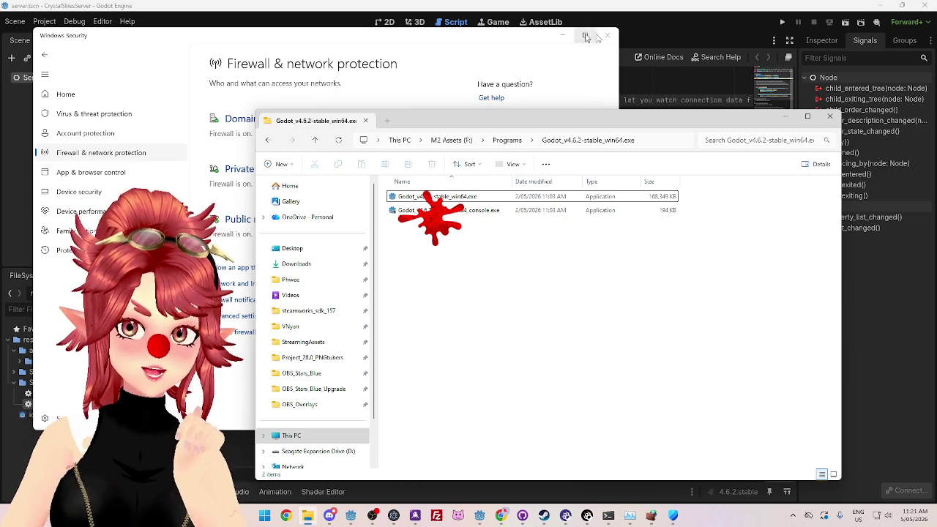
pyautogui.moveTo(473, 121); pyautogui.dragTo(510, 119)
pyautogui.moveTo(458, 43); pyautogui.dragTo(472, 46)
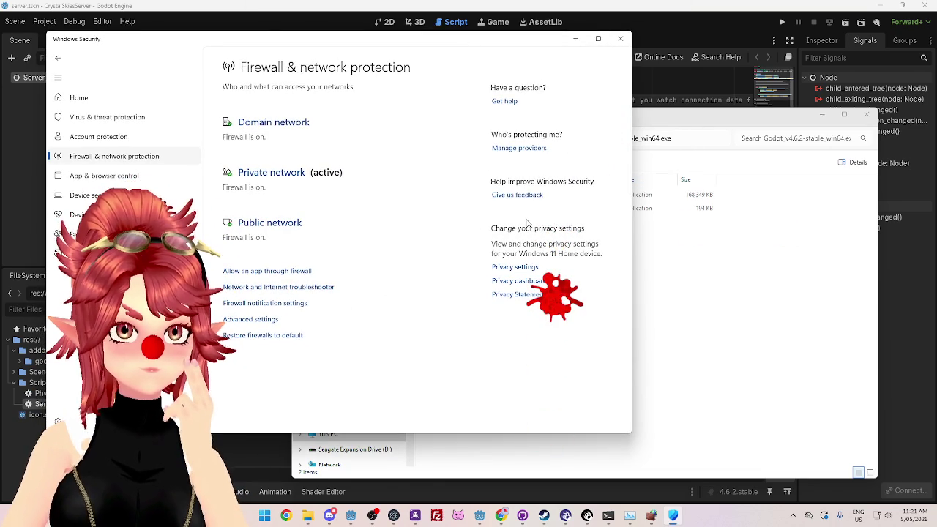
pyautogui.click(663, 14)
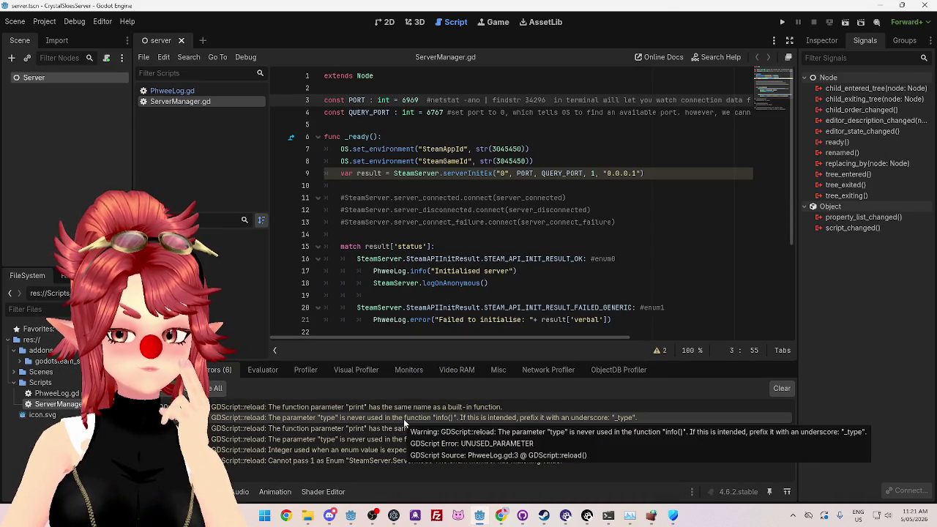
# Step: In PhweeLog.gd rename 'print' to 'message' on lines 3, 4, 7 and 8, then run with F5
pyautogui.moveTo(404, 407)
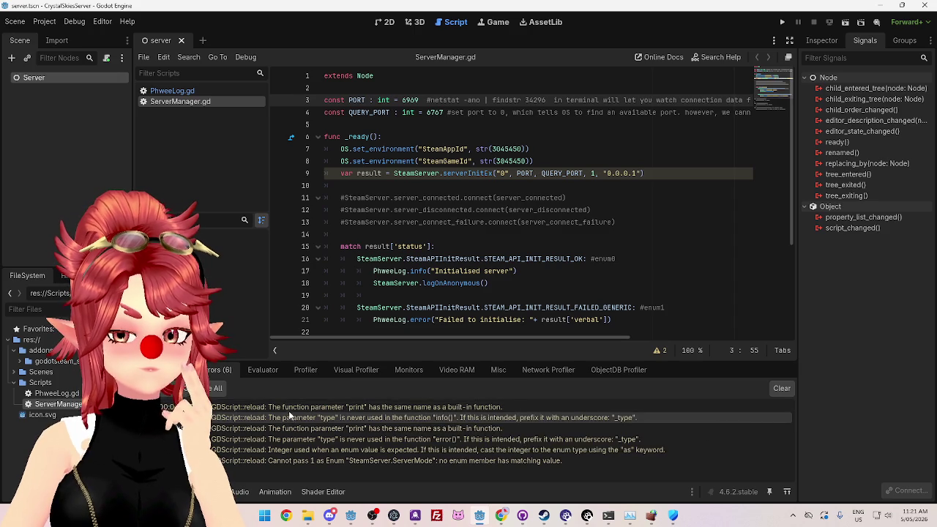
pyautogui.doubleClick(290, 406)
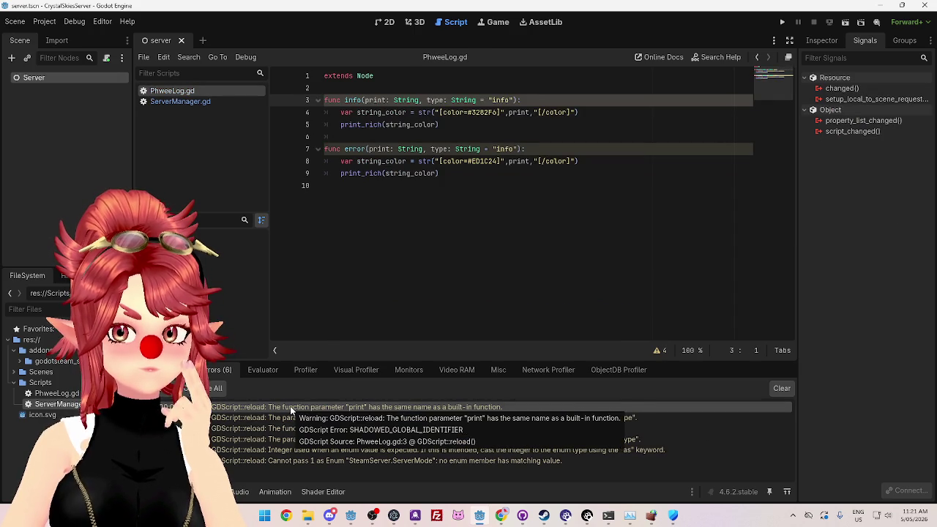
pyautogui.doubleClick(369, 101)
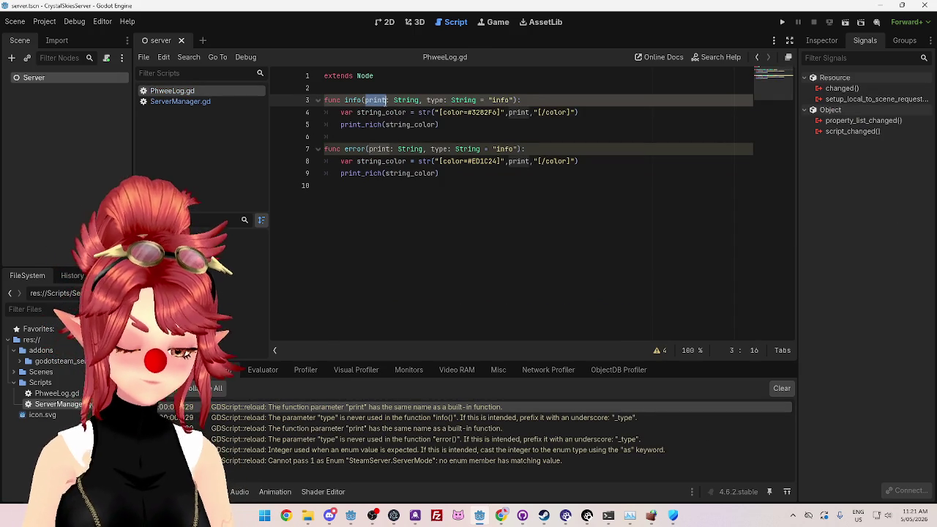
pyautogui.write('message')
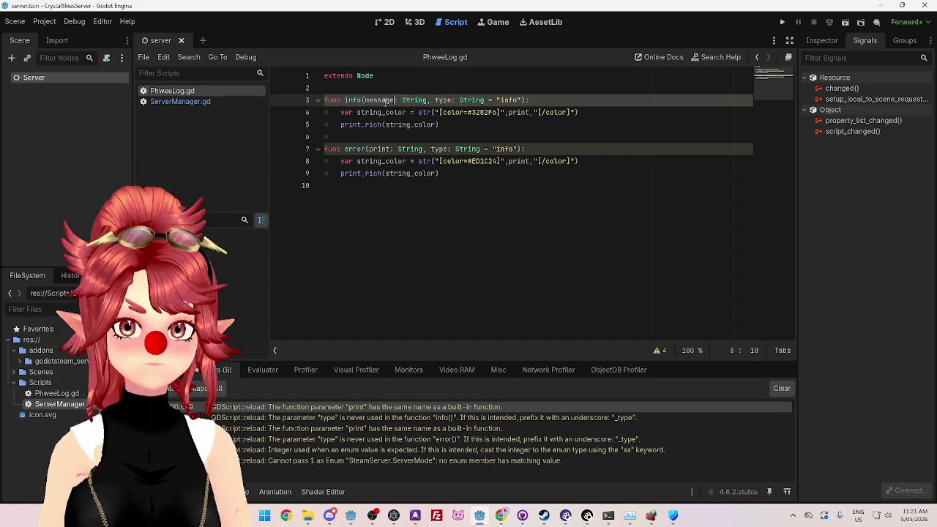
pyautogui.click(515, 112)
pyautogui.doubleClick(517, 112)
pyautogui.write('message')
pyautogui.doubleClick(519, 161)
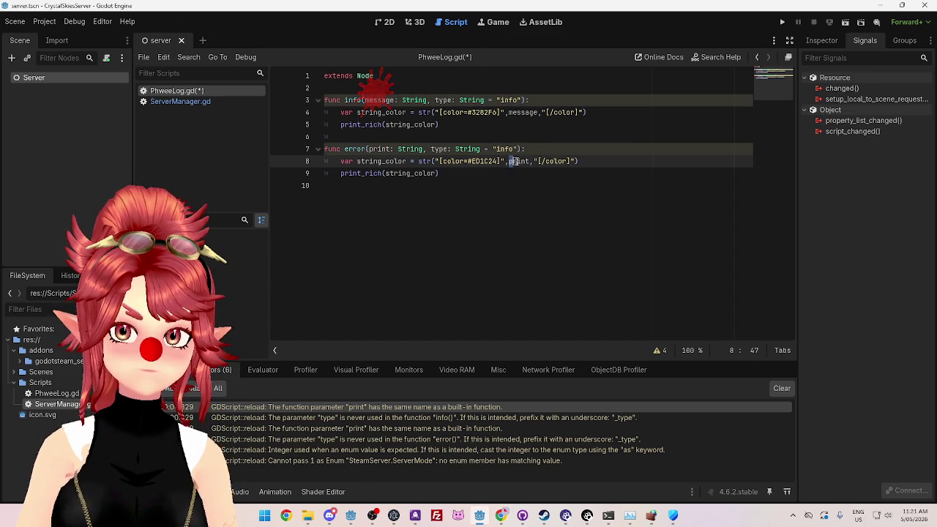
pyautogui.write('message')
pyautogui.moveTo(369, 149); pyautogui.dragTo(386, 150)
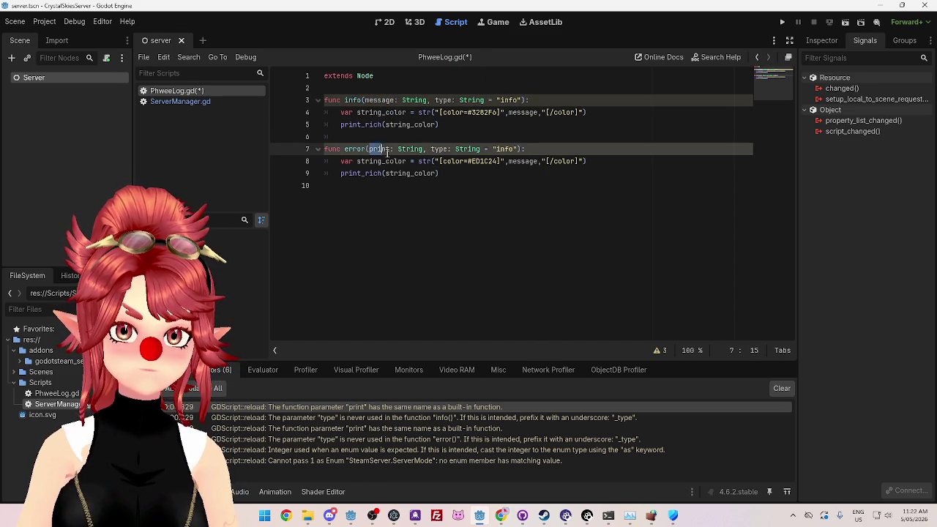
pyautogui.write('message')
pyautogui.press('F5')
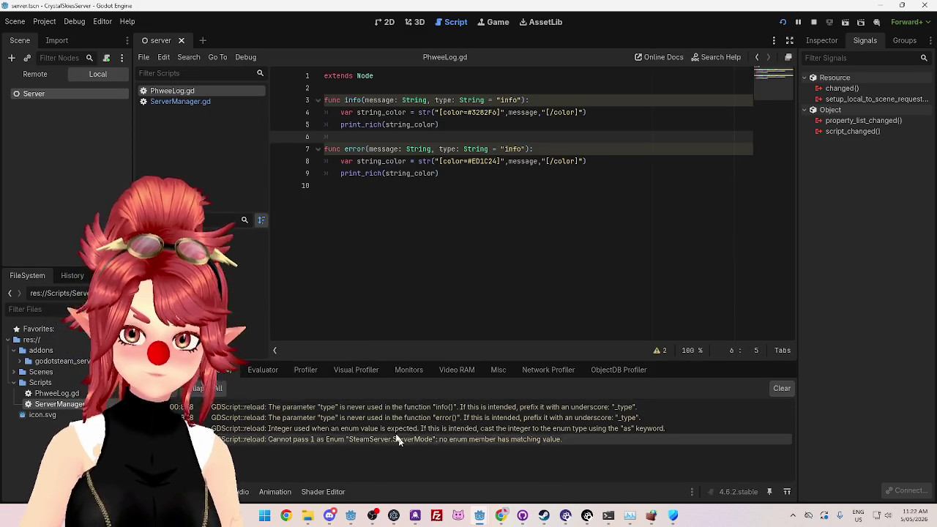
# Step: Prefix the unused 'type' parameters on lines 3 and 7 with '_'
pyautogui.click(313, 412)
pyautogui.doubleClick(313, 412)
pyautogui.doubleClick(313, 412)
pyautogui.doubleClick(313, 413)
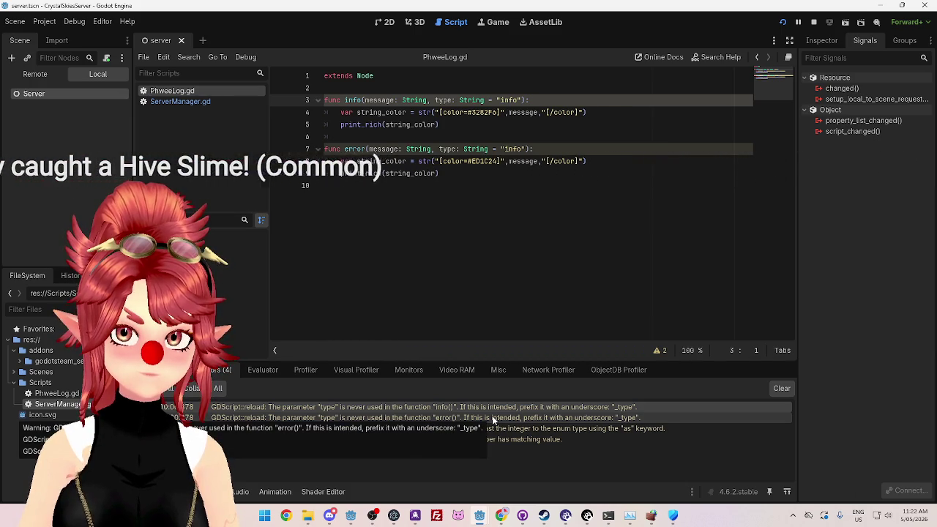
pyautogui.click(494, 418)
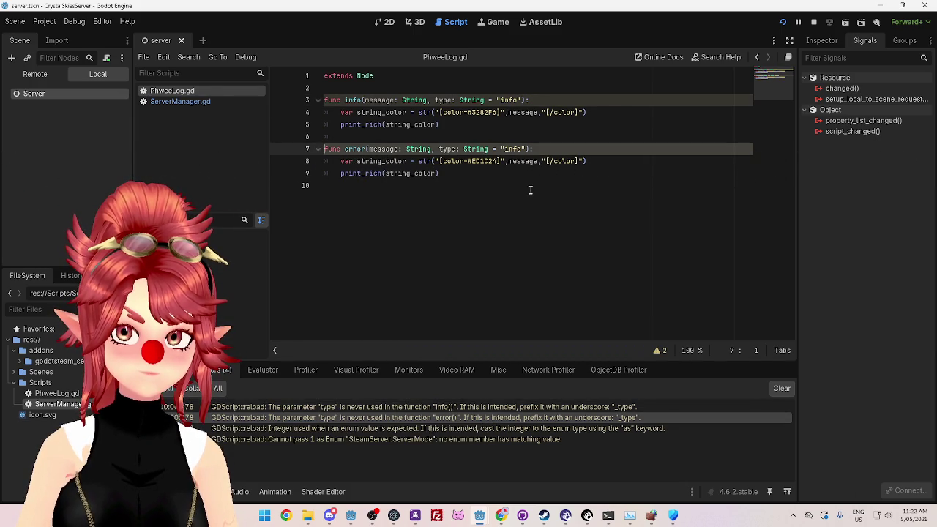
pyautogui.click(435, 100)
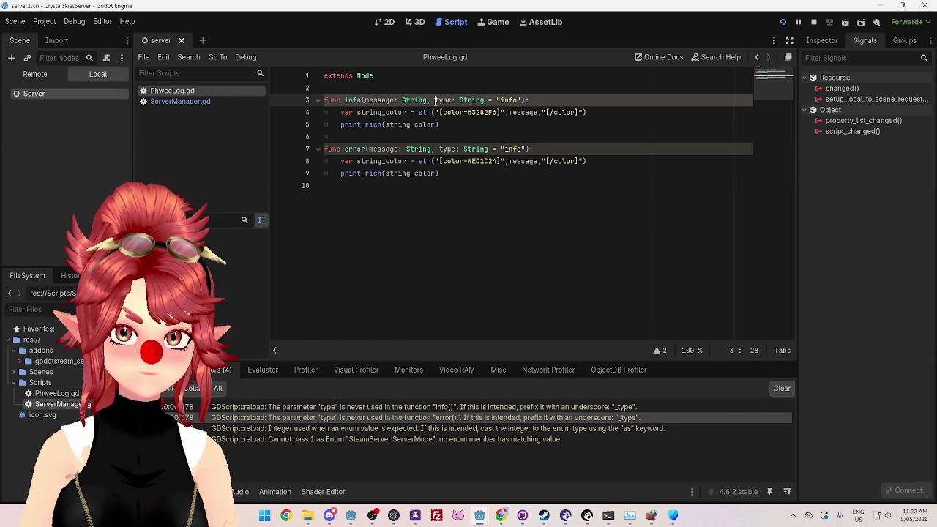
pyautogui.write('_')
pyautogui.click(440, 149)
pyautogui.write('_')
# Step: Rename info()'s parameter to _example_optional_param, delete error()'s type parameter, and reload the scene
pyautogui.doubleClick(448, 100)
pyautogui.write('_example')
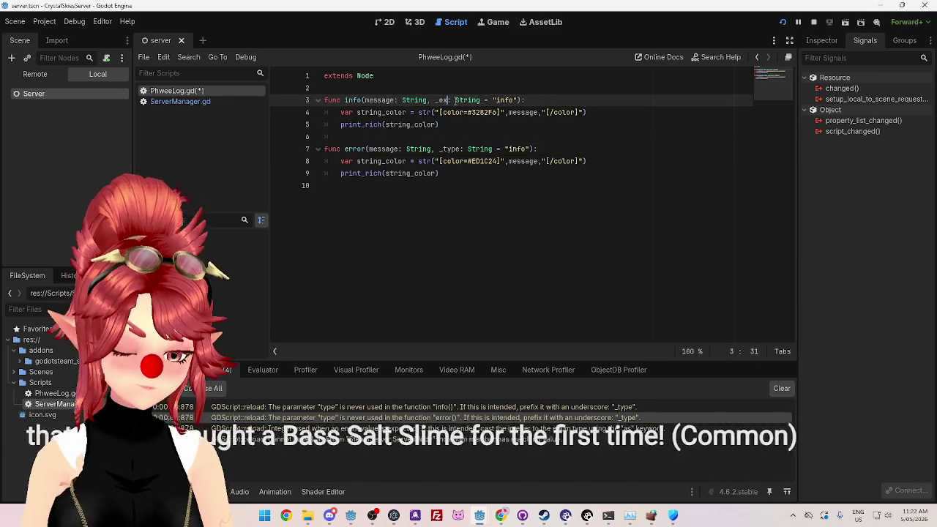
pyautogui.write('_optional_param')
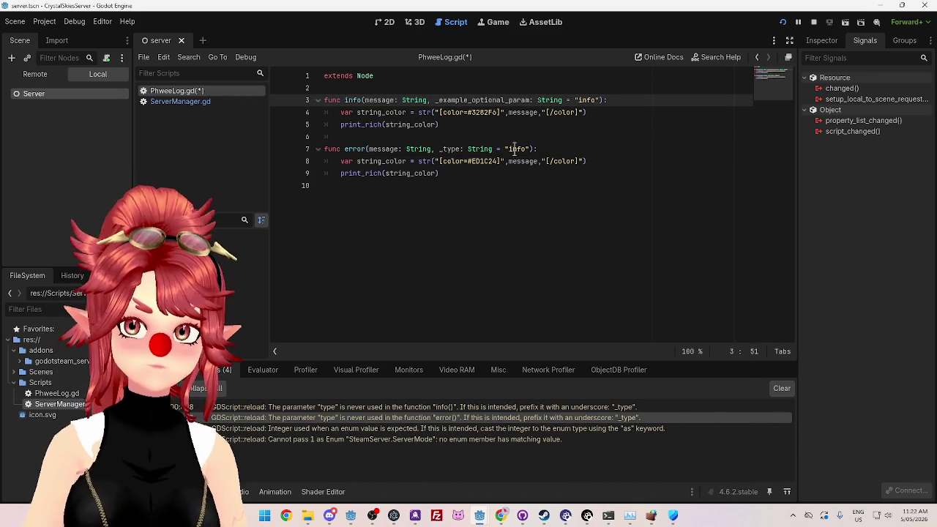
pyautogui.moveTo(440, 149); pyautogui.dragTo(515, 149)
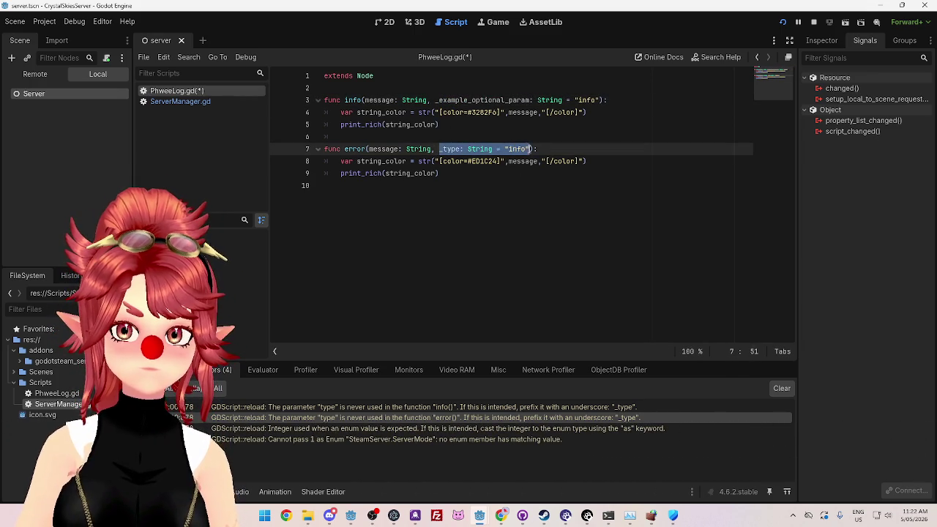
pyautogui.press('BackSpace')
pyautogui.click(534, 205)
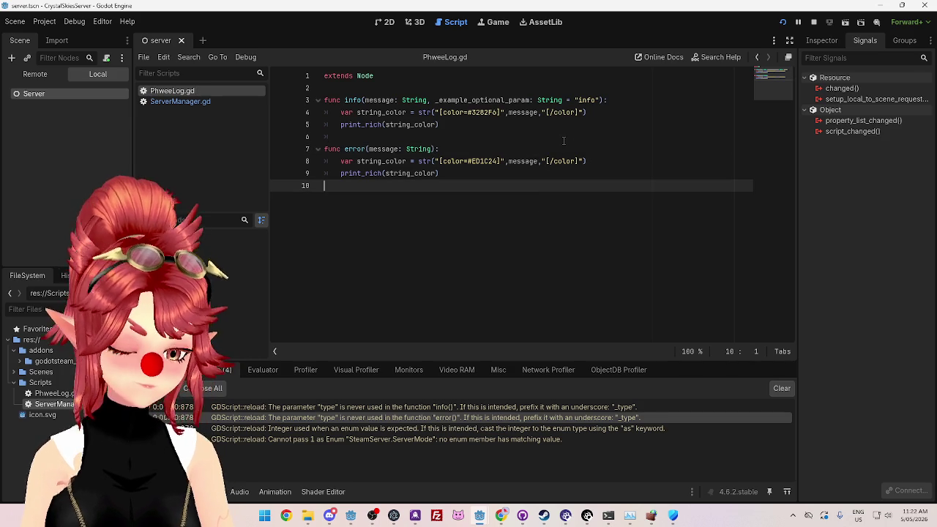
pyautogui.click(783, 22)
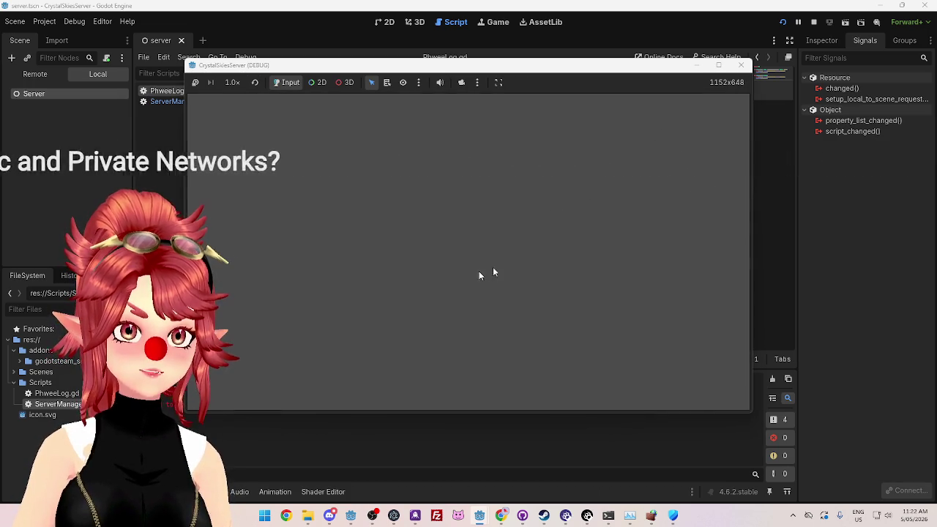
# Step: Stop the server and jump from the ServerMode enum error to ServerManager.gd line 9
pyautogui.click(741, 65)
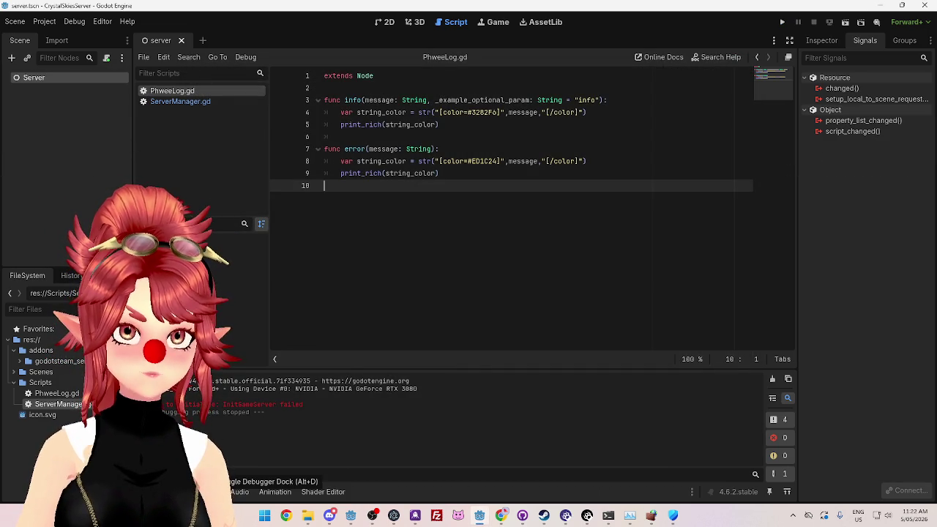
pyautogui.click(209, 492)
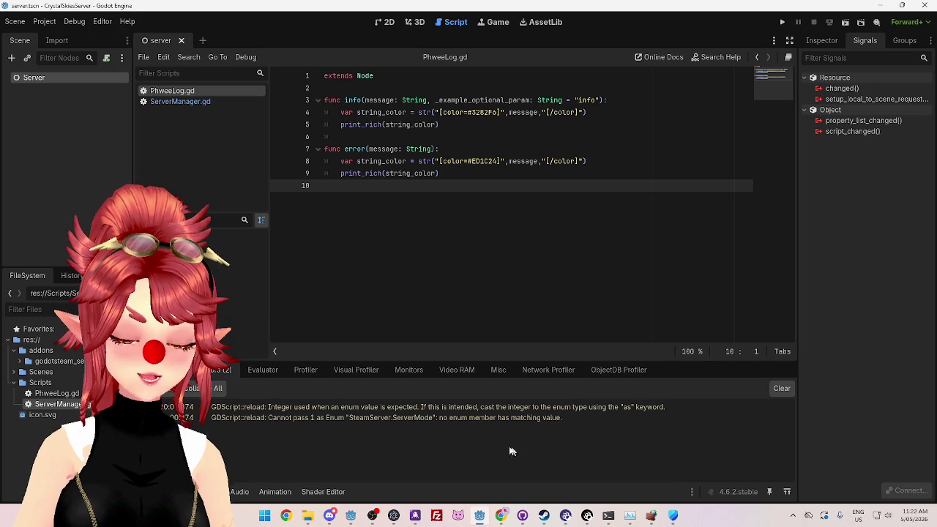
pyautogui.moveTo(517, 425)
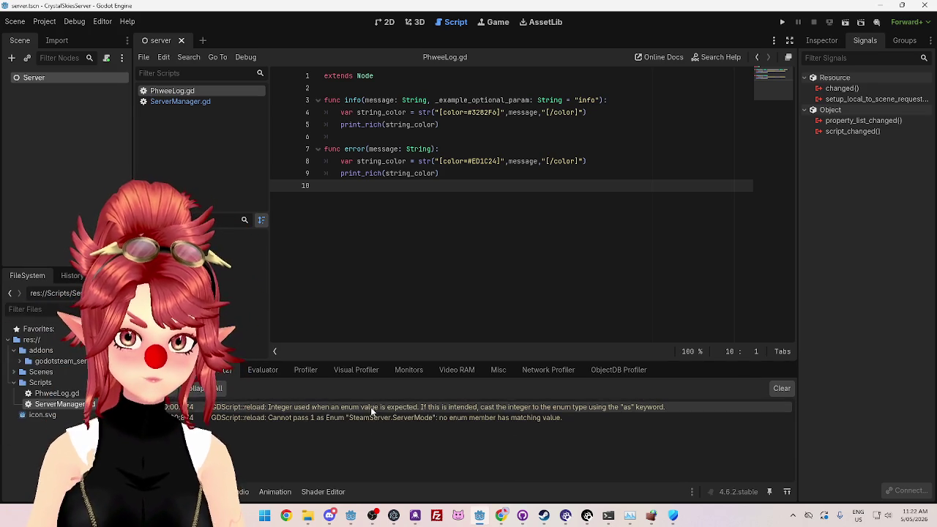
pyautogui.doubleClick(382, 412)
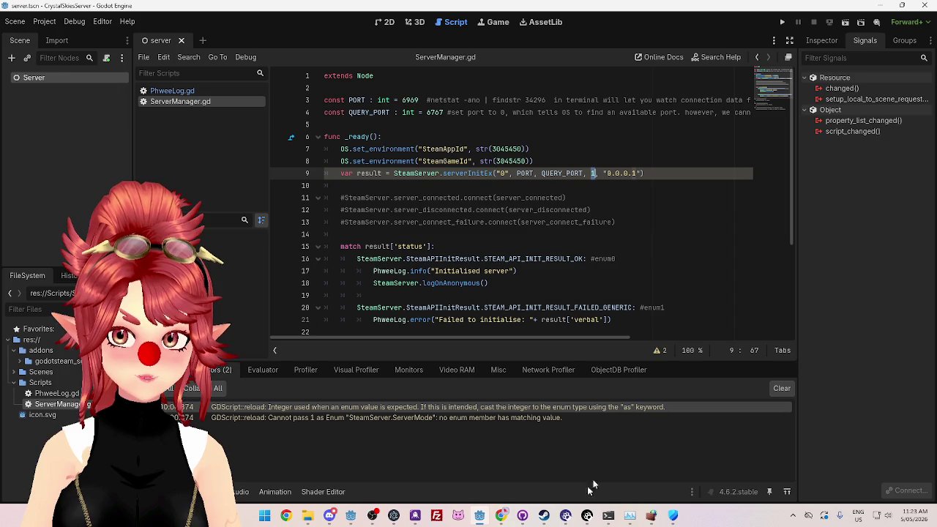
pyautogui.click(502, 517)
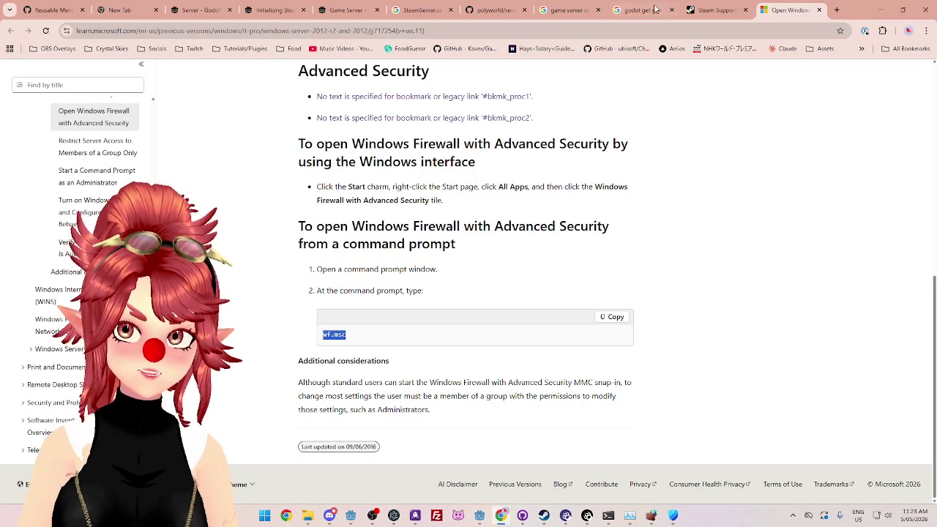
# Step: Close the Steam Support tab after glancing over the other open Chrome tabs
pyautogui.click(710, 14)
pyautogui.click(648, 12)
pyautogui.click(727, 15)
pyautogui.click(745, 11)
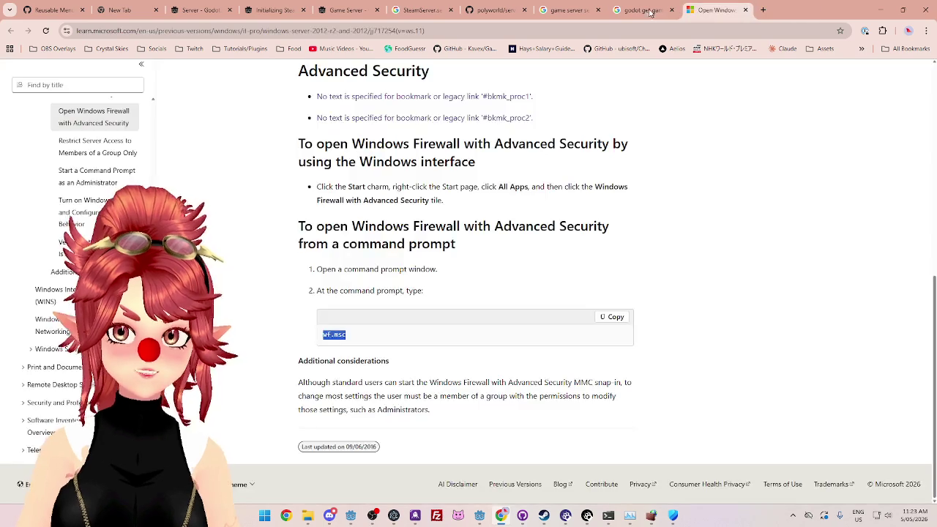
pyautogui.click(649, 11)
pyautogui.click(486, 14)
pyautogui.click(421, 11)
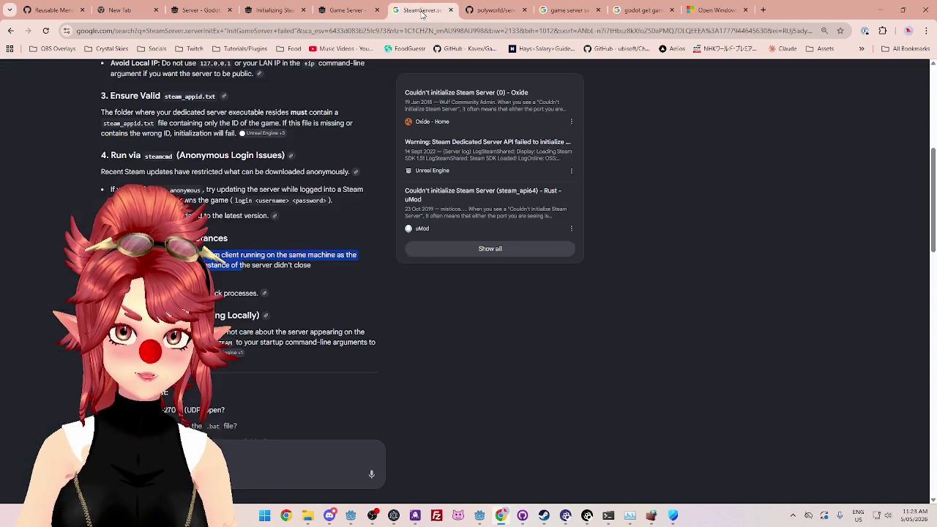
# Step: Bring up the GodotSteam Server reference at the serverInitEx section
pyautogui.click(347, 13)
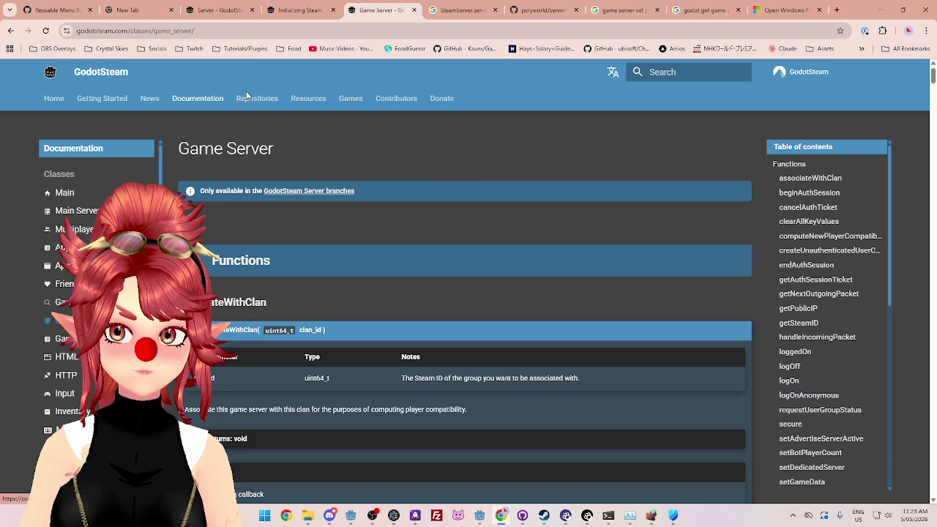
pyautogui.click(273, 12)
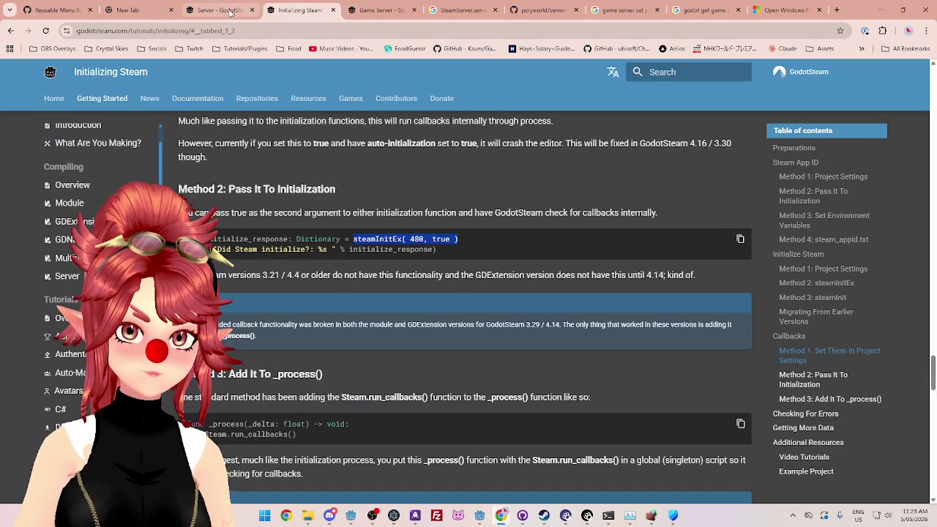
pyautogui.click(223, 13)
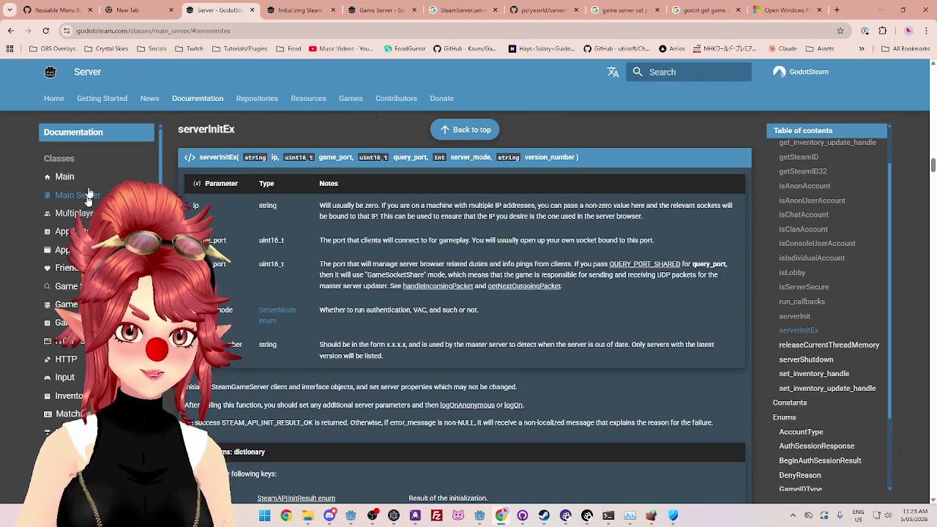
pyautogui.click(797, 315)
pyautogui.click(805, 330)
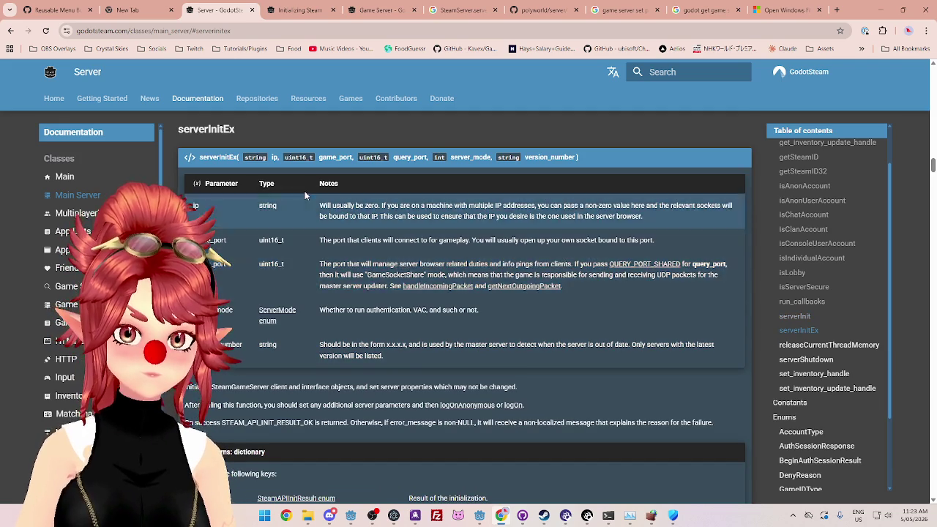
pyautogui.scroll(-3, 330, 322)
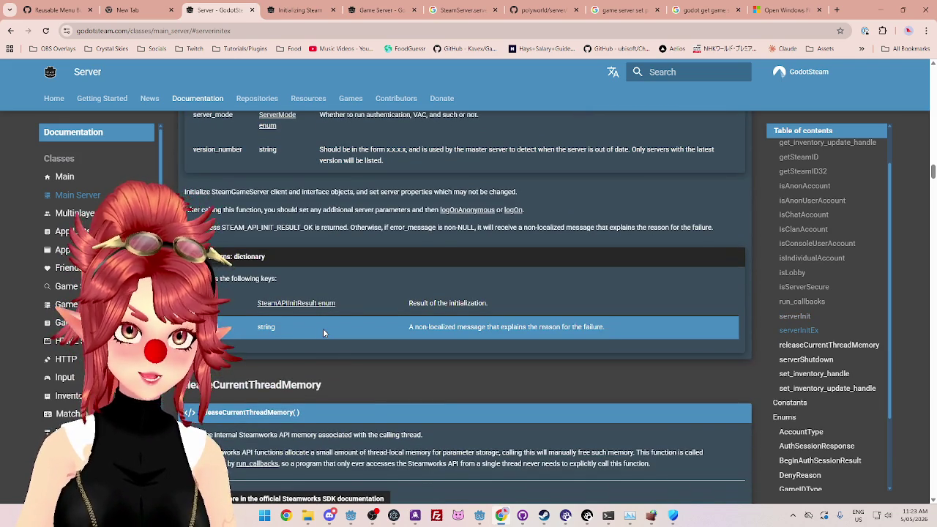
pyautogui.scroll(2, 323, 328)
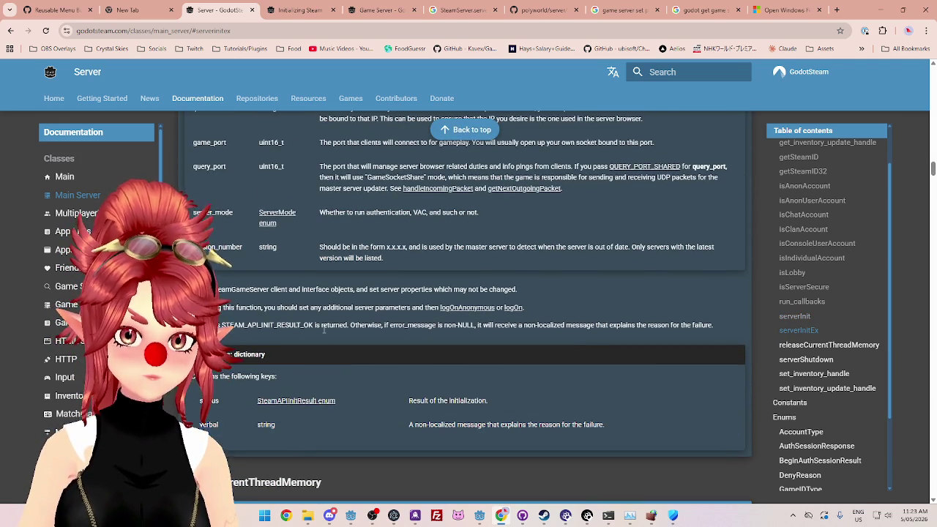
pyautogui.click(805, 334)
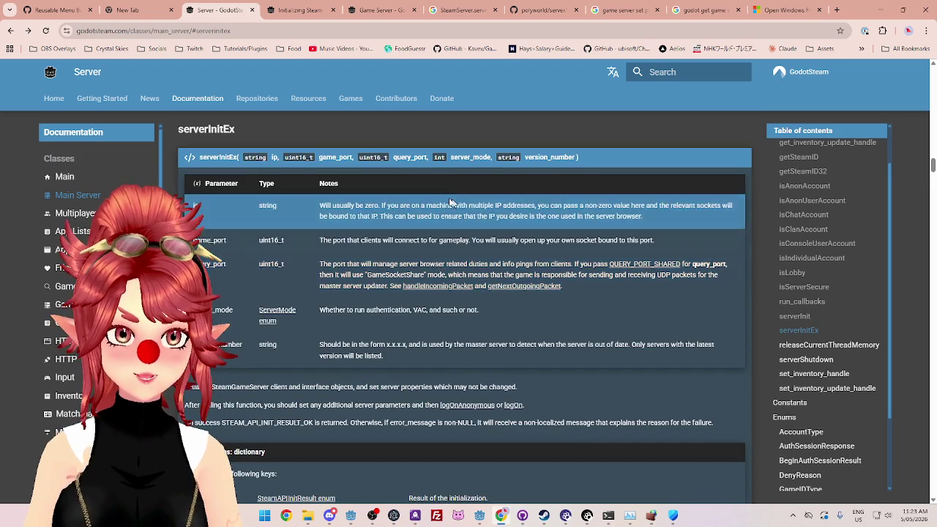
pyautogui.scroll(-2, 442, 211)
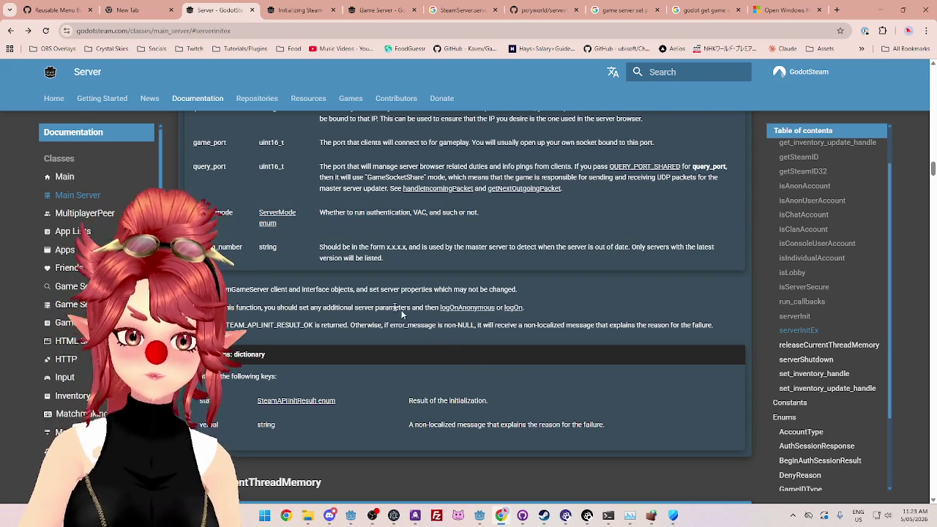
# Step: Follow the enum links to ServerMode, select SERVER_MODE_NO_AUTHENTICATION, and return to Godot
pyautogui.click(322, 407)
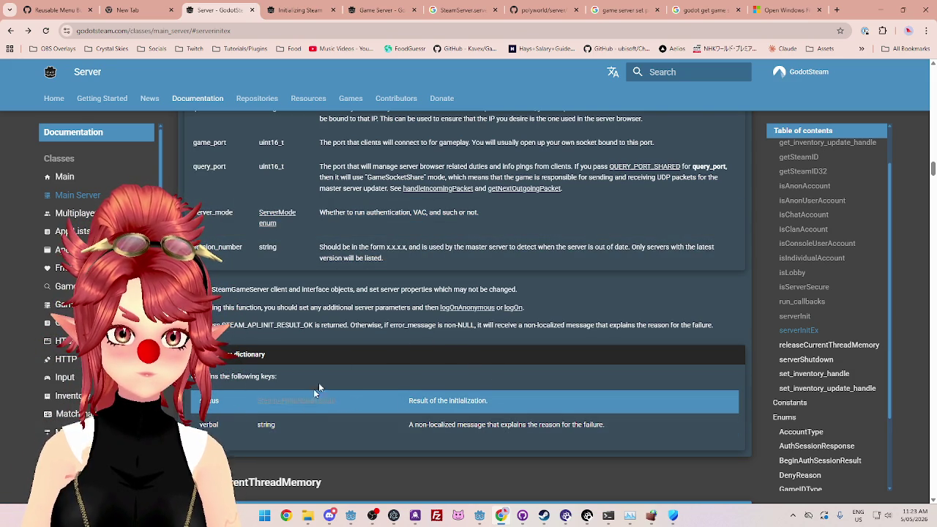
pyautogui.scroll(3, 358, 338)
pyautogui.scroll(-1, 293, 352)
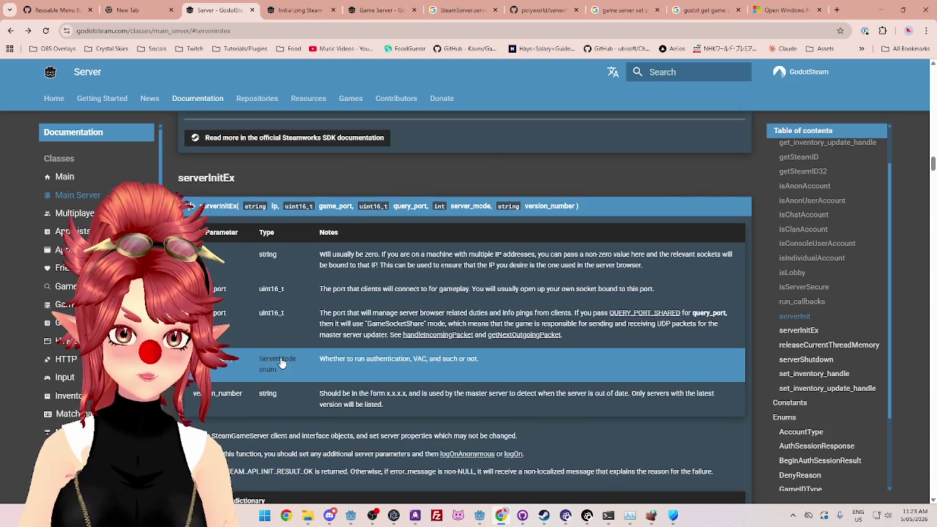
pyautogui.click(282, 364)
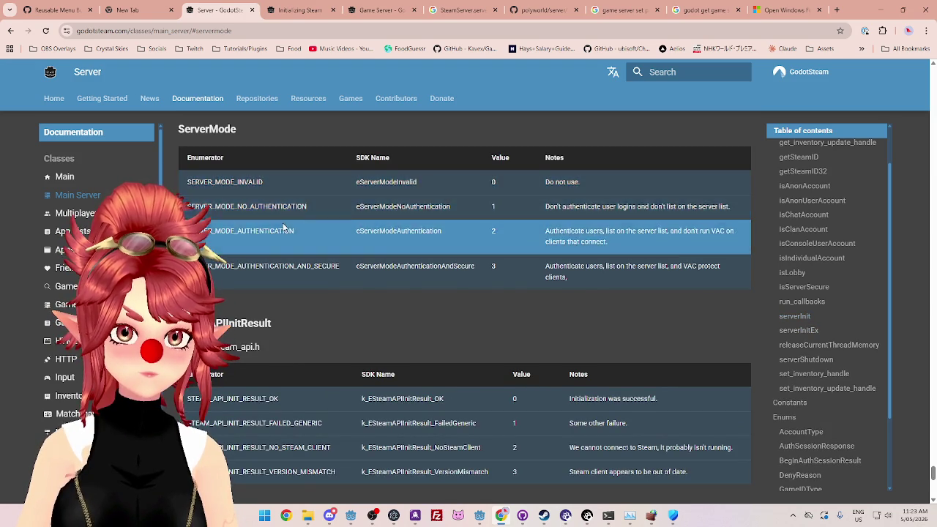
pyautogui.moveTo(329, 205); pyautogui.dragTo(187, 208)
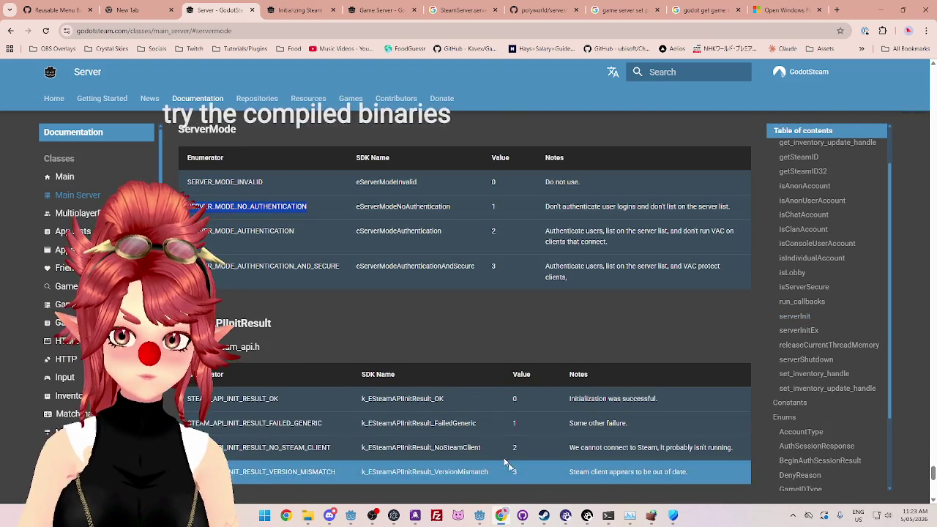
pyautogui.click(480, 516)
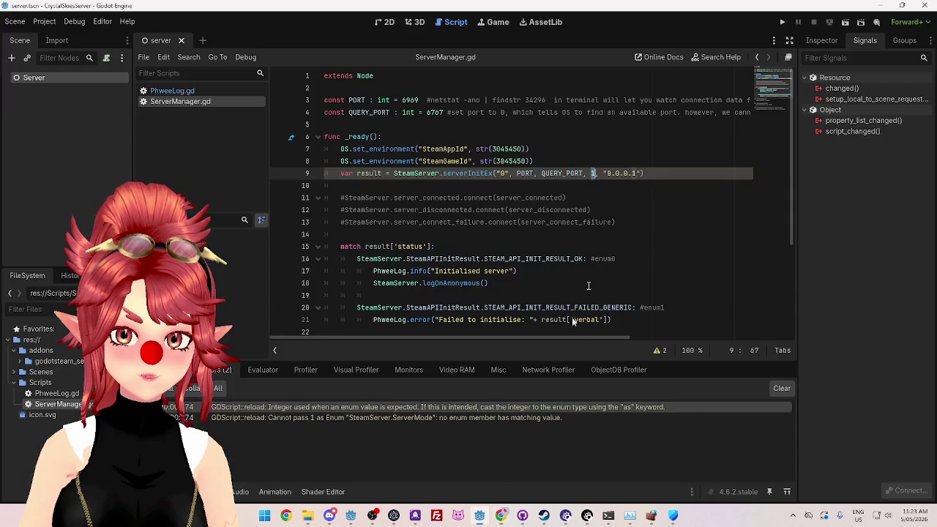
# Step: Pass SteamServer.SERVER_MODE_NO_AUTHENTICATION to serverInitEx, save, and test-run the server scene
pyautogui.write('eamSer')
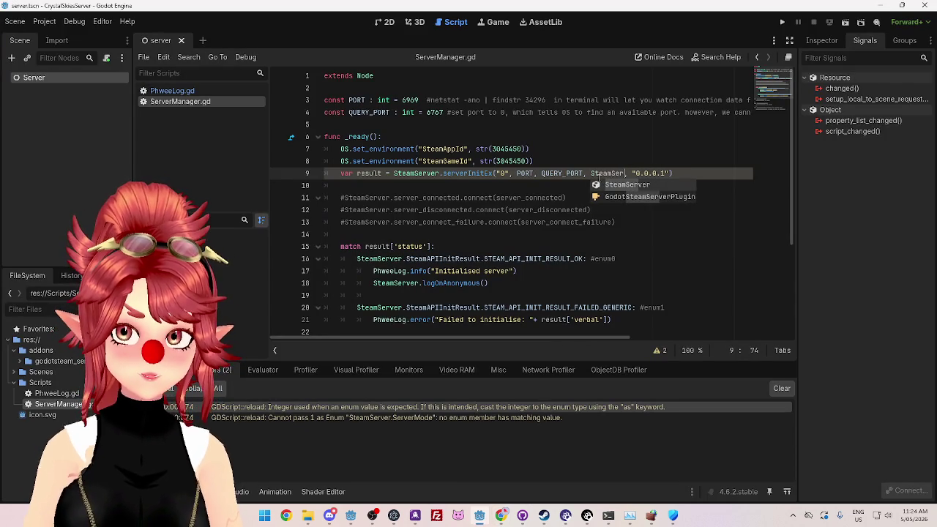
pyautogui.write('ver.S')
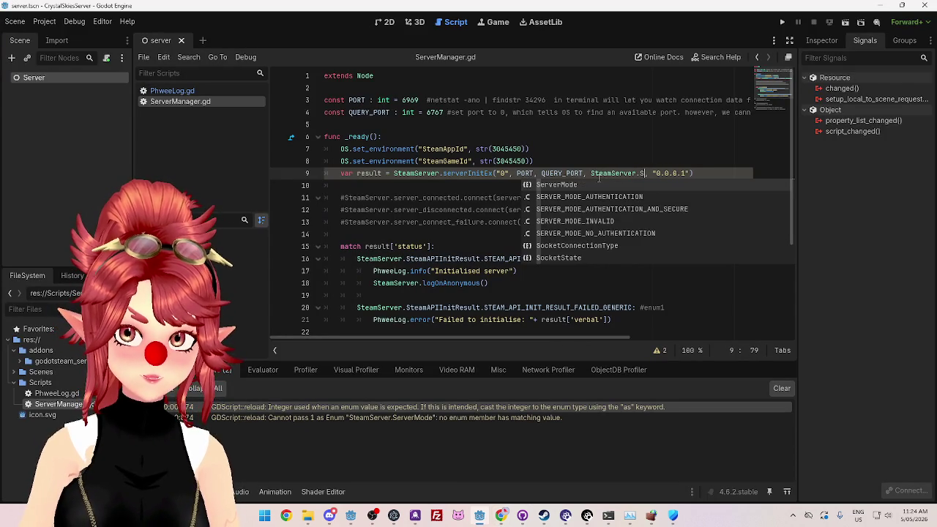
pyautogui.write('E')
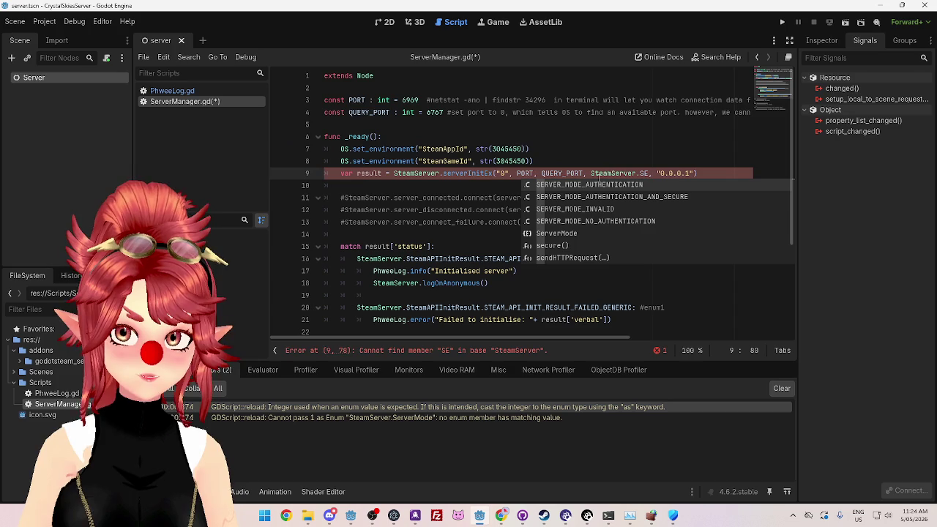
pyautogui.press('Down')
pyautogui.press('Down')
pyautogui.press('Down')
pyautogui.press('Return')
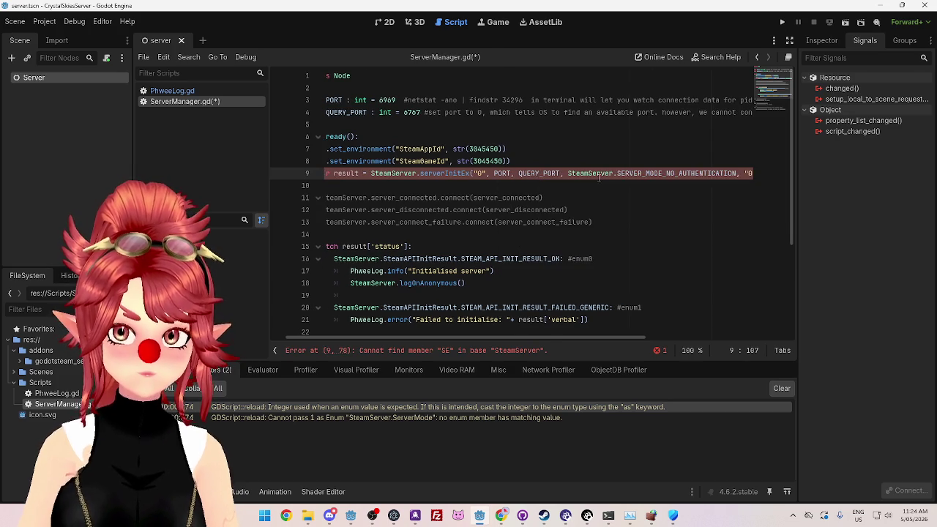
pyautogui.click(538, 186)
pyautogui.hotkey('ctrl', 's')
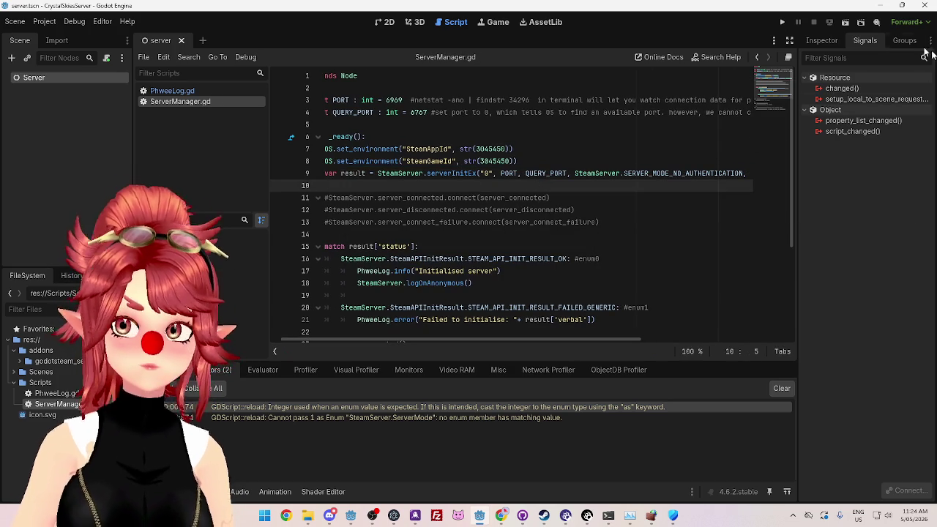
pyautogui.click(781, 24)
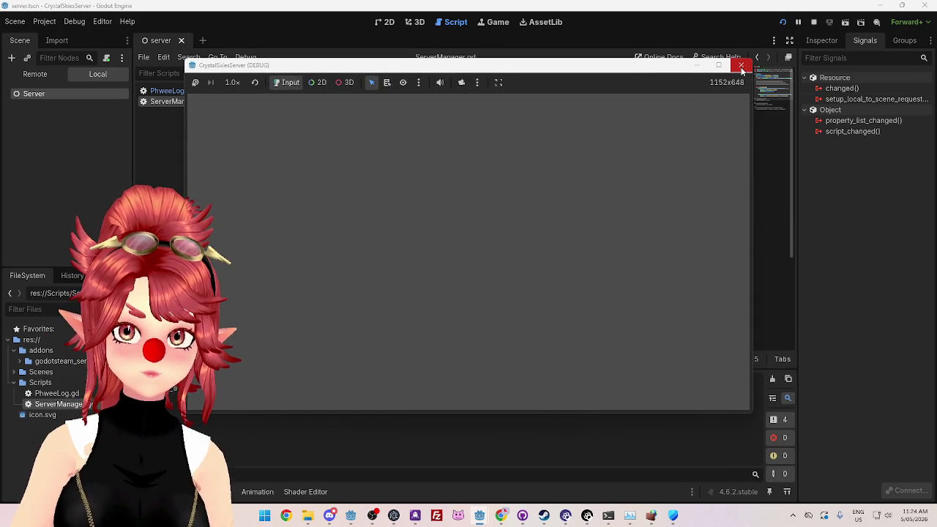
pyautogui.click(740, 65)
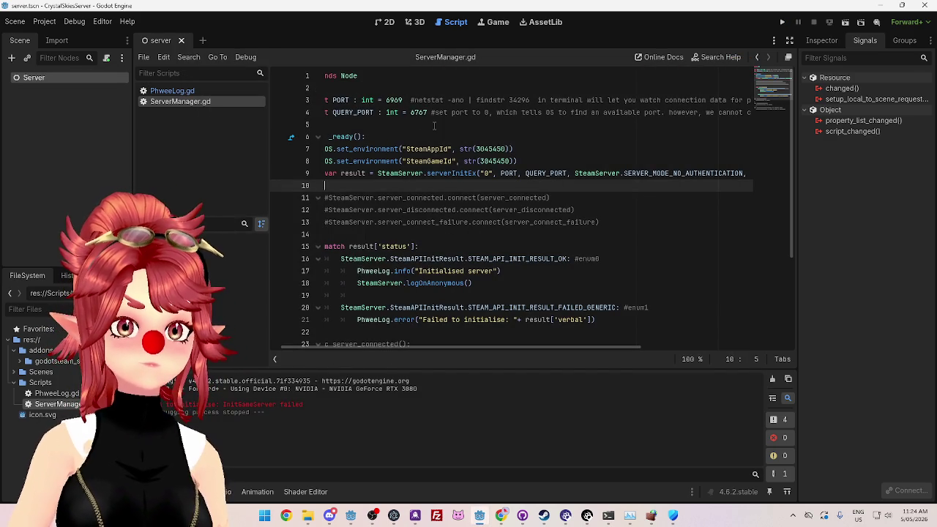
# Step: Change QUERY_PORT from 6767 to 0, then start a new Chrome tab
pyautogui.doubleClick(412, 112)
pyautogui.write('0')
pyautogui.click(414, 137)
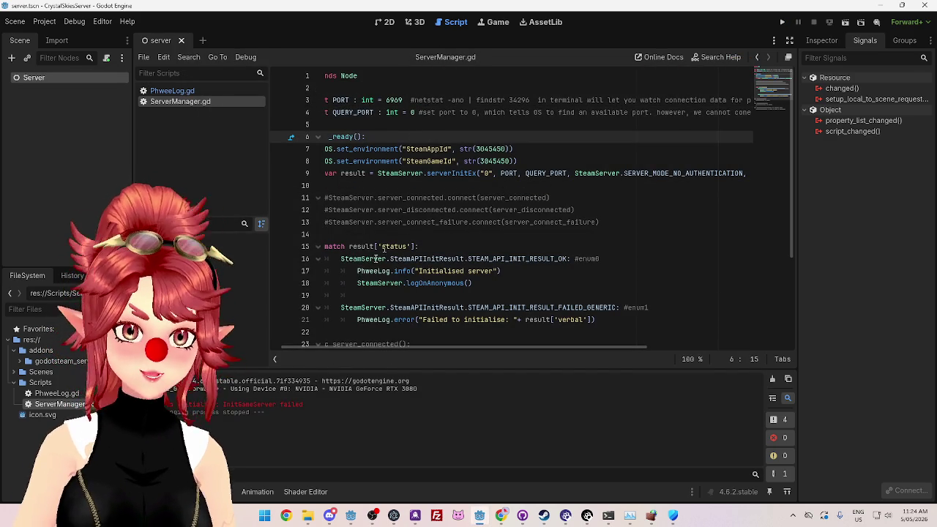
pyautogui.click(55, 362)
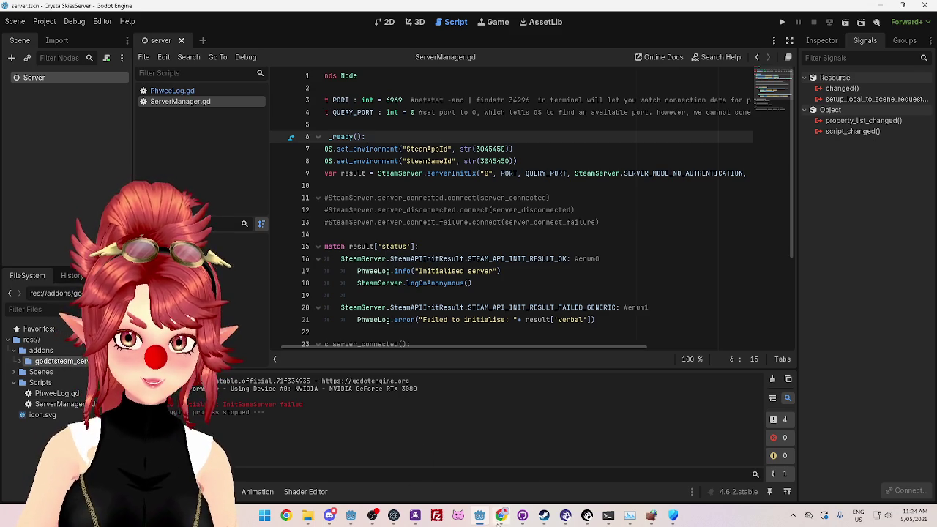
pyautogui.click(501, 515)
pyautogui.click(837, 10)
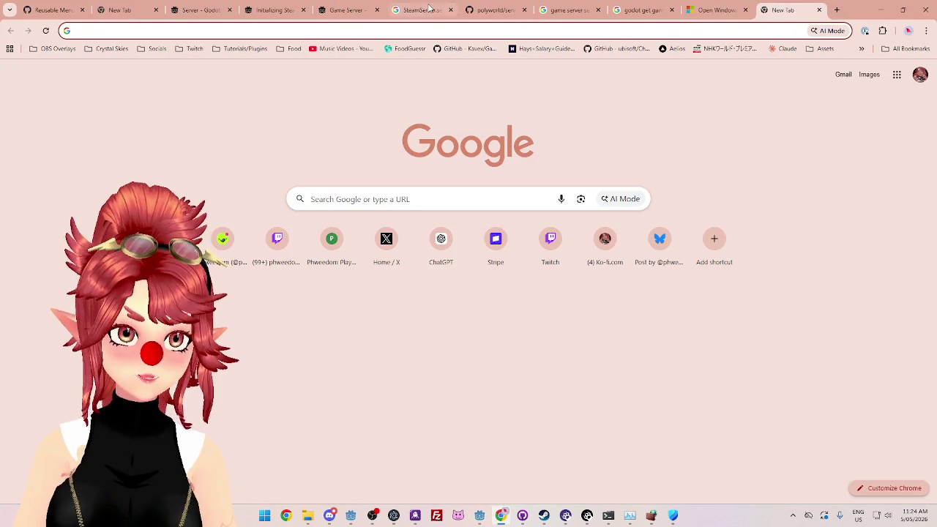
# Step: Search Google for 'godotsteam', correcting the typo, and return to the results
pyautogui.write('sodotsteam')
pyautogui.press('Return')
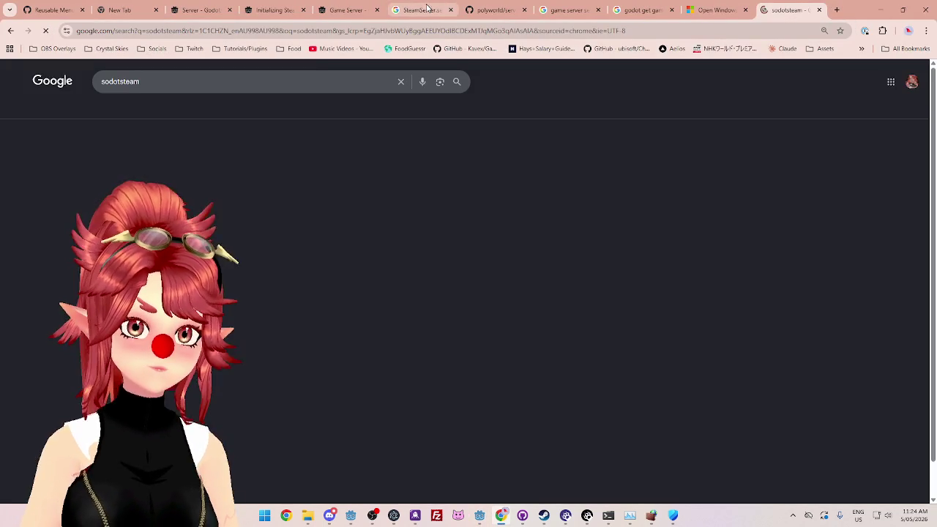
pyautogui.scroll(4, 106, 196)
pyautogui.scroll(1, 173, 102)
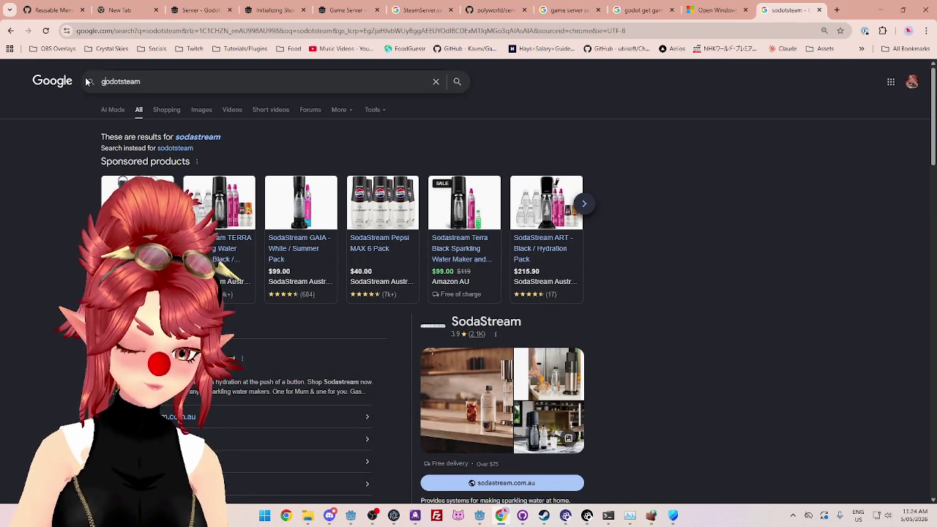
pyautogui.write('g')
pyautogui.press('Return')
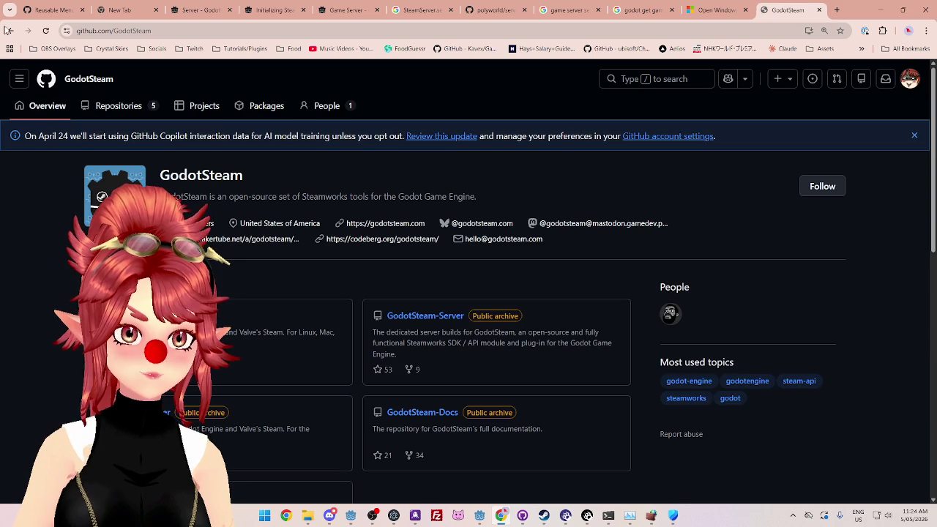
pyautogui.click(10, 32)
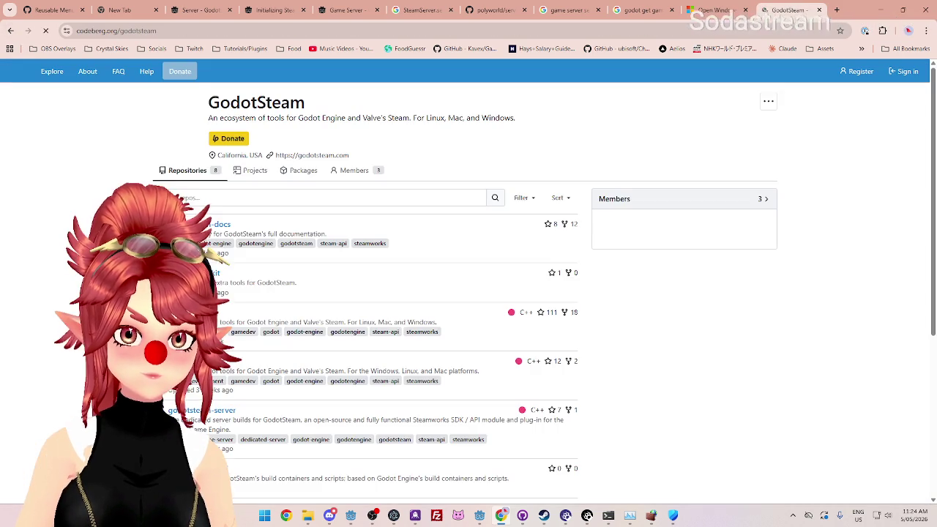
pyautogui.hotkey('alt', 'Left')
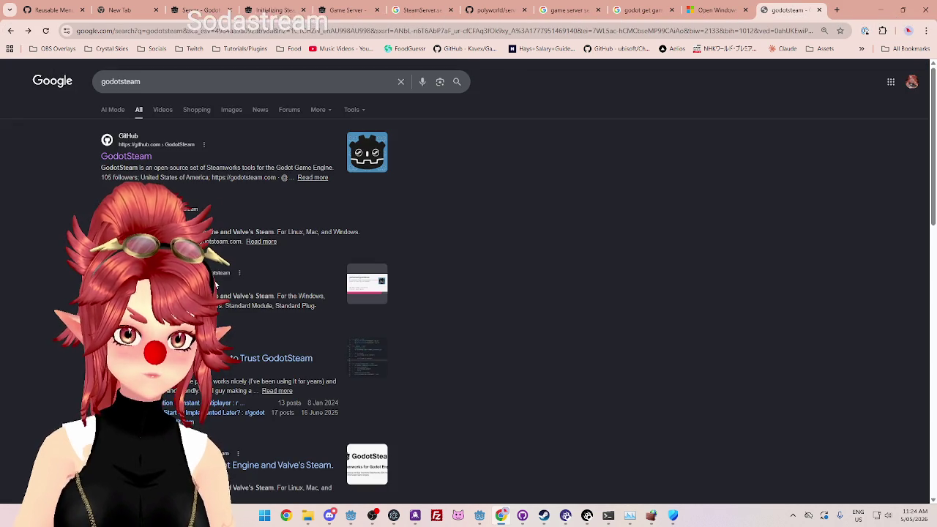
# Step: Look at the GodotSteam organization page on Codeberg, then close that tab
pyautogui.scroll(-3, 216, 284)
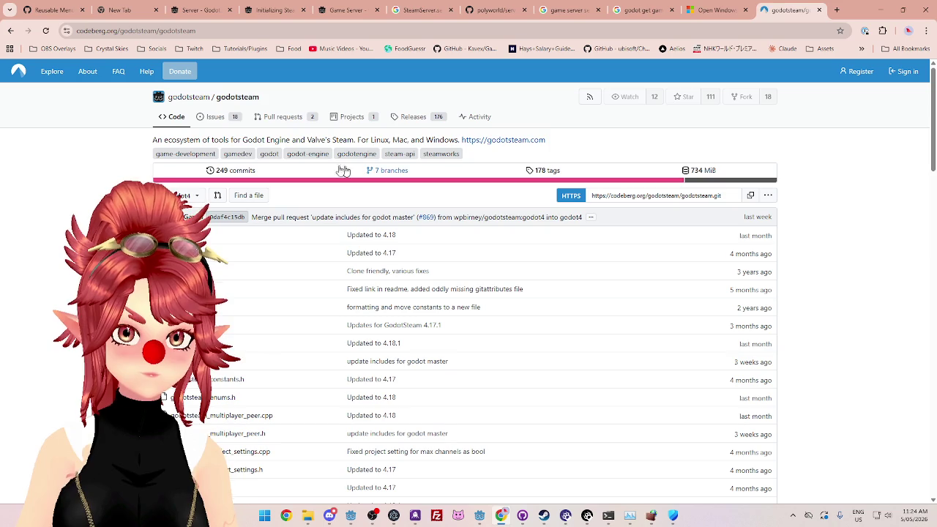
pyautogui.click(189, 97)
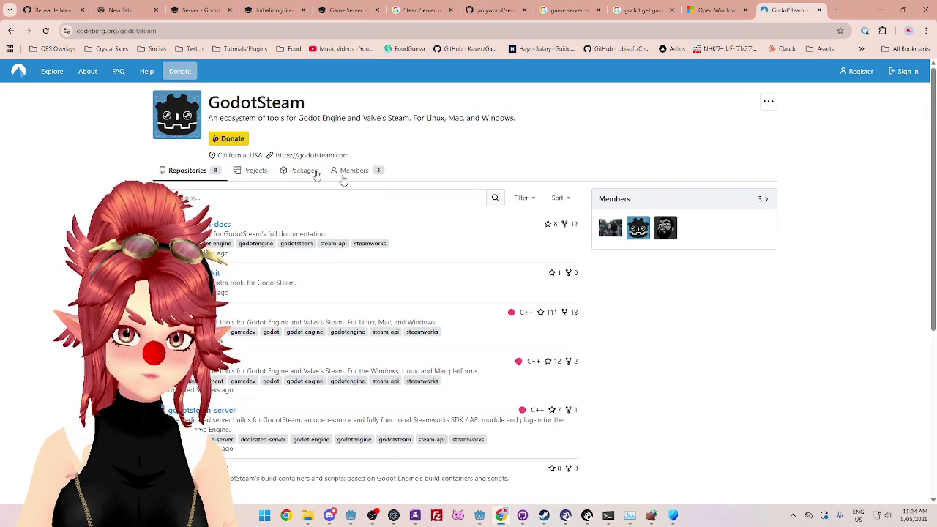
pyautogui.scroll(-3, 468, 293)
pyautogui.scroll(2, 469, 293)
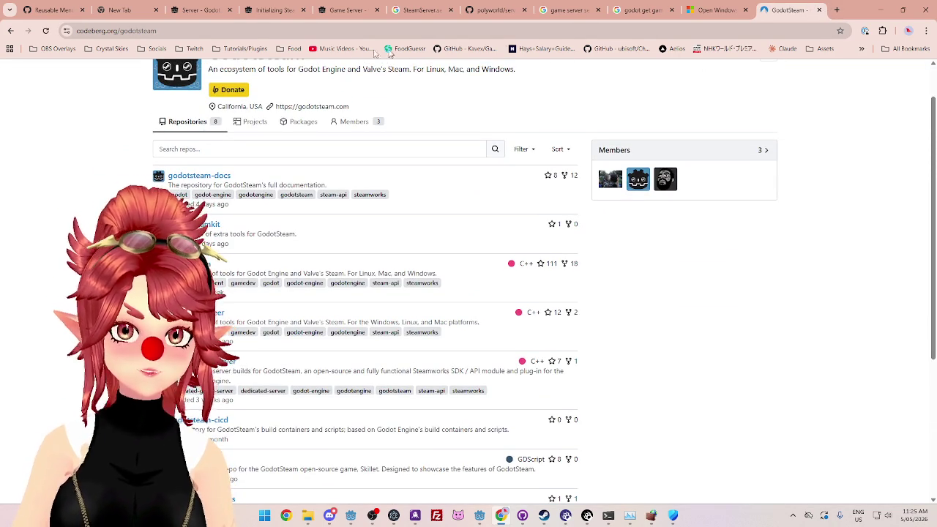
pyautogui.click(819, 10)
pyautogui.scroll(4, 414, 188)
pyautogui.scroll(10, 409, 185)
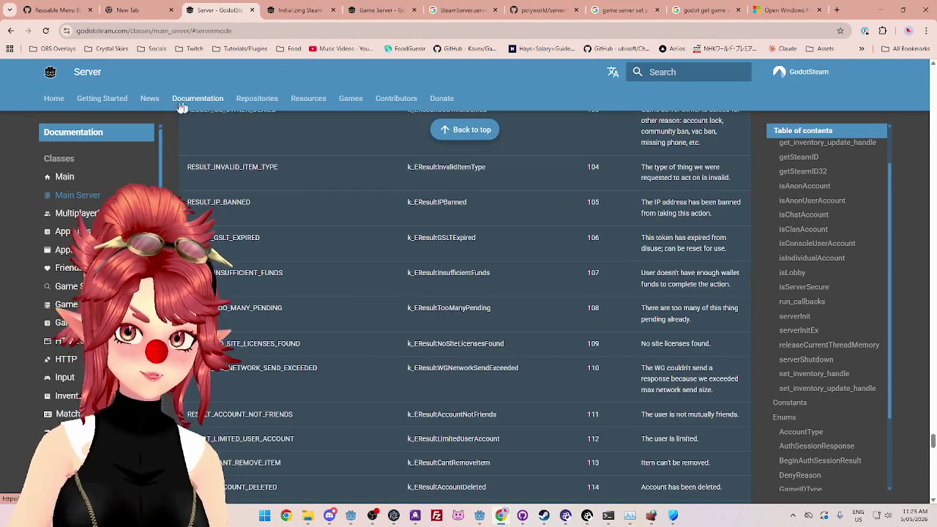
# Step: Open the GodotSteam Server GDExtension 4.1 - 4.3 asset page from the Master or Dedicated Servers guide
pyautogui.click(54, 101)
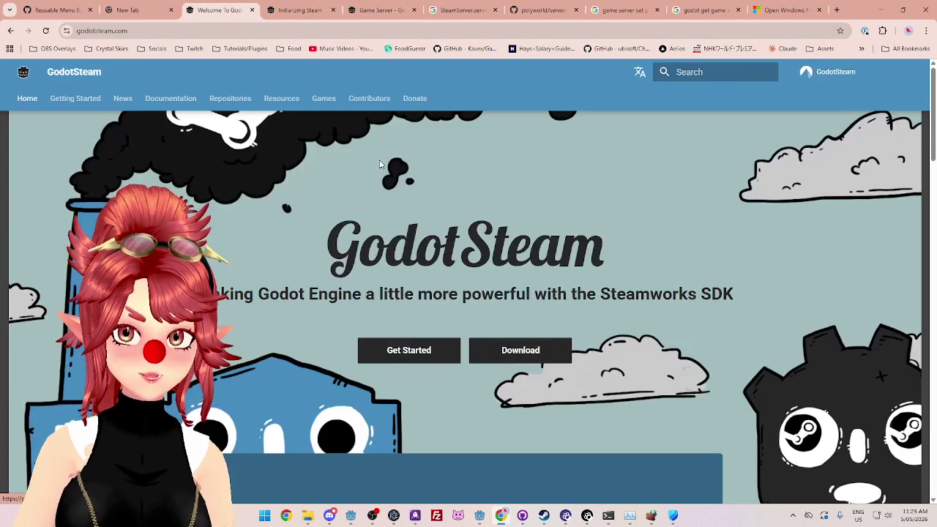
pyautogui.click(516, 350)
pyautogui.click(512, 192)
pyautogui.scroll(-1, 414, 281)
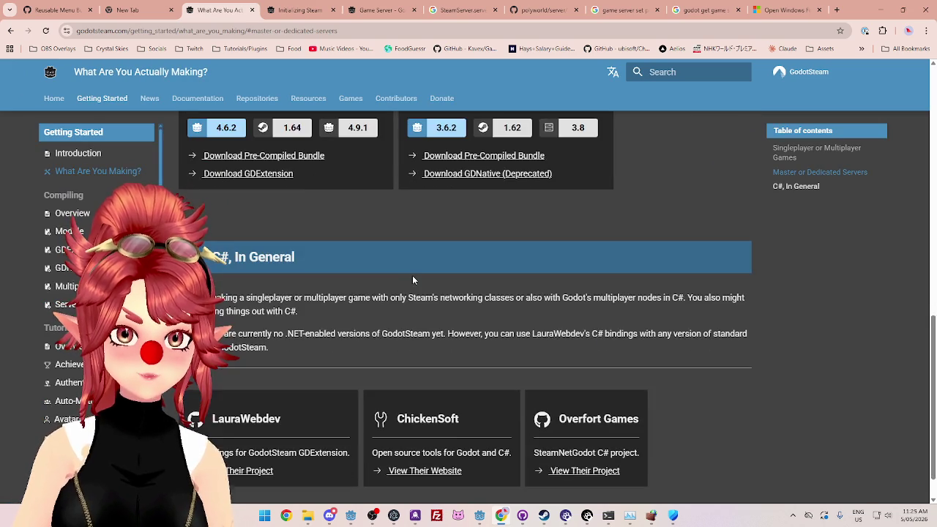
pyautogui.scroll(2, 413, 275)
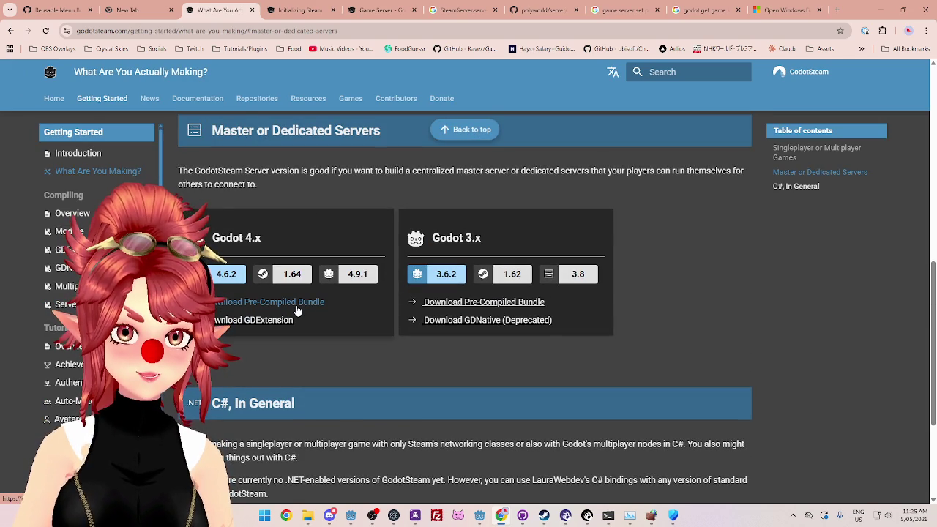
pyautogui.scroll(2, 293, 311)
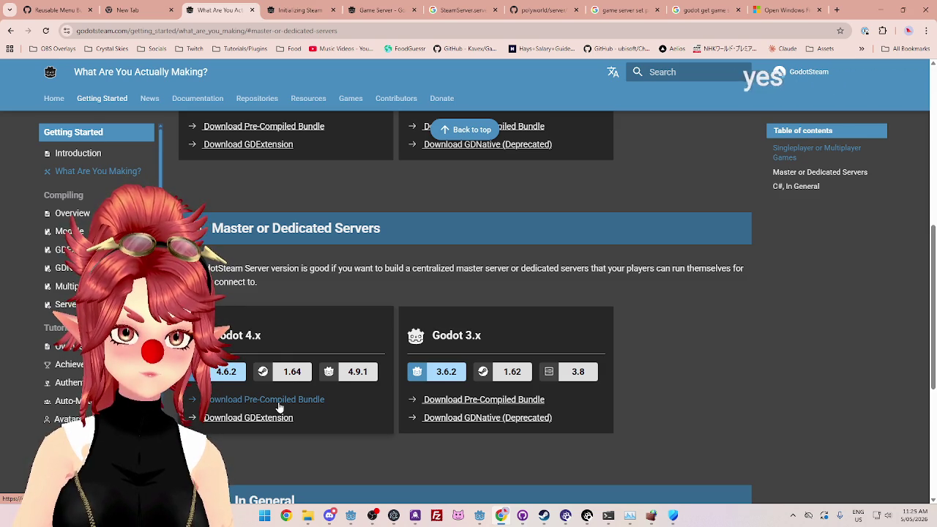
pyautogui.scroll(2, 290, 326)
pyautogui.scroll(2, 291, 326)
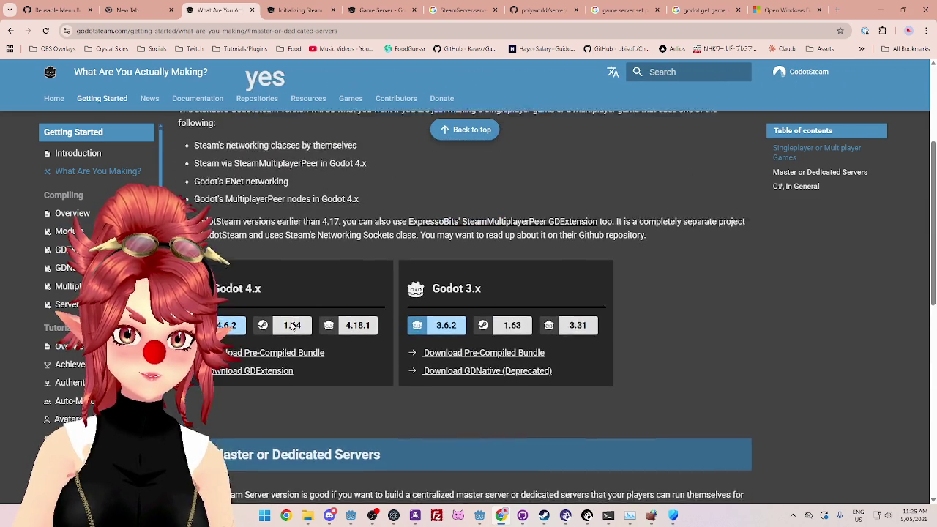
pyautogui.scroll(-4, 289, 335)
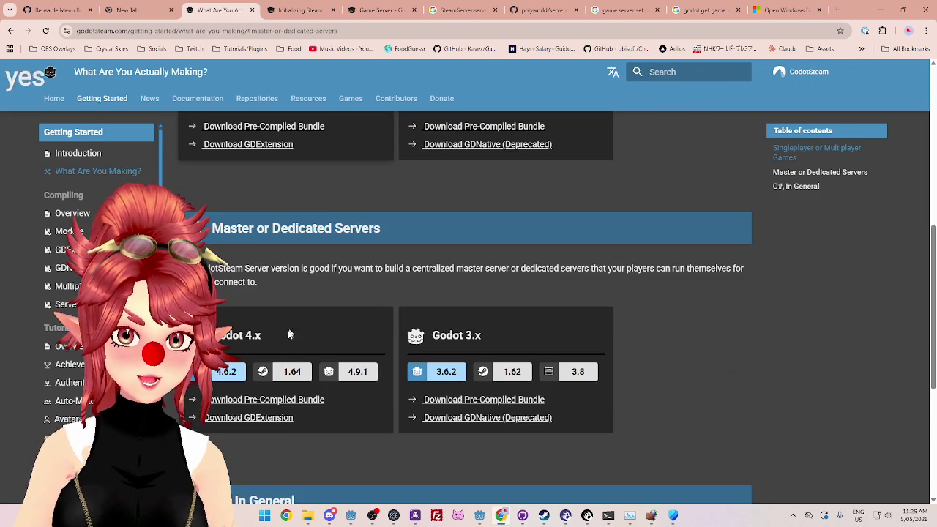
pyautogui.middleClick(243, 419)
pyautogui.click(282, 11)
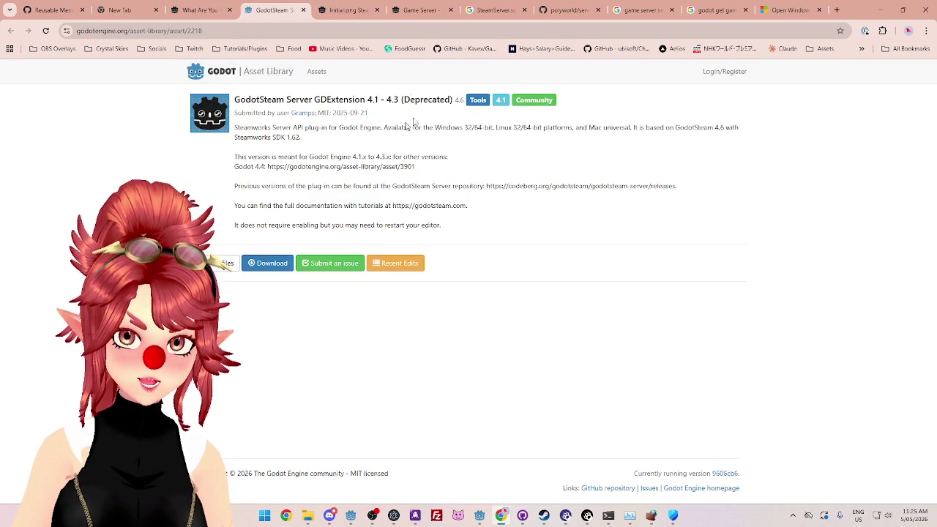
# Step: Download win64-g462-s164-gss491-editor.tar.xz from the godotsteam-server v4.9.1 pre-compiled release
pyautogui.click(303, 10)
pyautogui.click(286, 399)
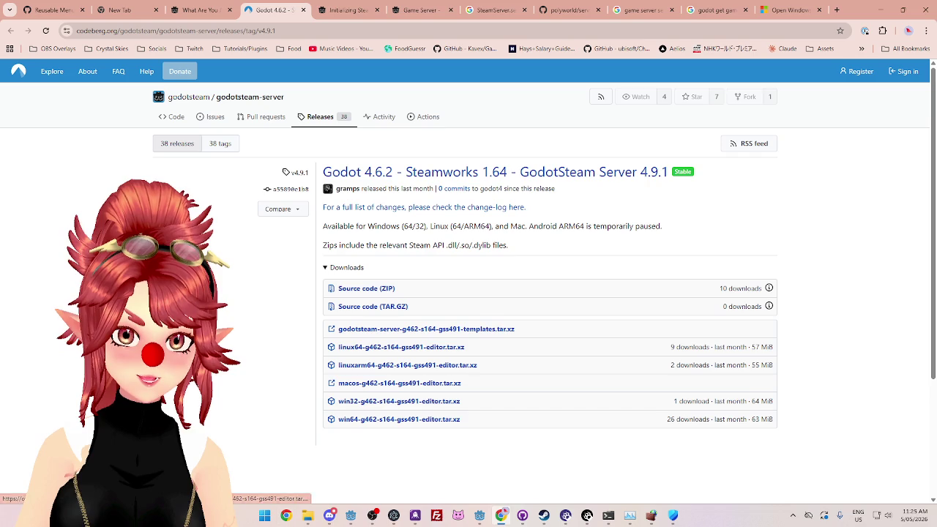
pyautogui.click(308, 517)
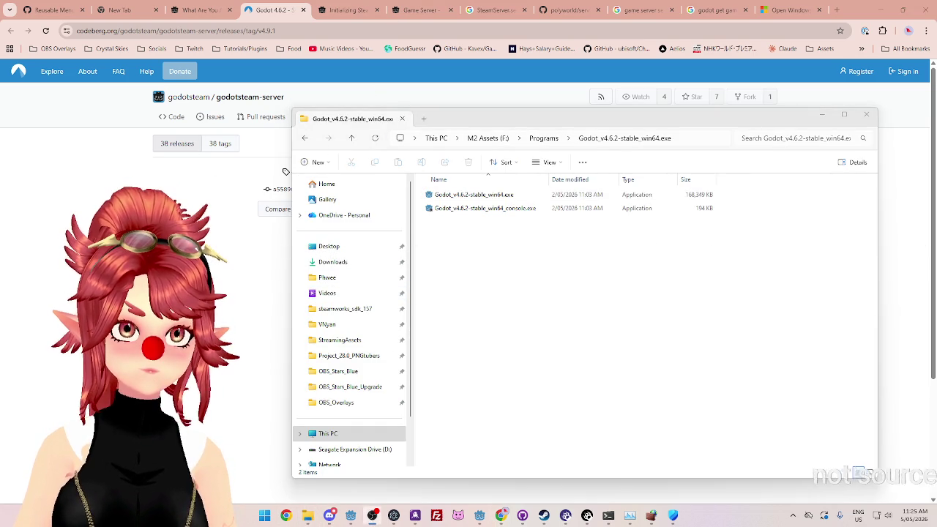
pyautogui.click(372, 240)
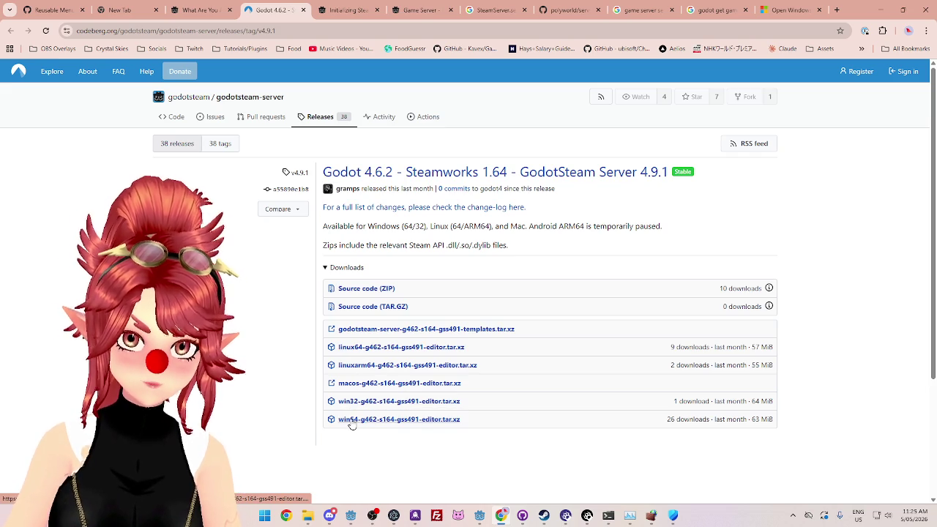
pyautogui.click(411, 422)
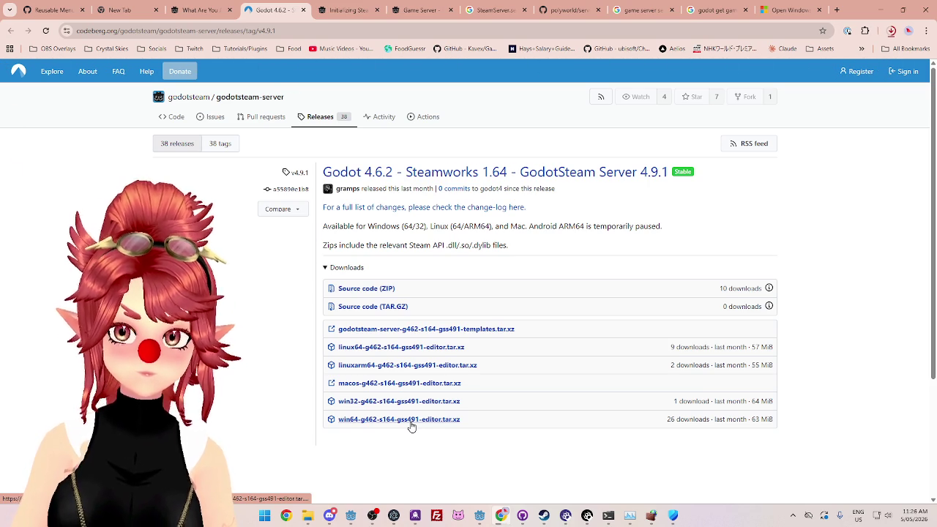
pyautogui.click(313, 518)
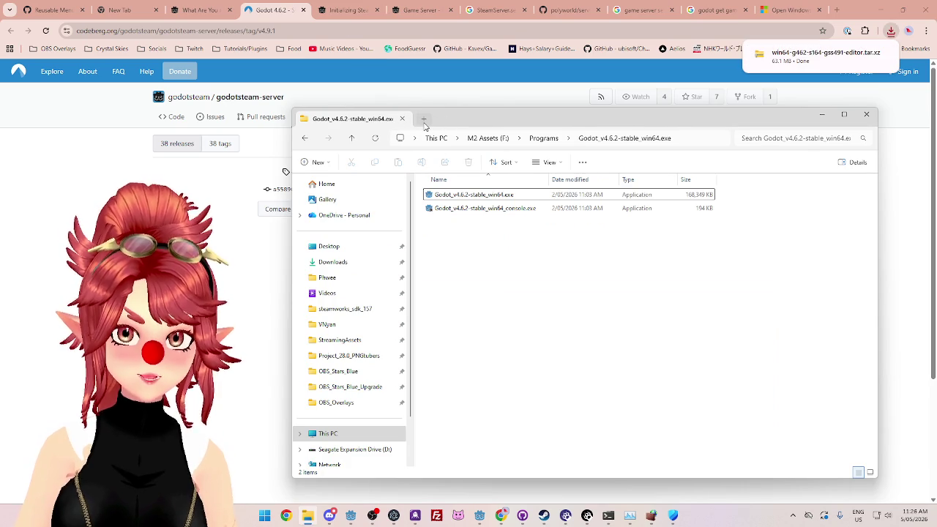
# Step: Move the downloaded win64 editor archive into E:\Project_26.0_CrystalSkies\Steamworks SDK
pyautogui.click(424, 118)
pyautogui.click(333, 262)
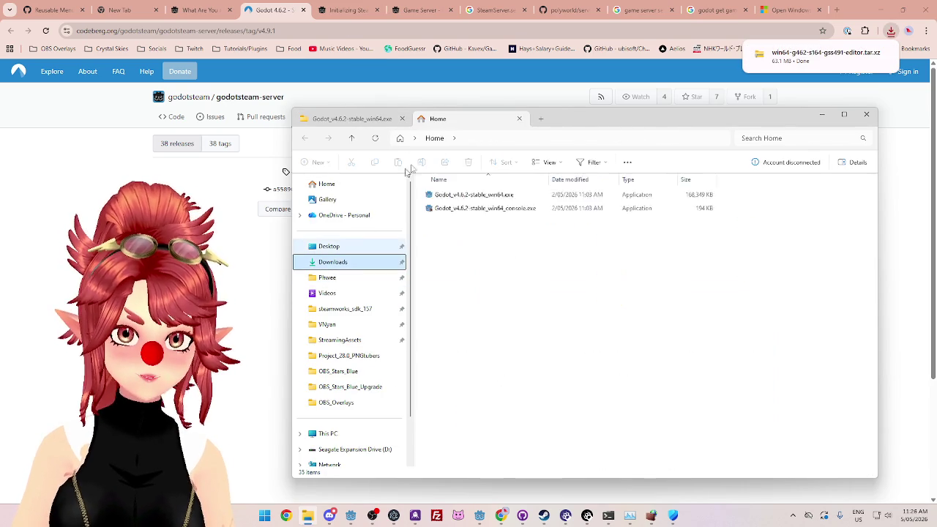
pyautogui.click(474, 194)
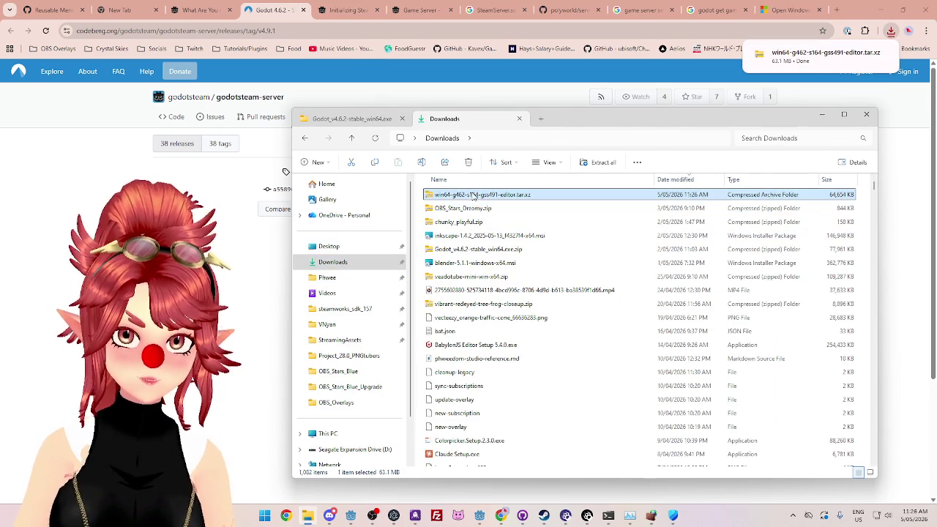
pyautogui.click(377, 120)
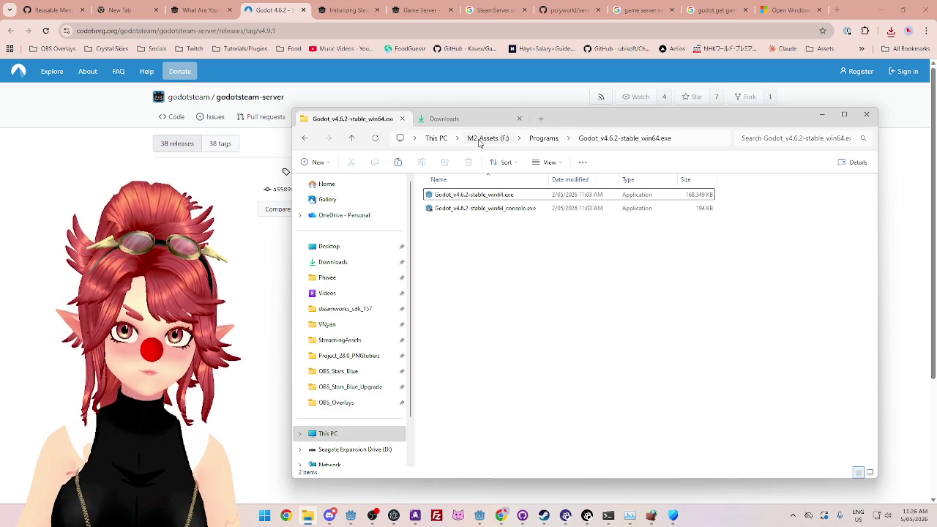
pyautogui.click(483, 139)
pyautogui.click(438, 138)
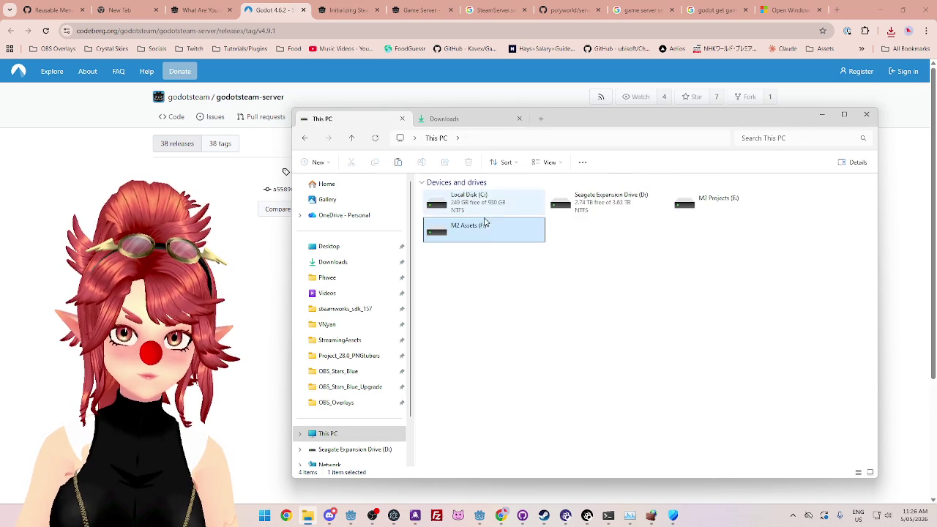
pyautogui.doubleClick(671, 211)
pyautogui.doubleClick(461, 372)
pyautogui.doubleClick(450, 333)
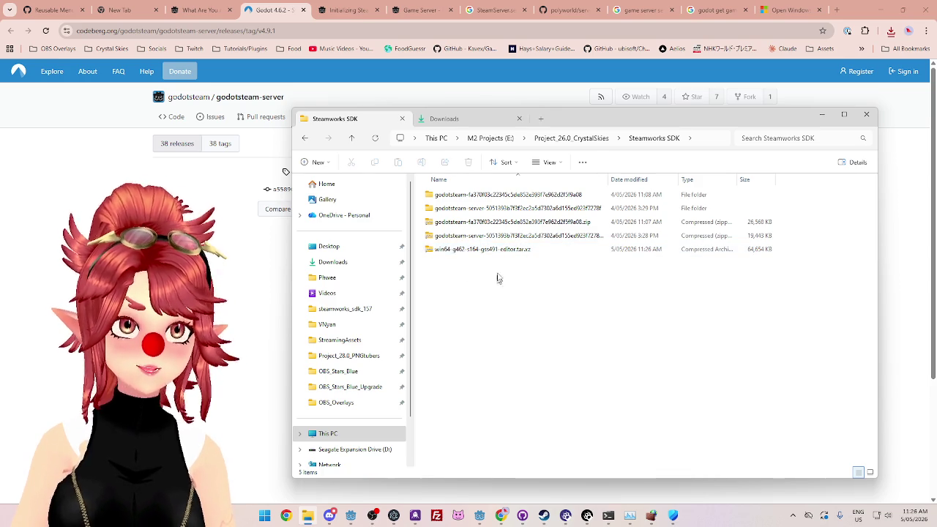
# Step: Extract win64-g462-s164-gss491-editor.tar.xz into its suggested folder
pyautogui.click(504, 251)
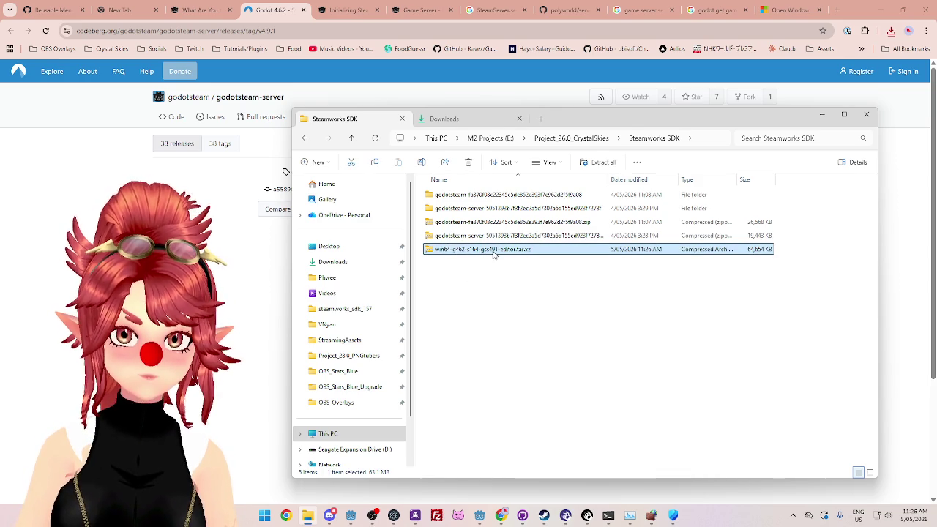
pyautogui.rightClick(494, 254)
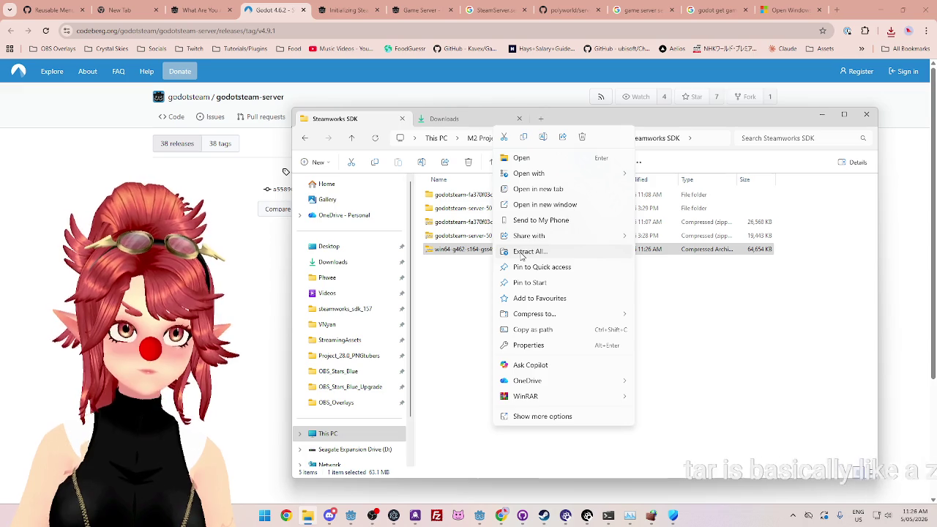
pyautogui.click(521, 253)
pyautogui.click(557, 351)
pyautogui.click(559, 353)
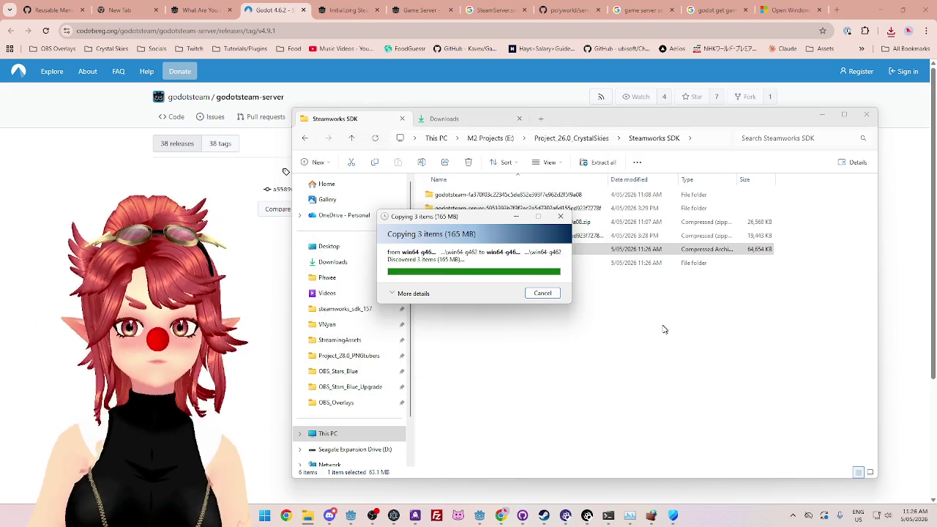
# Step: Inspect the extracted folder's server executables and steam_api64.dll, then return to Godot
pyautogui.doubleClick(469, 265)
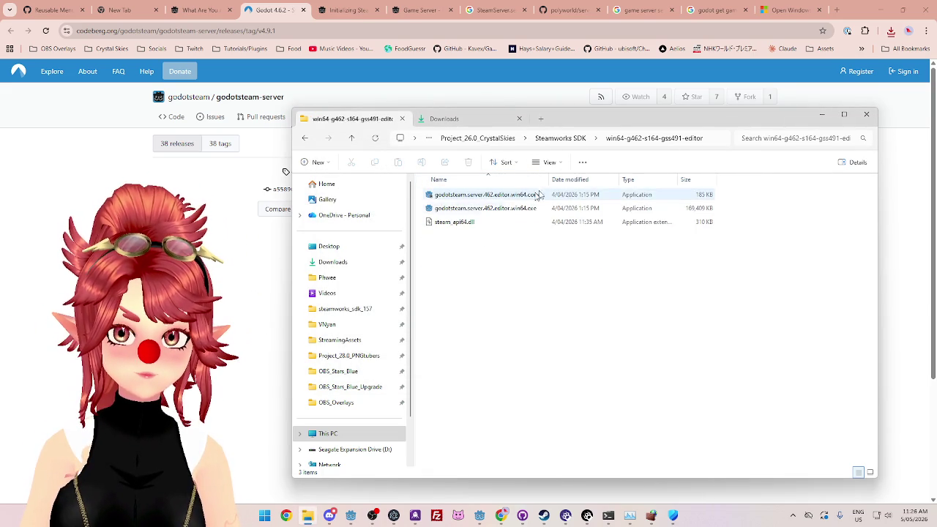
pyautogui.moveTo(548, 179); pyautogui.dragTo(594, 181)
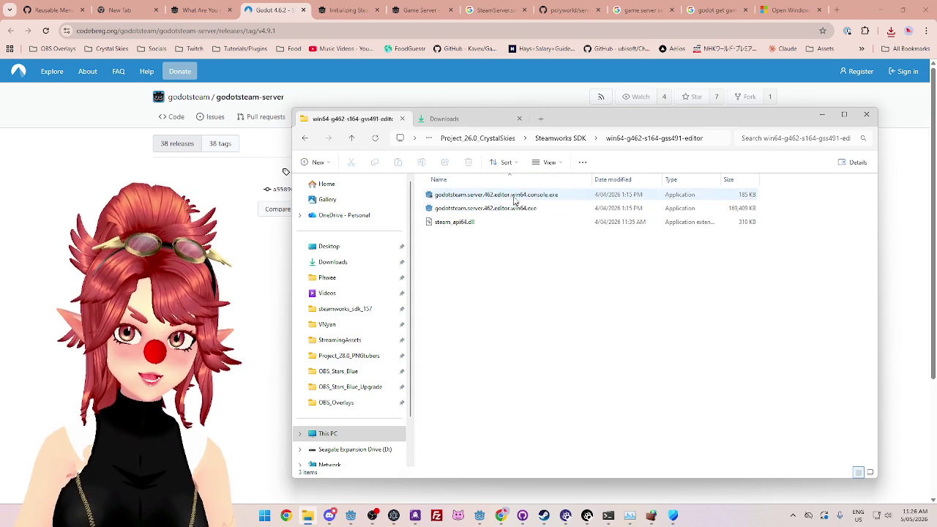
pyautogui.moveTo(587, 122); pyautogui.dragTo(467, 104)
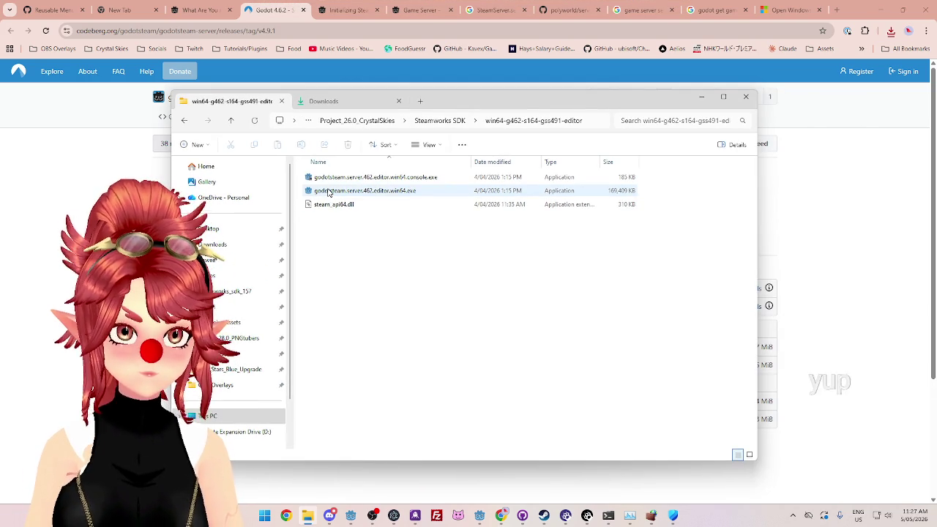
pyautogui.moveTo(328, 192)
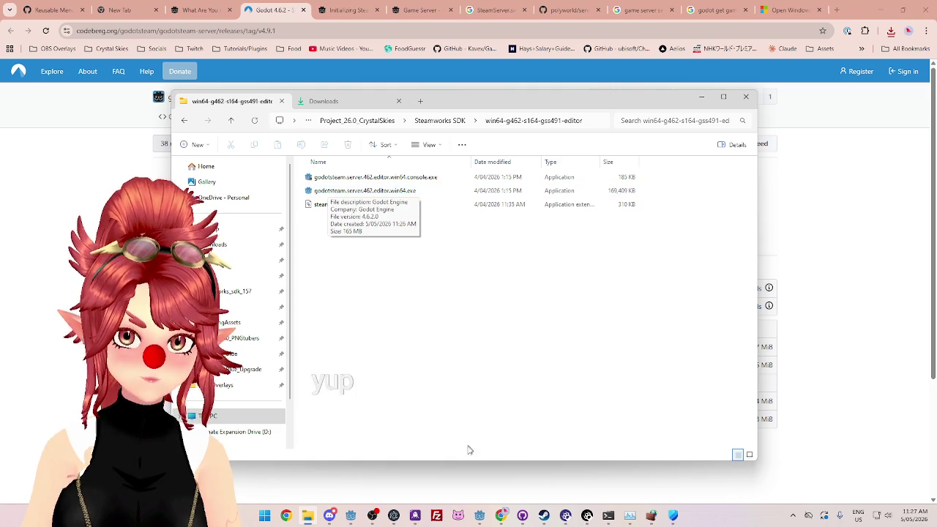
pyautogui.hotkey('alt', 'Tab')
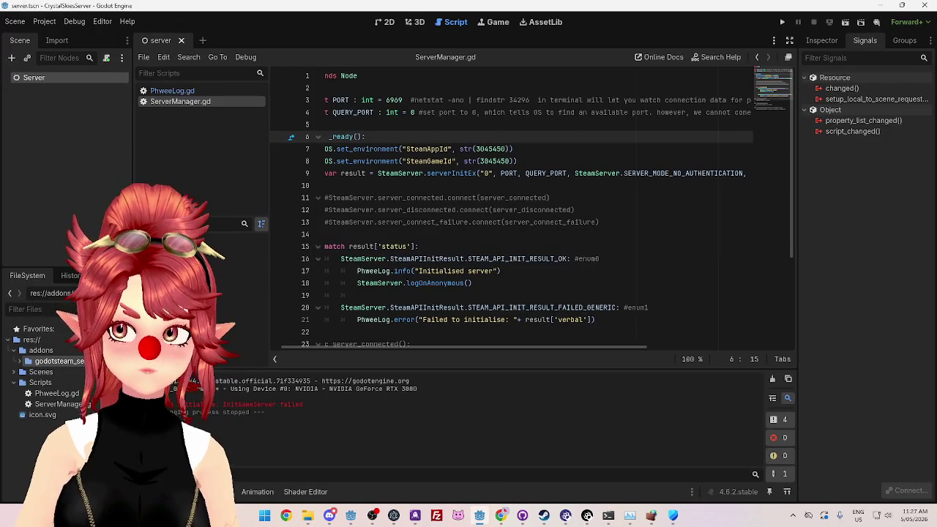
# Step: Launch the GodotSteam Server editor executable and open the CrystalSkiesServer project
pyautogui.hotkey('alt', 'Tab')
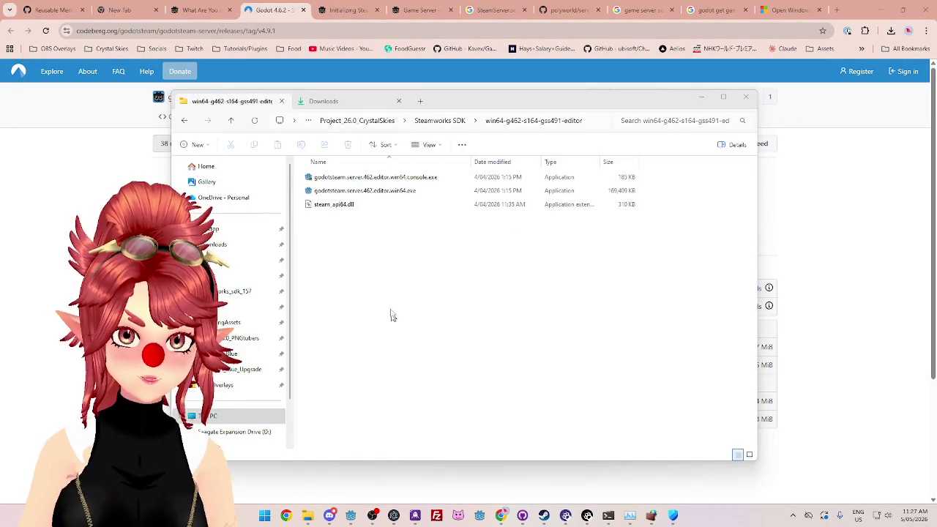
pyautogui.doubleClick(369, 192)
pyautogui.click(505, 267)
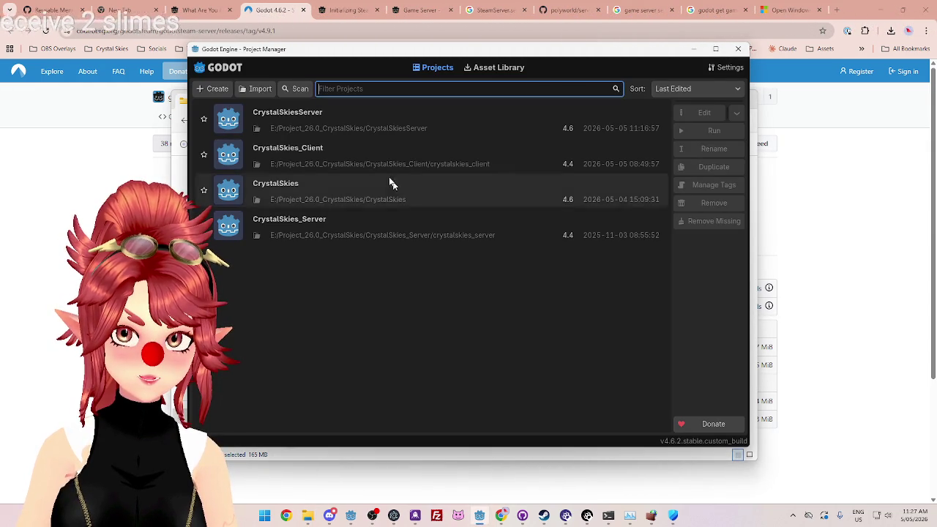
pyautogui.click(322, 119)
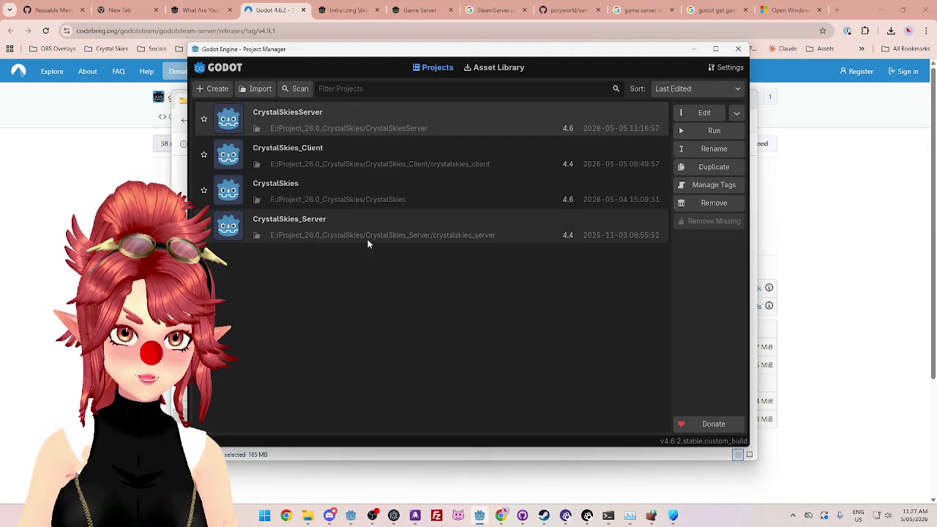
pyautogui.click(699, 113)
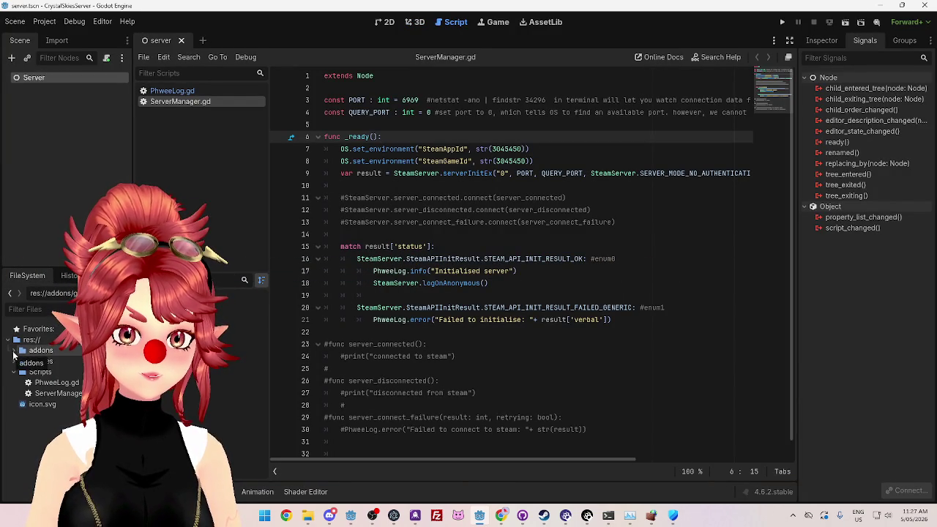
# Step: Try deleting res://addons from the FileSystem dock and dismiss the resulting error
pyautogui.click(19, 361)
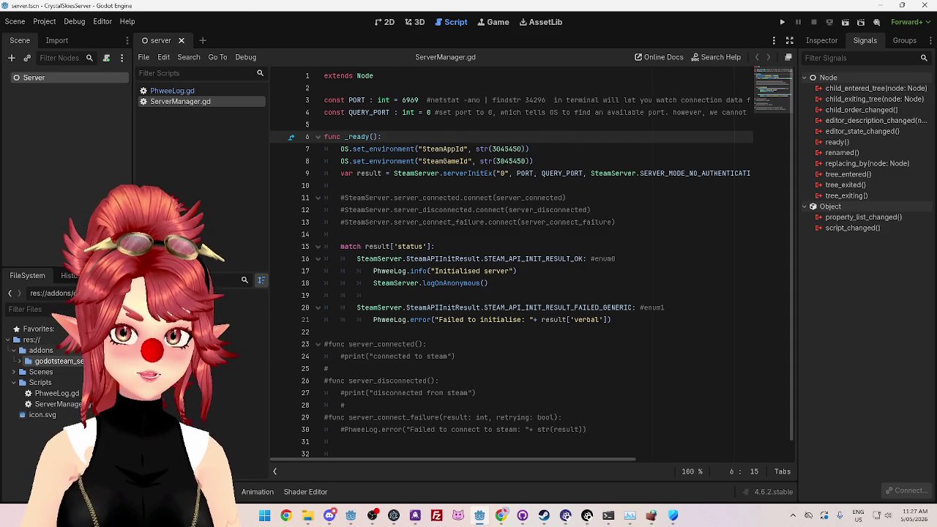
pyautogui.click(15, 351)
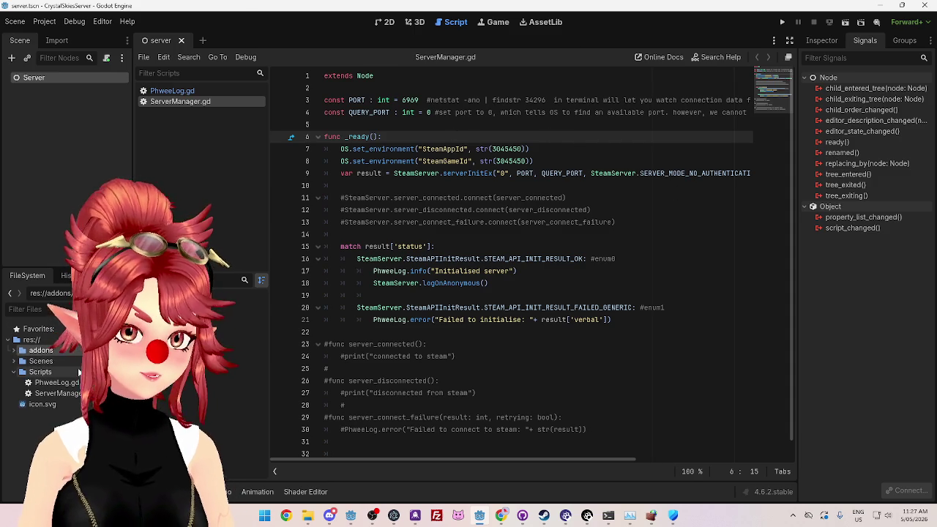
pyautogui.press('Delete')
pyautogui.click(394, 311)
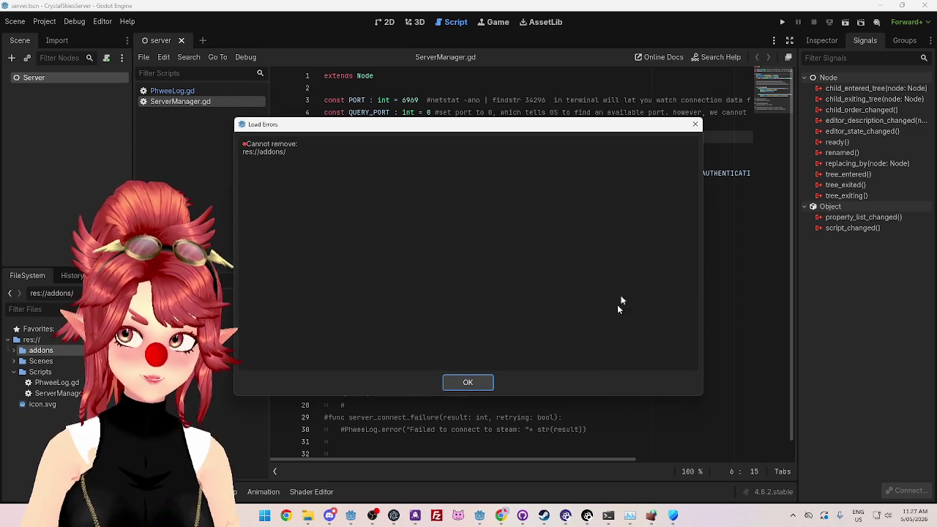
pyautogui.click(468, 383)
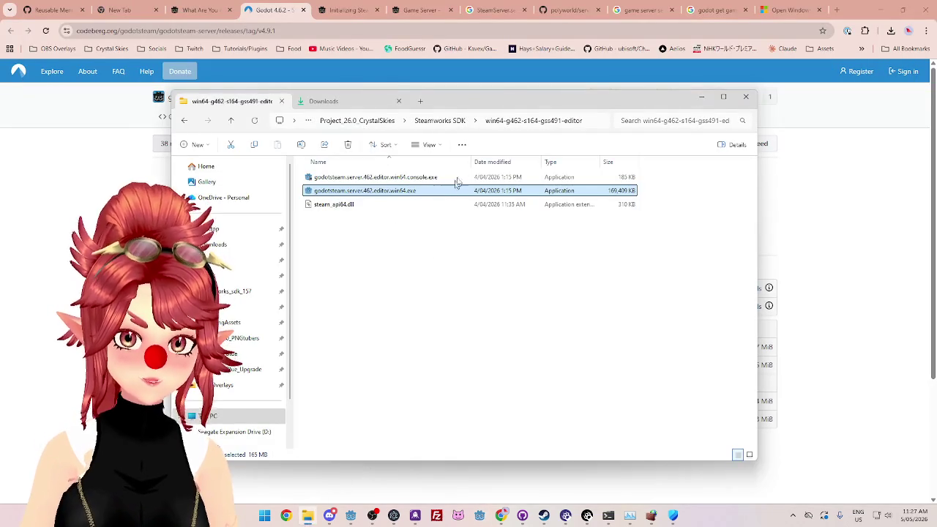
# Step: Delete godotsteam_server from E:\Project_26.0_CrystalSkies\CrystalSkiesServer\addons
pyautogui.click(330, 105)
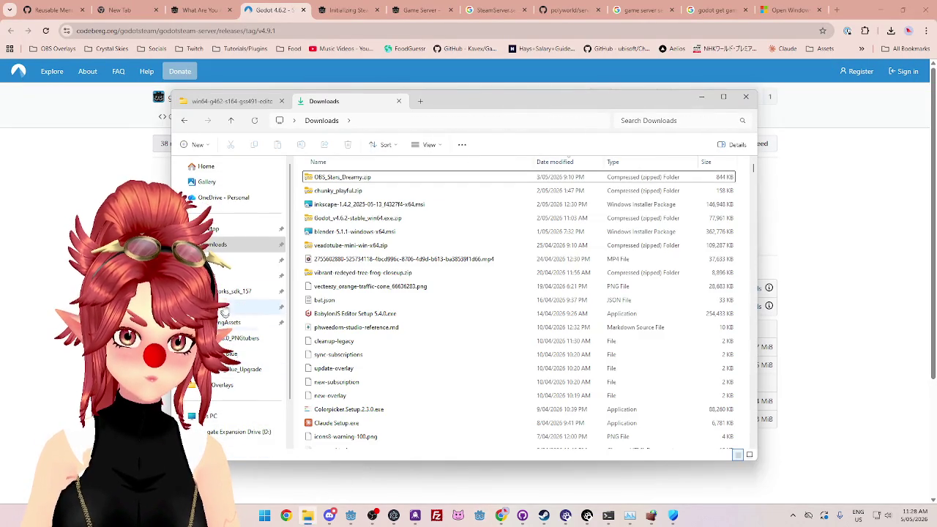
pyautogui.click(242, 337)
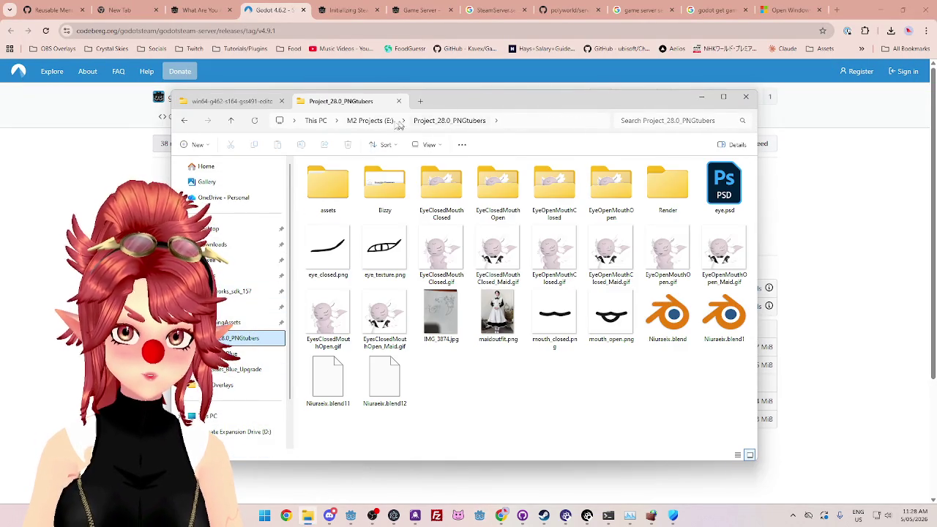
pyautogui.click(370, 120)
pyautogui.doubleClick(354, 353)
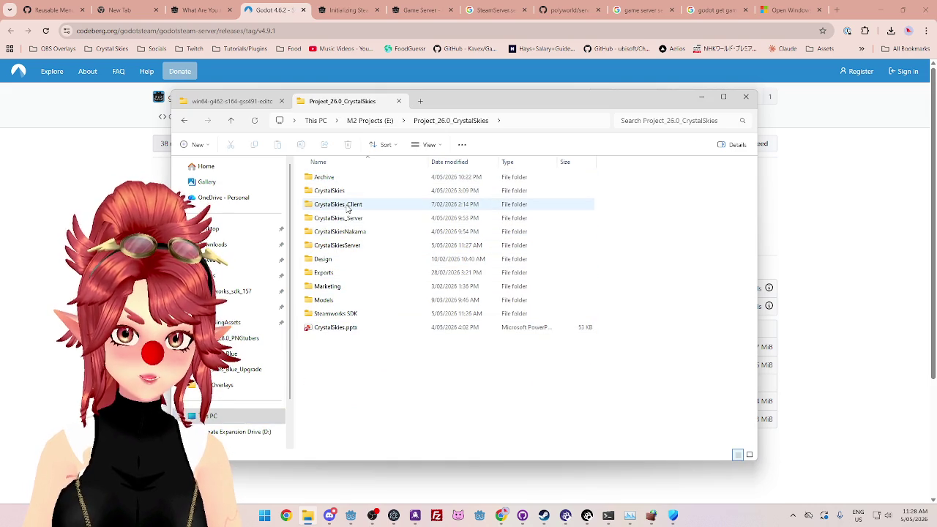
pyautogui.doubleClick(350, 246)
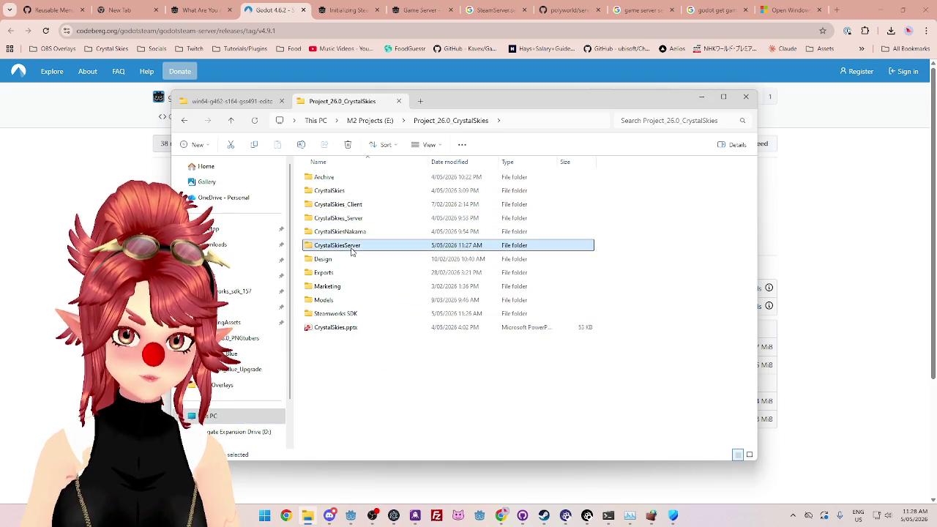
pyautogui.doubleClick(326, 192)
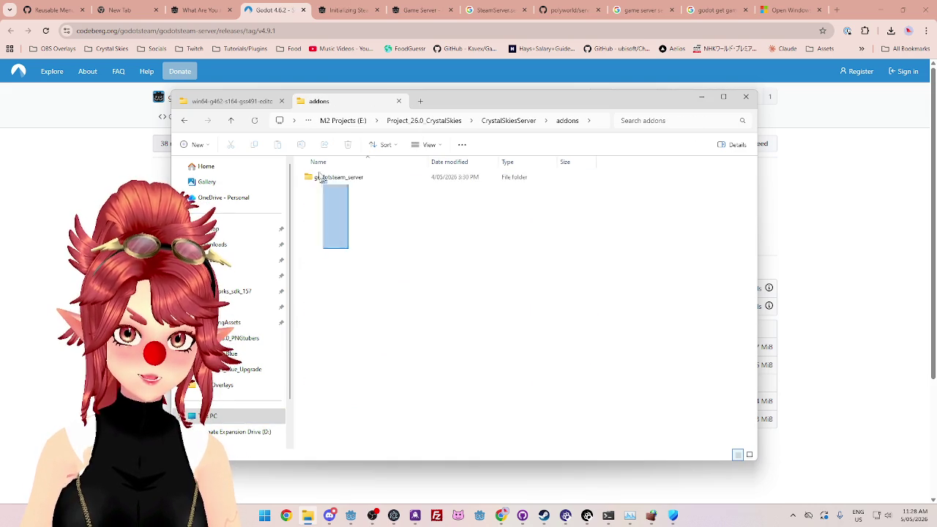
pyautogui.click(351, 177)
pyautogui.press('Delete')
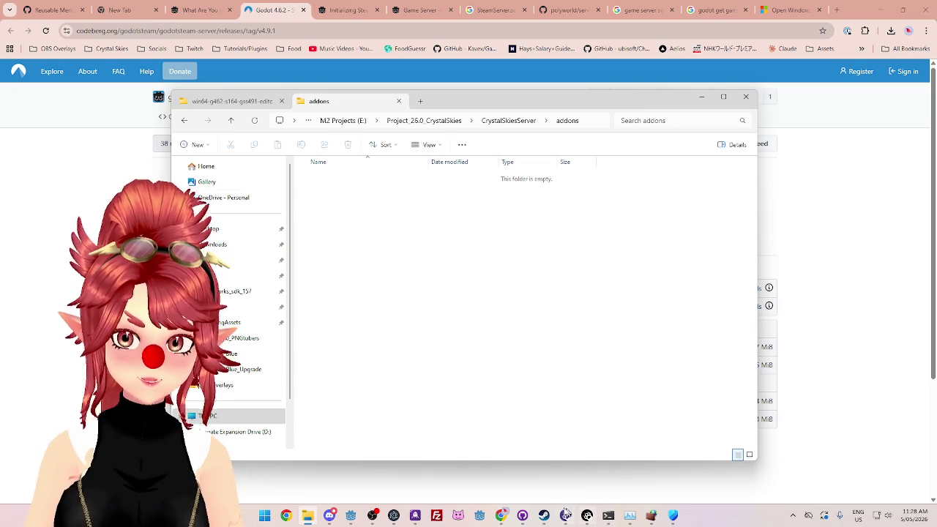
# Step: Relaunch the GodotSteam Server editor executable, allowing it to run
pyautogui.click(227, 101)
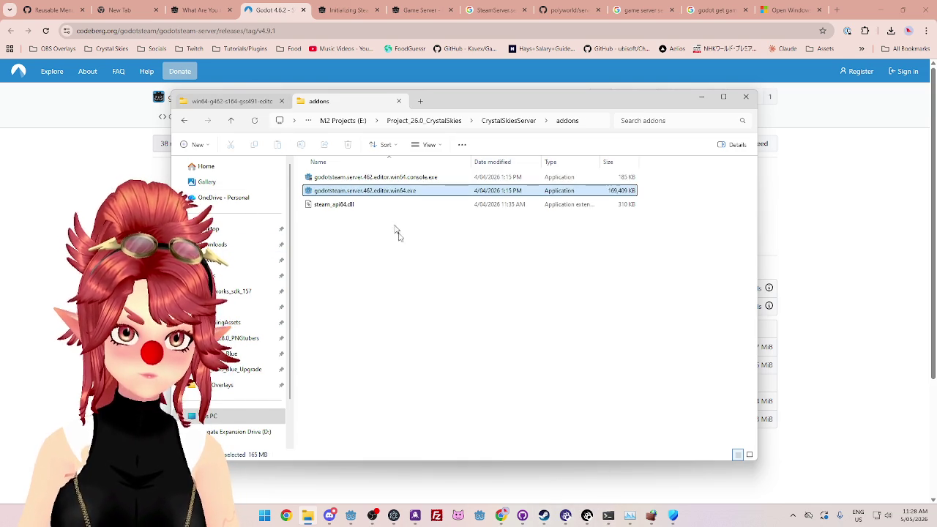
pyautogui.click(345, 190)
pyautogui.doubleClick(347, 195)
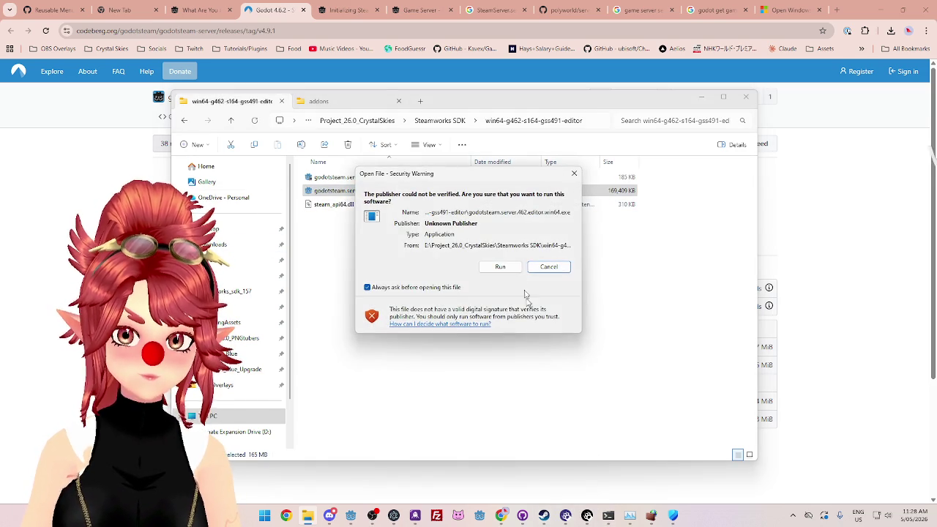
pyautogui.click(503, 267)
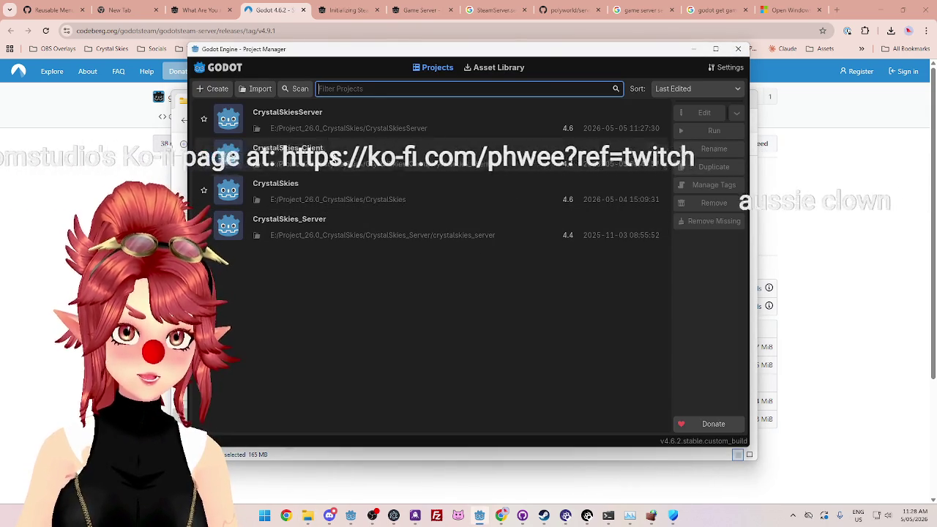
# Step: Open CrystalSkiesServer, run the project once, and close the game window
pyautogui.click(324, 119)
pyautogui.click(686, 114)
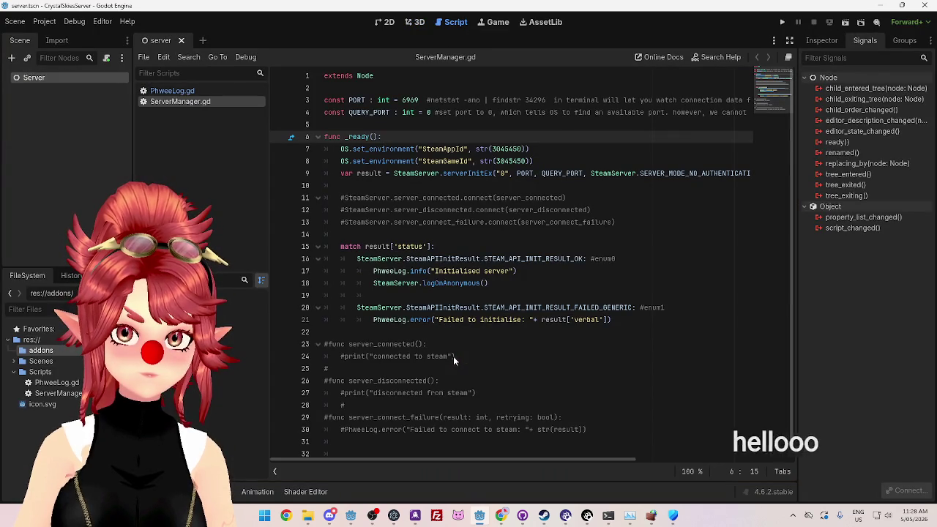
pyautogui.click(782, 22)
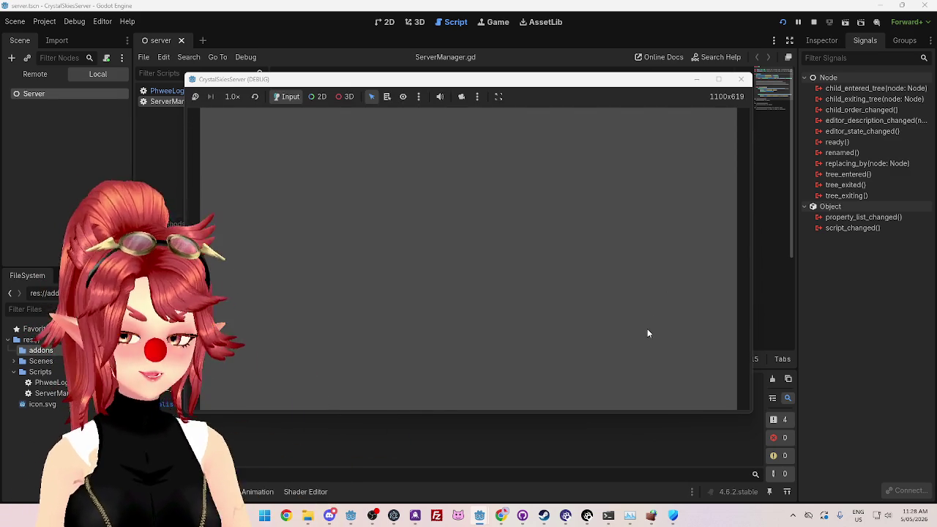
pyautogui.moveTo(558, 90)
pyautogui.mouseDown()
pyautogui.moveTo(659, 95)
pyautogui.moveTo(606, 103)
pyautogui.mouseUp()
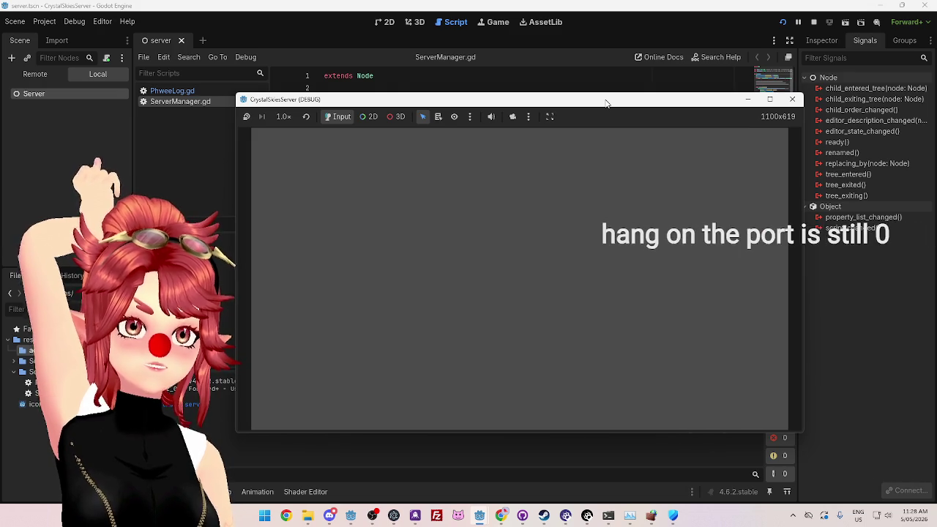
pyautogui.click(792, 99)
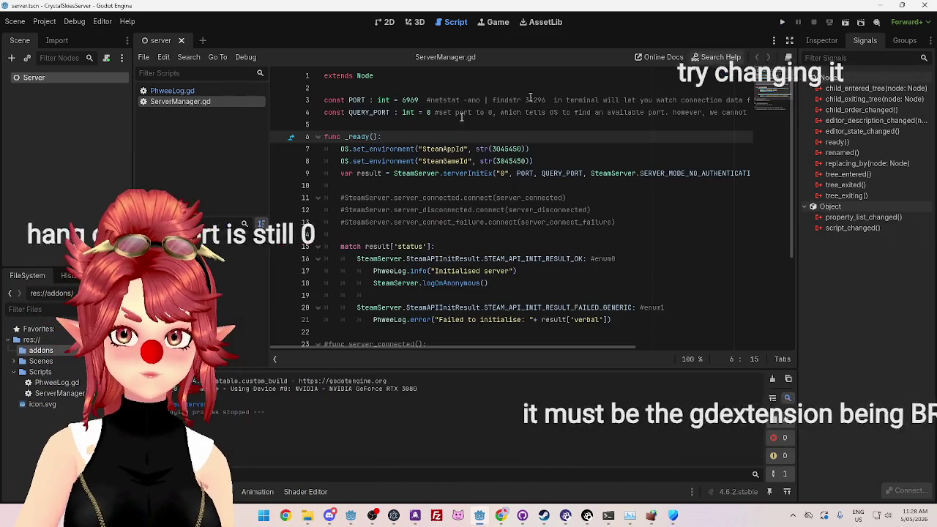
# Step: Set QUERY_PORT to 6767 in ServerManager.gd and run the project again
pyautogui.doubleClick(428, 112)
pyautogui.write('6767')
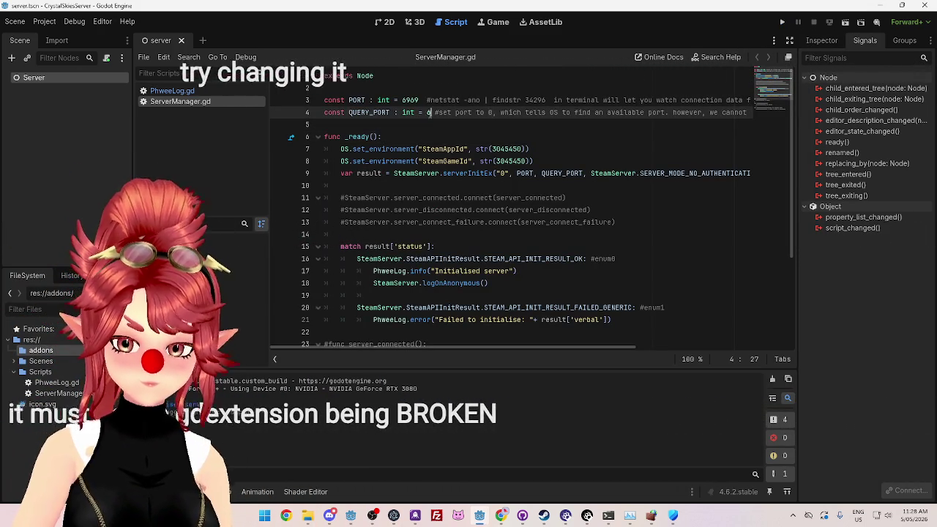
pyautogui.press('Down')
pyautogui.press('Down')
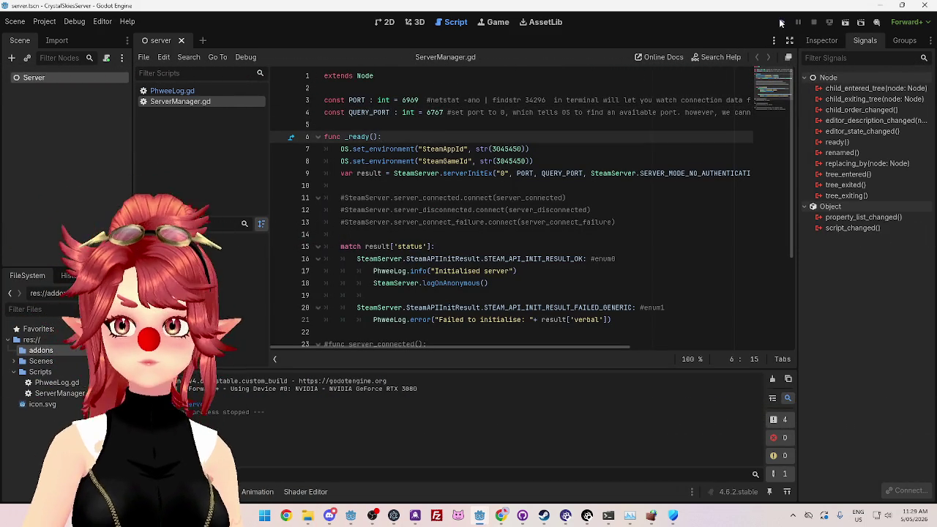
pyautogui.click(781, 23)
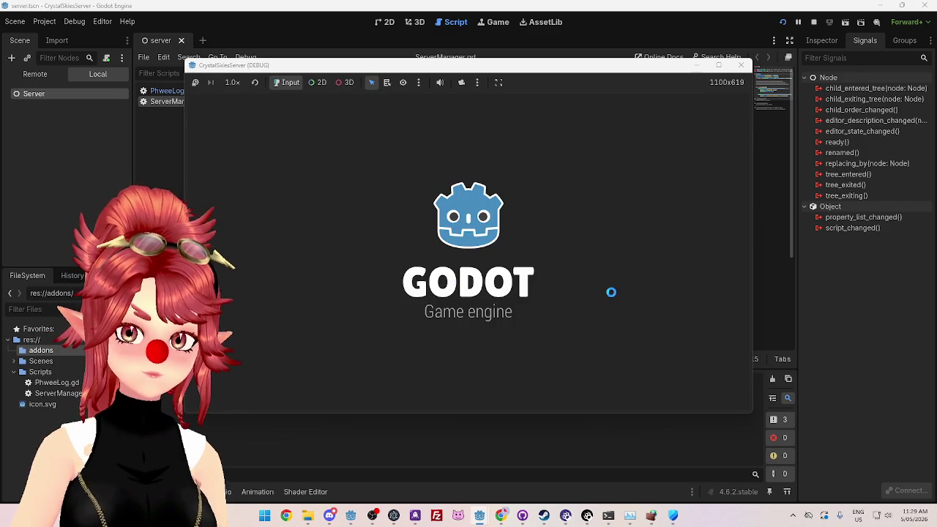
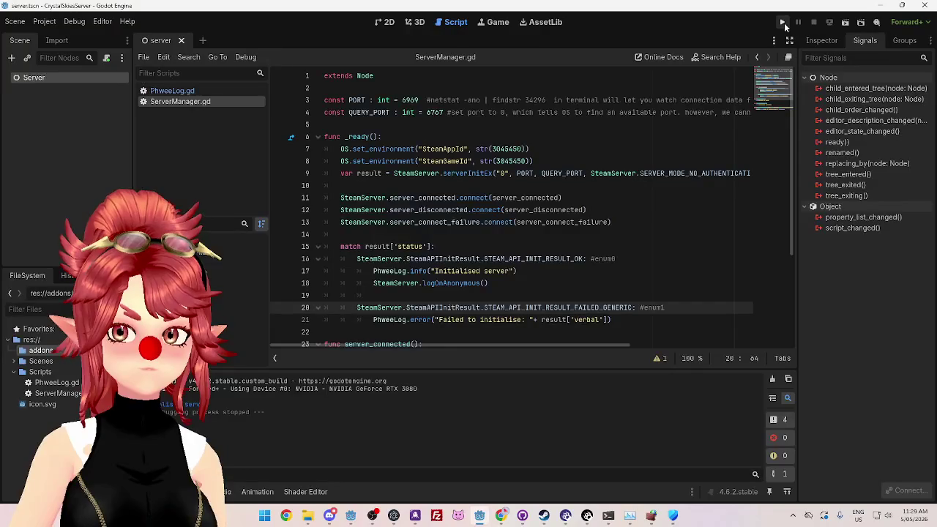
# Step: Test-run the server project, then close the running game
pyautogui.click(782, 22)
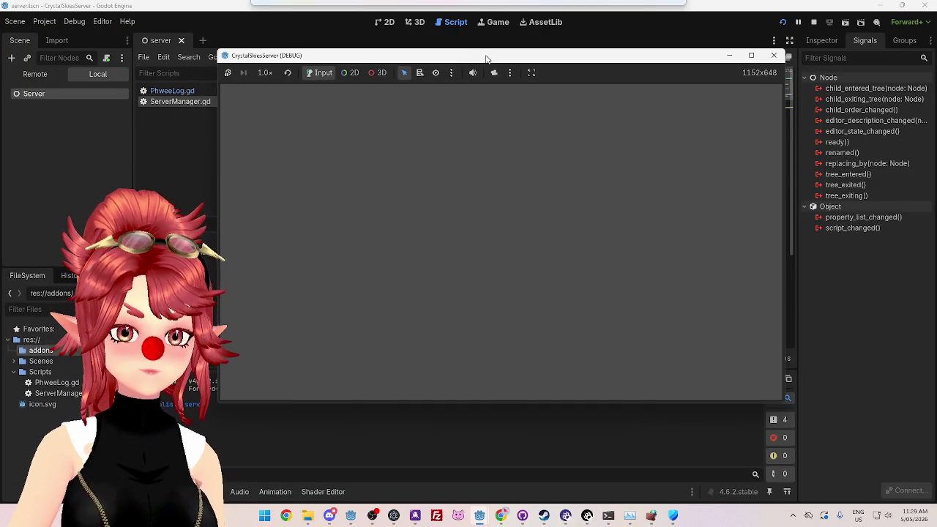
pyautogui.moveTo(454, 68); pyautogui.dragTo(482, 72)
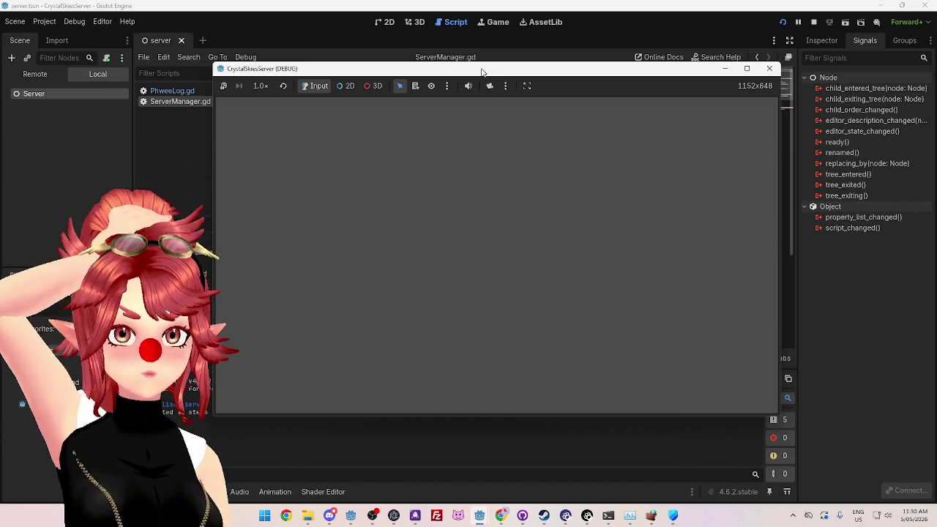
pyautogui.click(769, 69)
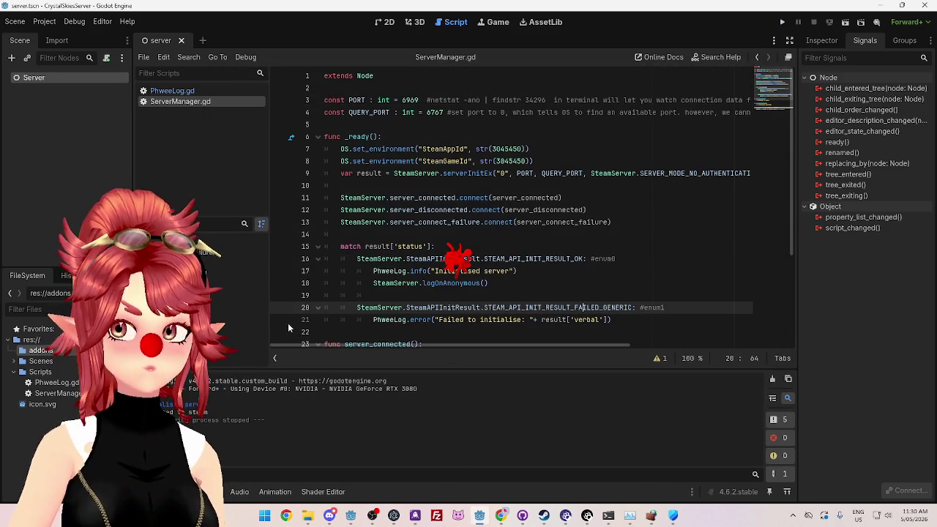
pyautogui.scroll(-3, 479, 283)
pyautogui.scroll(1, 478, 282)
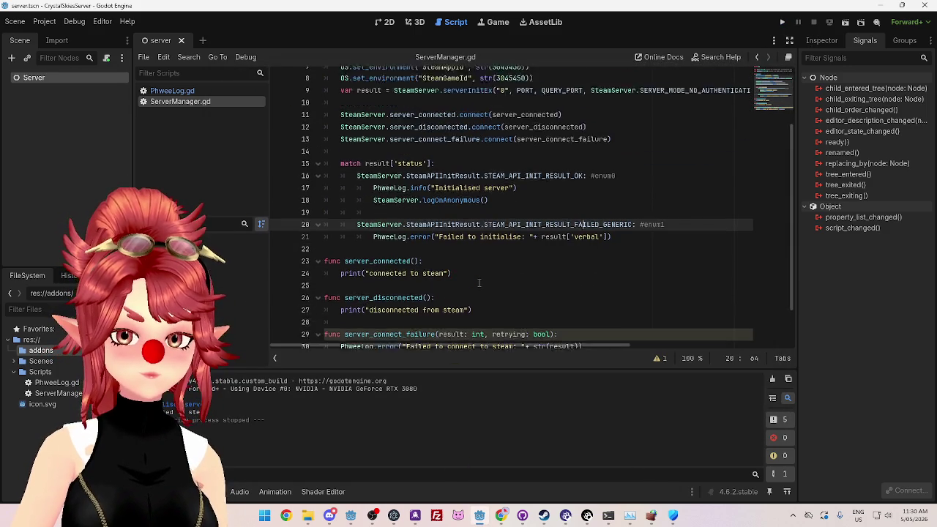
pyautogui.scroll(3, 479, 282)
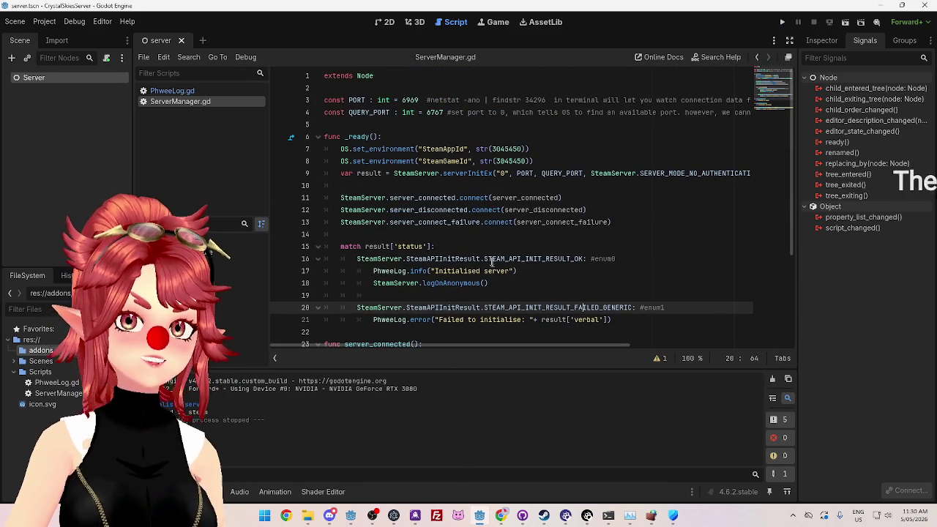
pyautogui.scroll(-3, 512, 262)
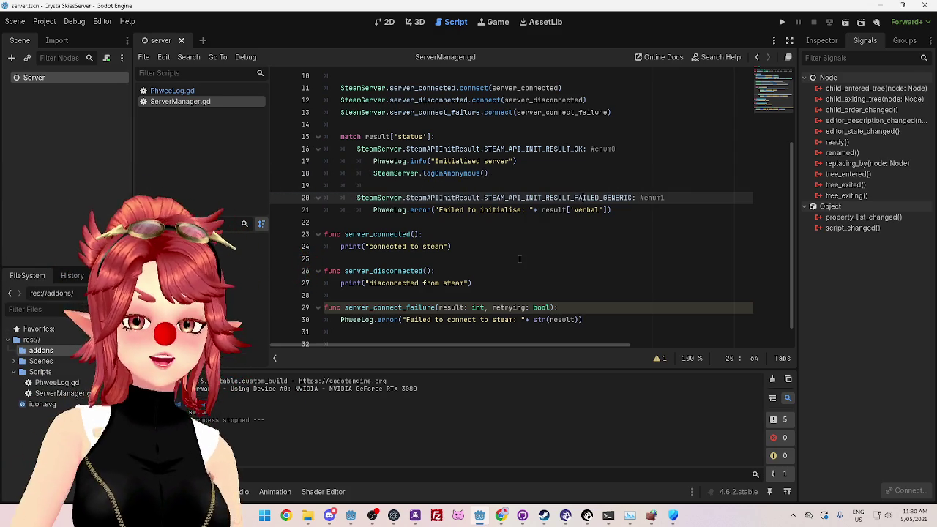
# Step: Replace the server_connected print with PhweeLog.info("Connected to Steam")
pyautogui.moveTo(517, 161); pyautogui.dragTo(374, 161)
pyautogui.hotkey('ctrl', 'c')
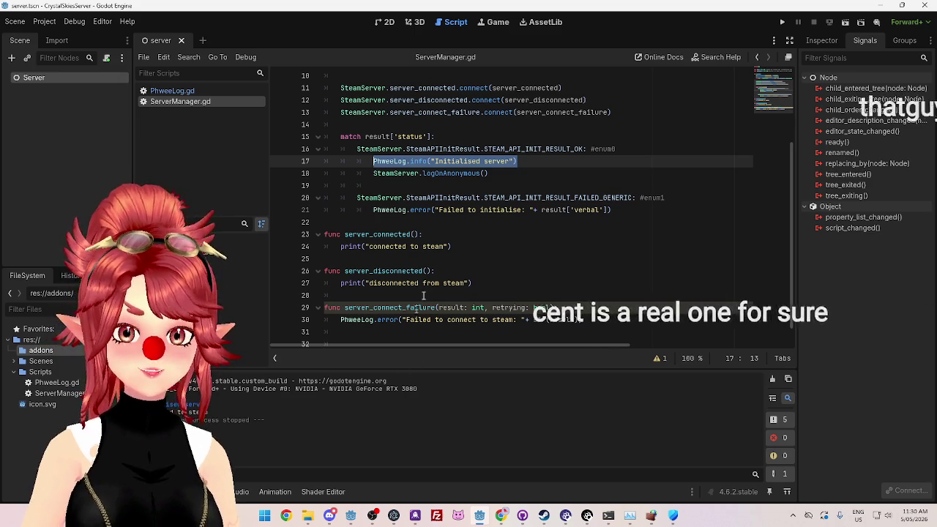
pyautogui.moveTo(463, 246); pyautogui.dragTo(341, 246)
pyautogui.hotkey('ctrl', 'v')
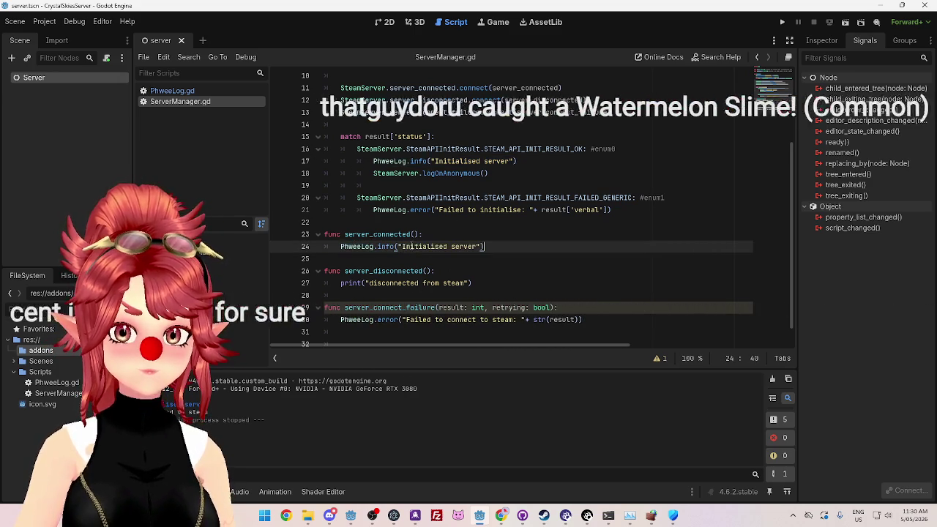
pyautogui.moveTo(403, 246); pyautogui.dragTo(478, 246)
pyautogui.write('Connect')
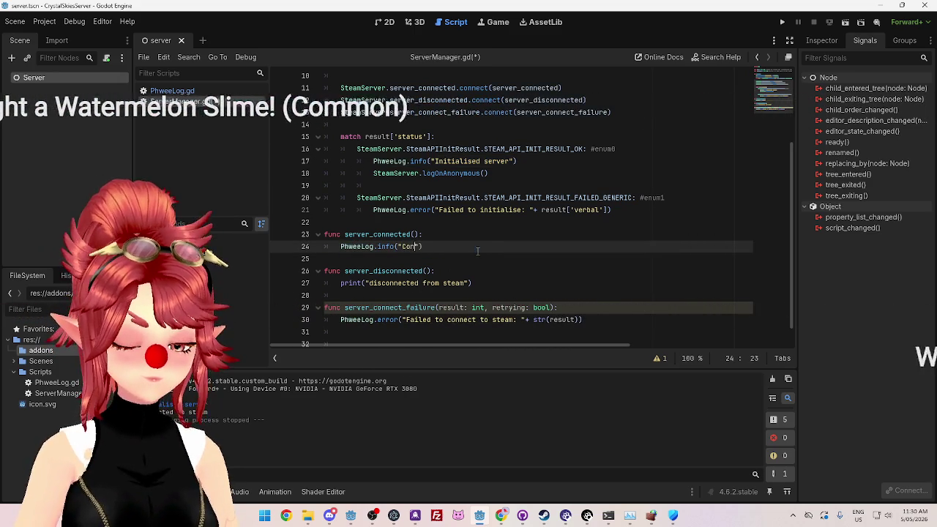
pyautogui.write('ed to Steam')
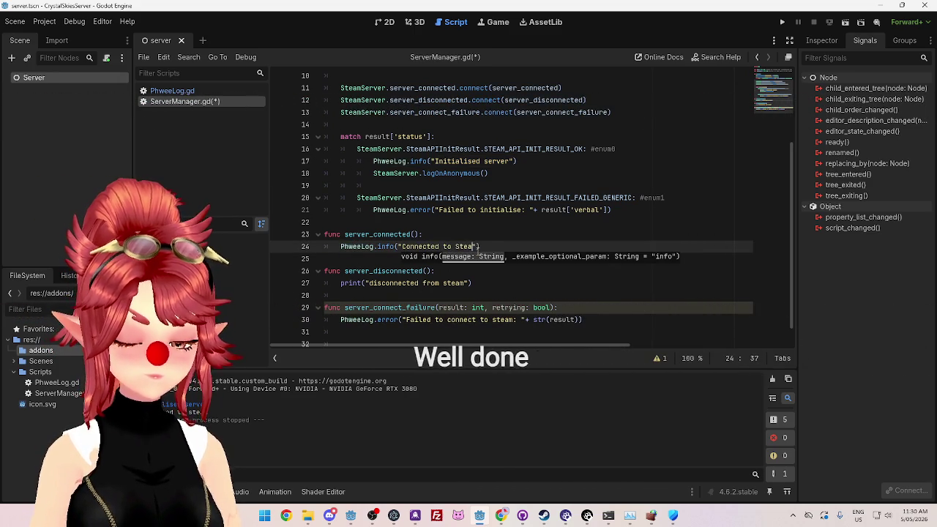
pyautogui.moveTo(484, 246); pyautogui.dragTo(341, 251)
pyautogui.hotkey('ctrl', 'c')
# Step: Replace the server_disconnected print with PhweeLog.info("Disconnected from Steam") and save the script
pyautogui.moveTo(342, 283)
pyautogui.mouseDown()
pyautogui.moveTo(469, 293)
pyautogui.moveTo(486, 285)
pyautogui.mouseUp()
pyautogui.hotkey('ctrl', 'v')
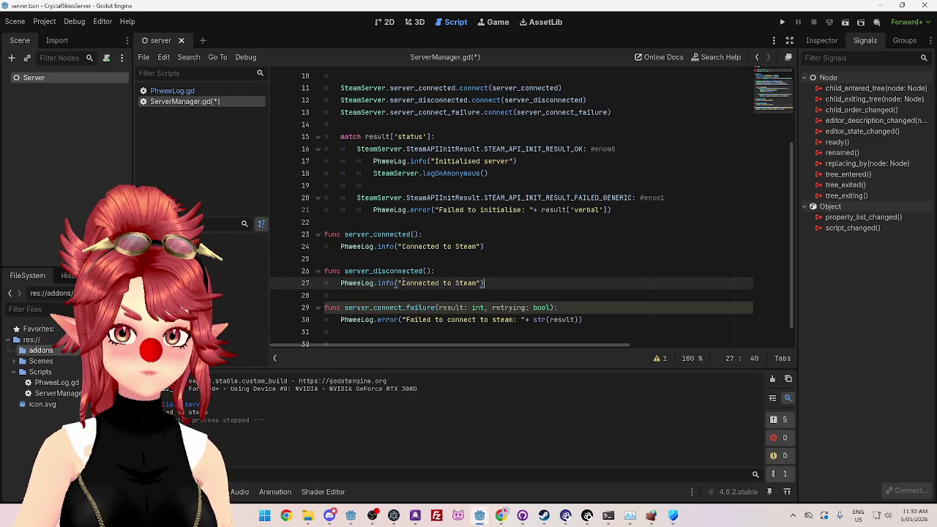
pyautogui.write('Disc')
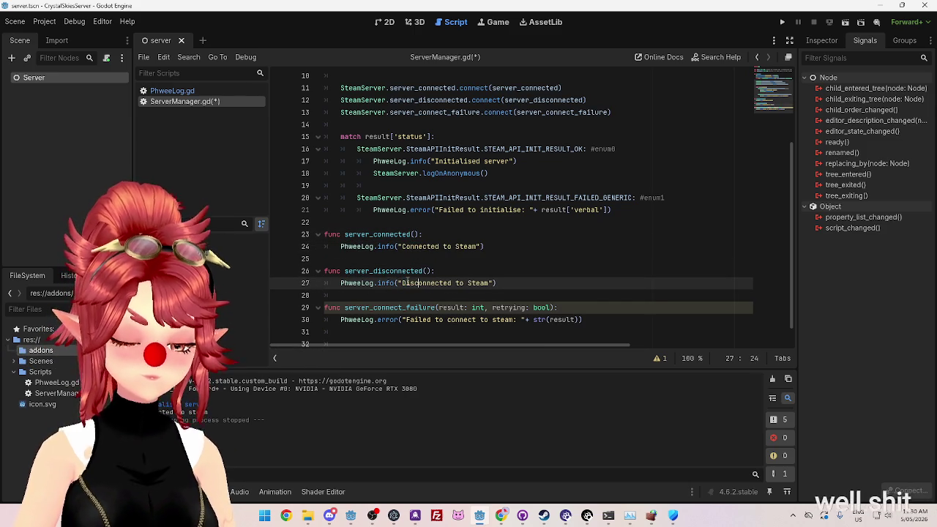
pyautogui.click(459, 283)
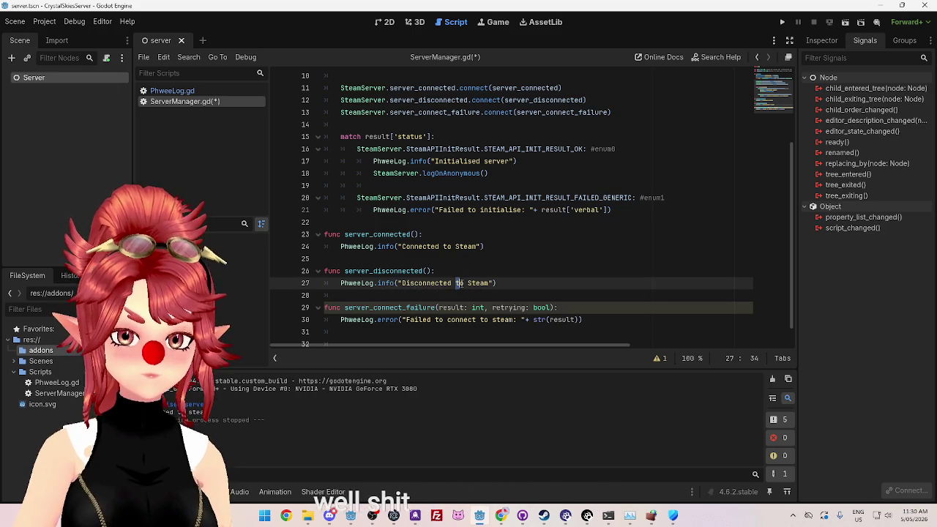
pyautogui.write('from')
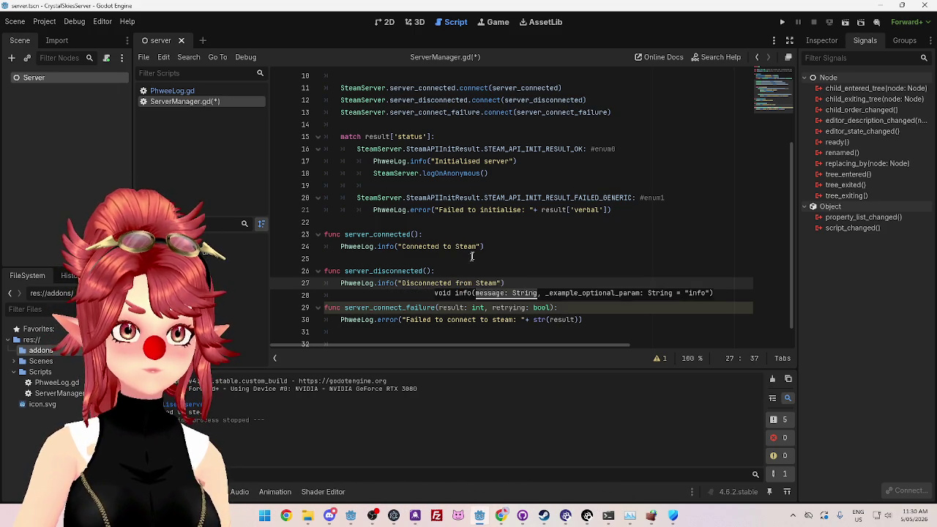
pyautogui.click(556, 226)
pyautogui.hotkey('ctrl', 's')
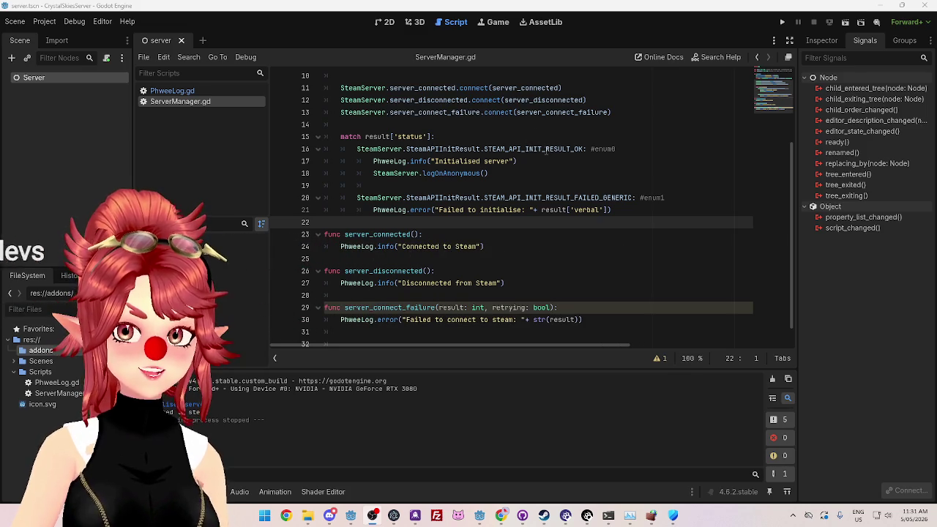
pyautogui.click(572, 143)
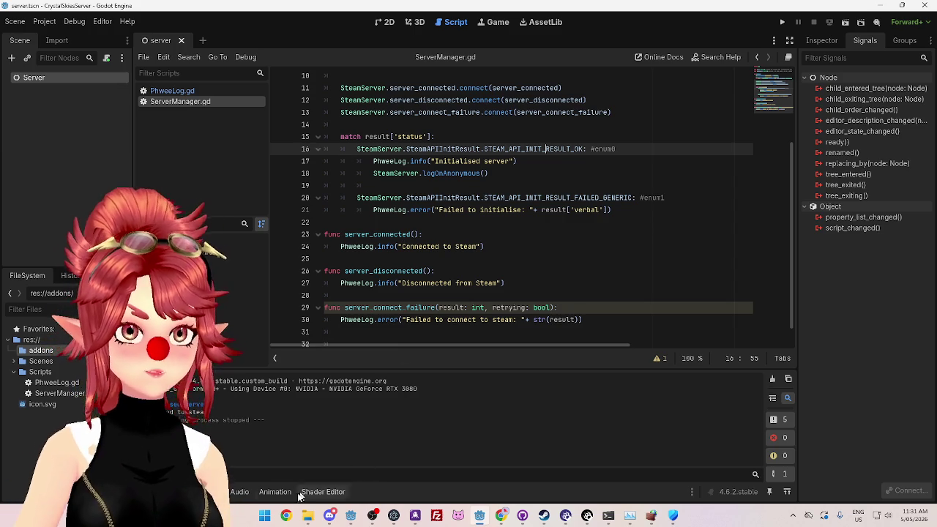
pyautogui.click(205, 492)
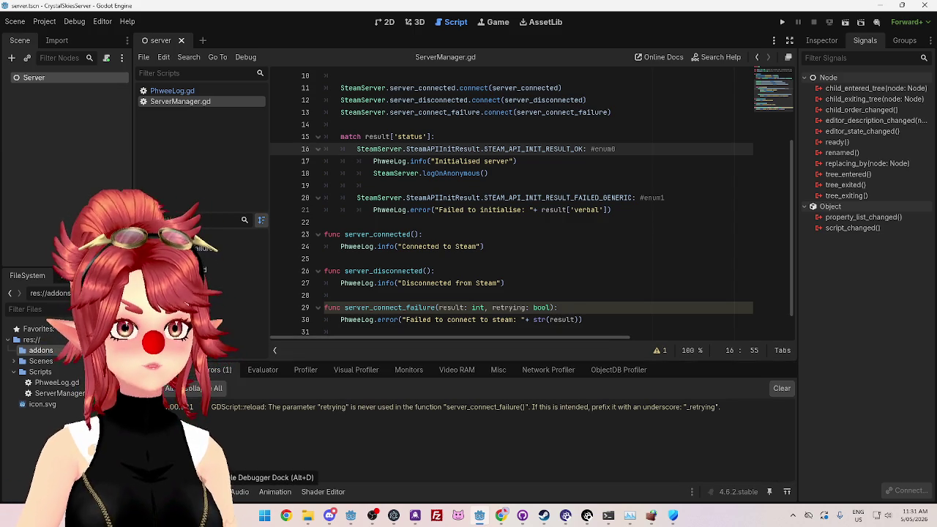
# Step: Add a '+' after str(result) on line 30 of server_connect_failure
pyautogui.doubleClick(317, 405)
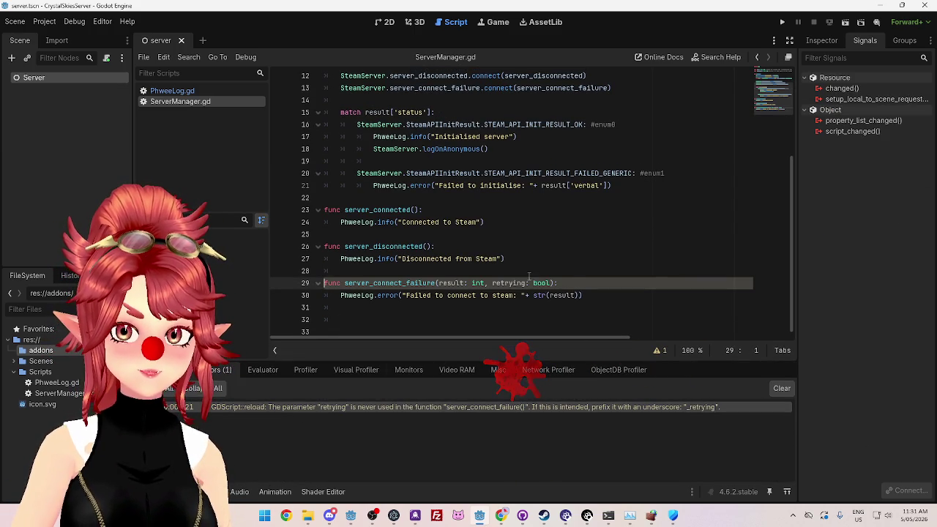
pyautogui.click(492, 283)
pyautogui.click(594, 298)
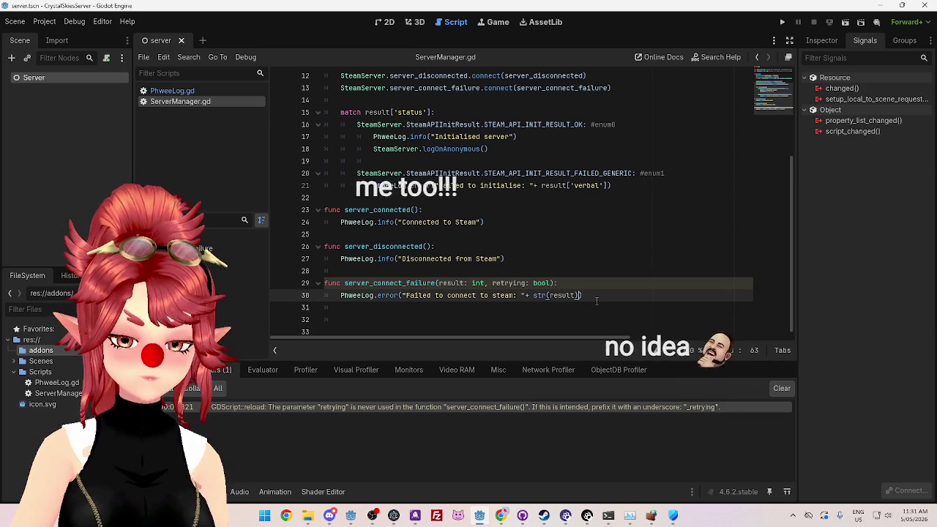
pyautogui.press('Left')
pyautogui.write('+')
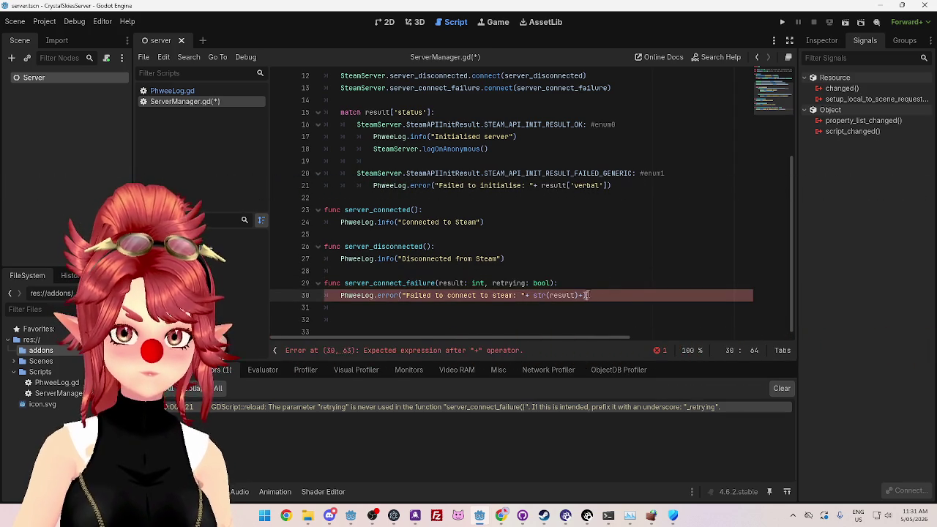
# Step: Insert an 'if retrying:' branch that reassigns result with str(result, " retrying
pyautogui.click(580, 283)
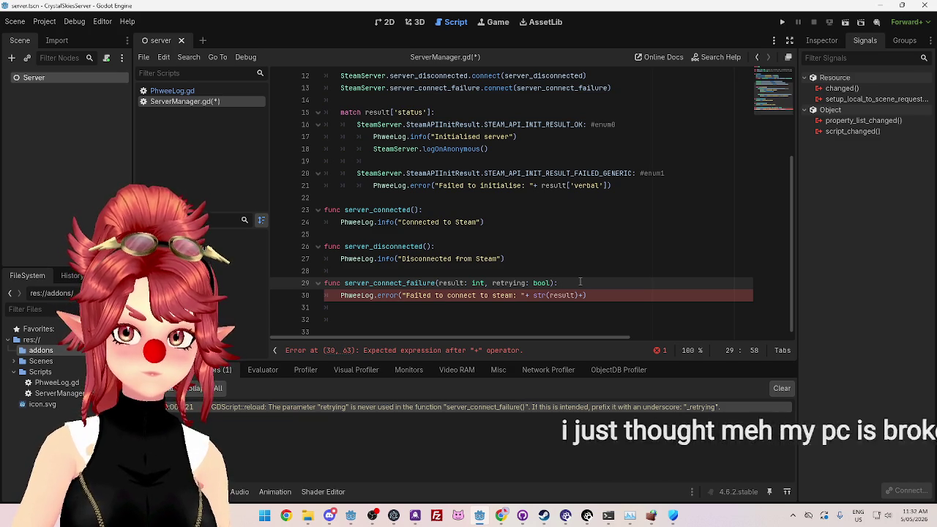
pyautogui.press('Return')
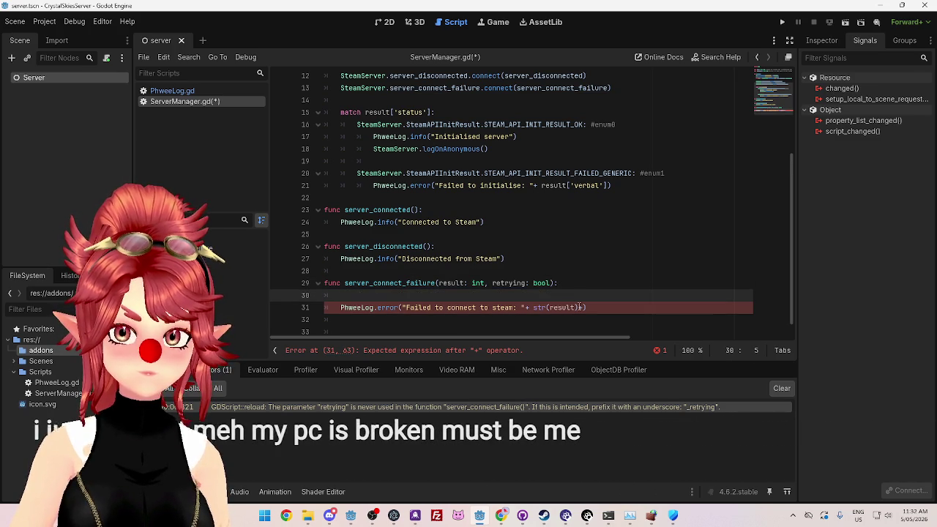
pyautogui.write('if')
pyautogui.press('Escape')
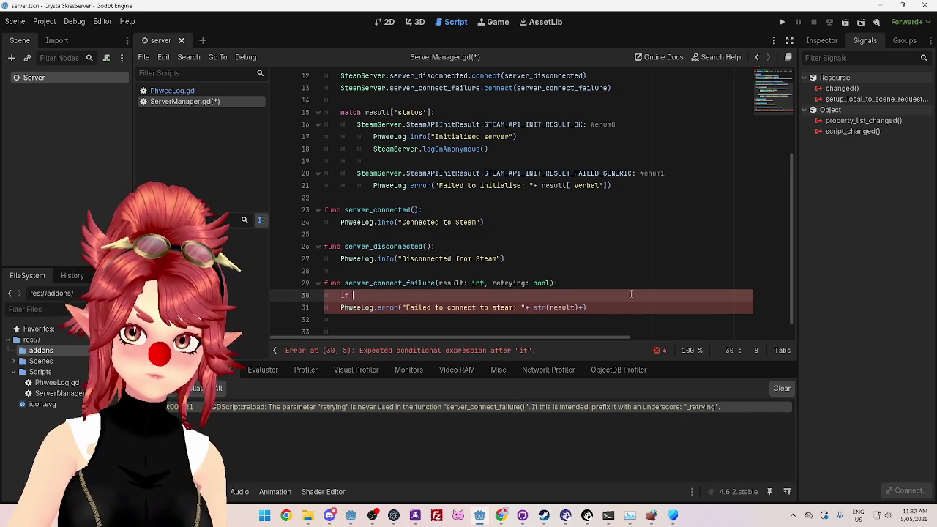
pyautogui.write('retrying')
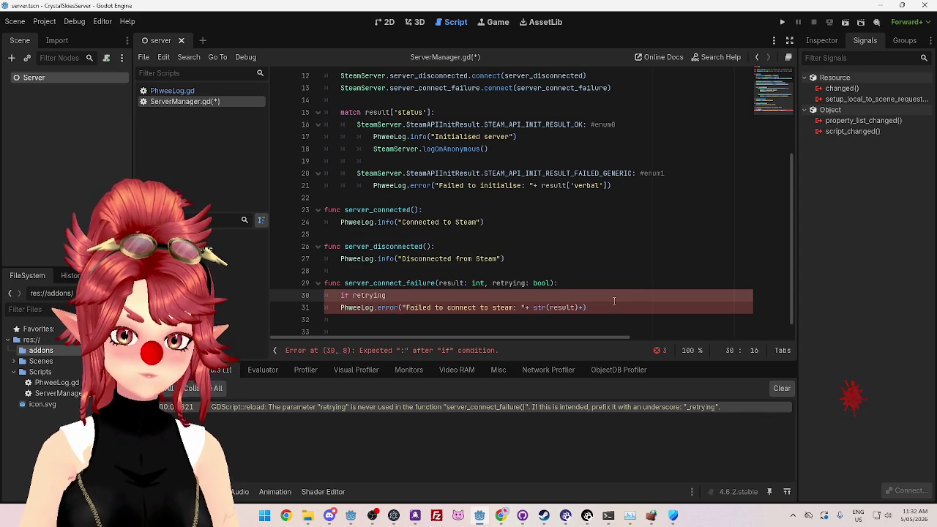
pyautogui.write(':')
pyautogui.press('Return')
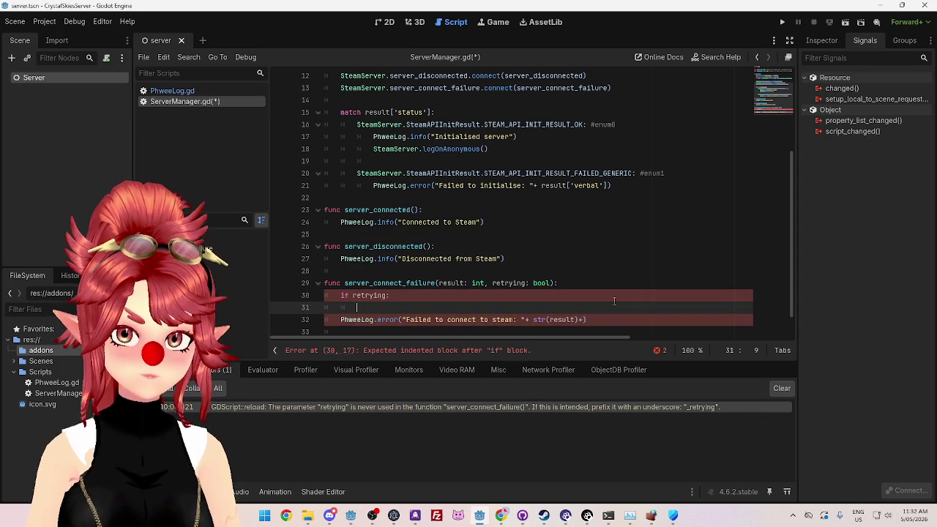
pyautogui.write('result= str(result,')
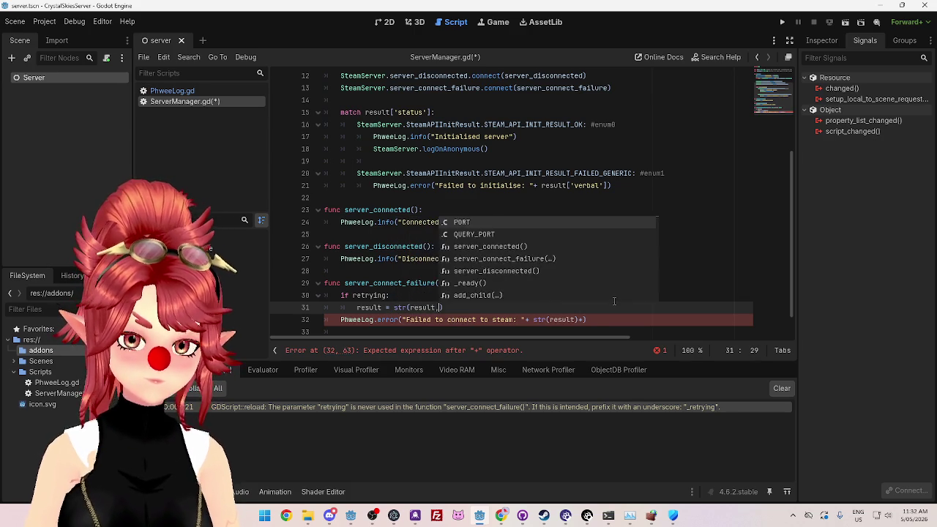
pyautogui.write(',')
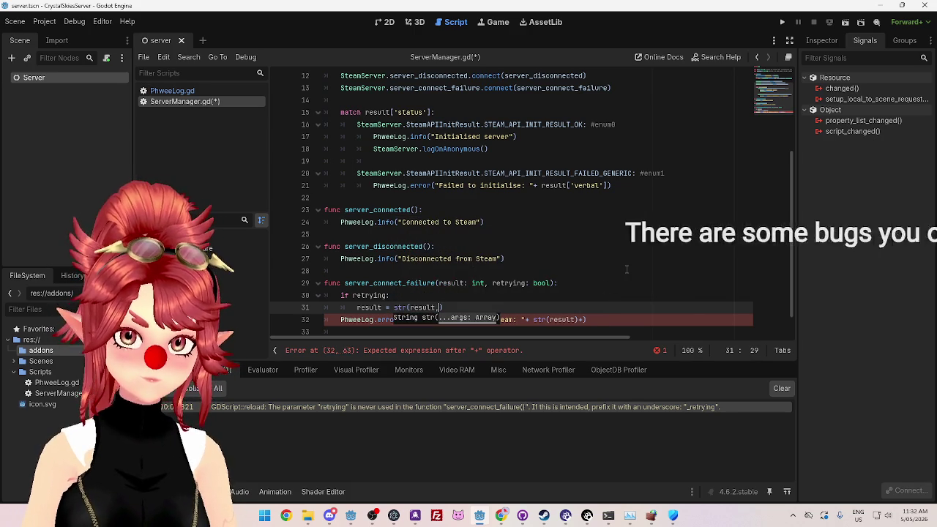
pyautogui.write('"')
pyautogui.write(' retrying')
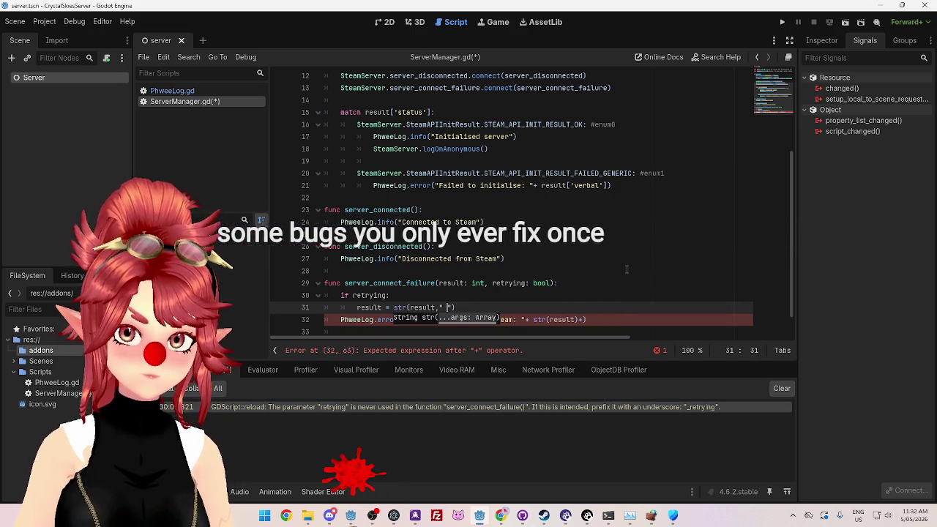
pyautogui.write(':.')
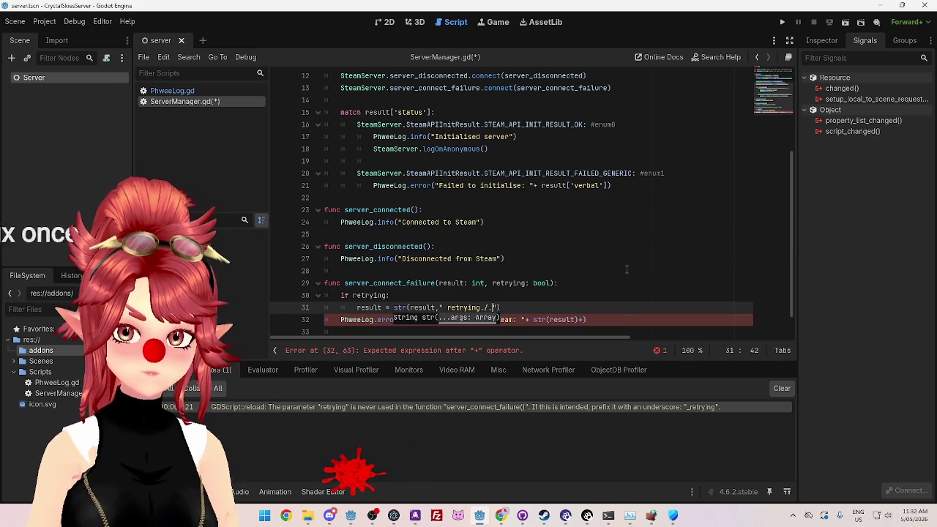
# Step: Close line 32's error call with ')' and trim line 31 to result = str(result)
pyautogui.click(627, 270)
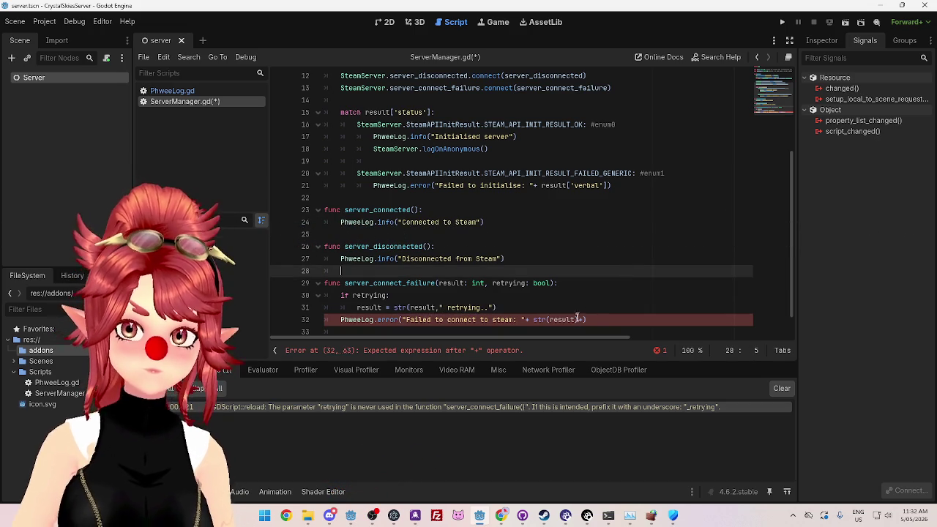
pyautogui.click(584, 319)
pyautogui.write(')')
pyautogui.press('Up')
pyautogui.press('Up')
pyautogui.press('Up')
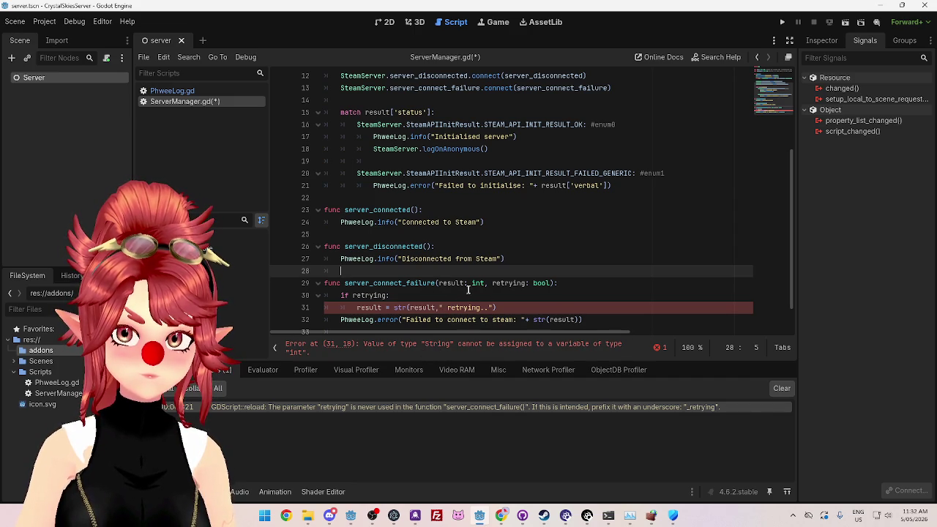
pyautogui.moveTo(440, 307); pyautogui.dragTo(494, 307)
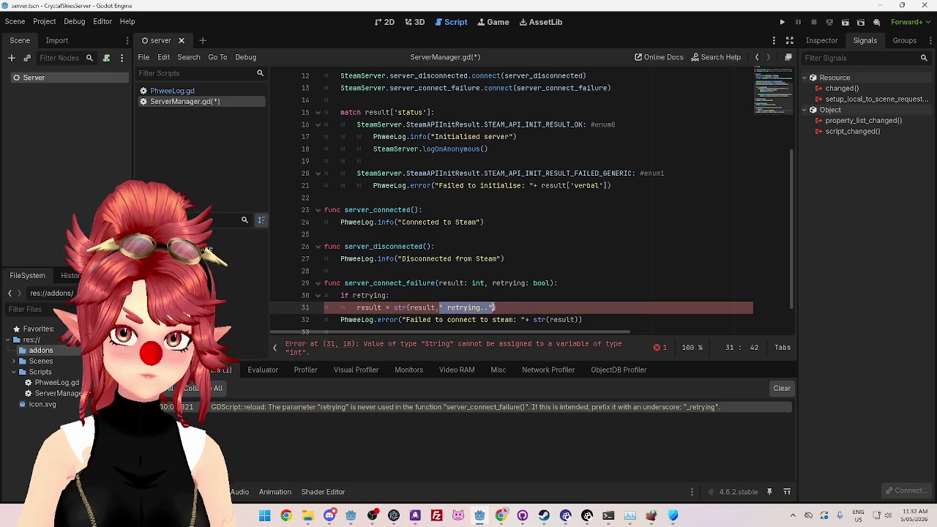
pyautogui.press('BackSpace')
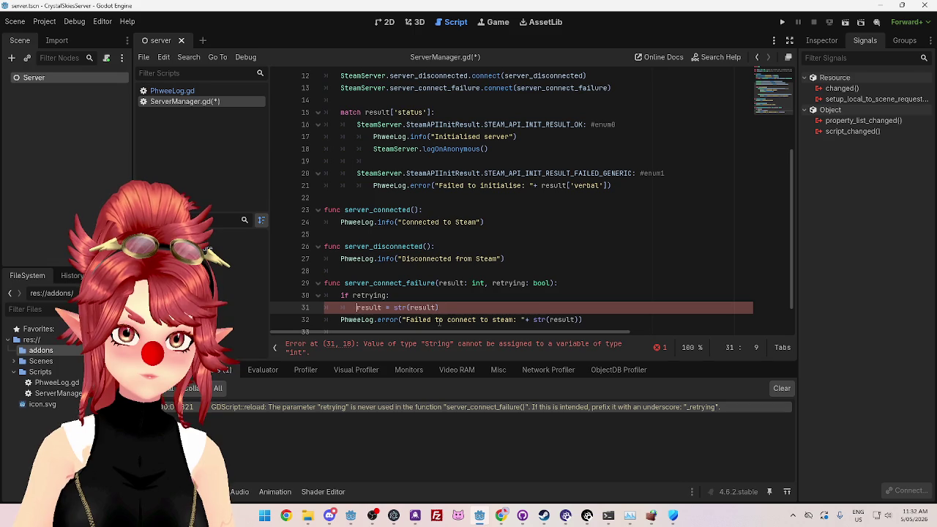
# Step: Rename the variable assigned on line 31 from result to message
pyautogui.press('Delete')
pyautogui.press('Delete')
pyautogui.press('Delete')
pyautogui.write('message')
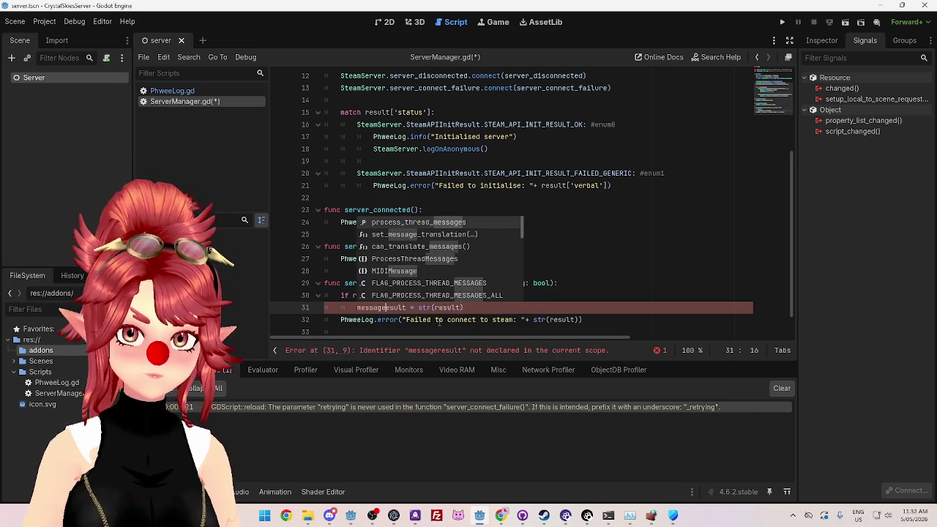
pyautogui.click(440, 307)
pyautogui.write('" retrying.."')
pyautogui.write('+')
pyautogui.click(562, 257)
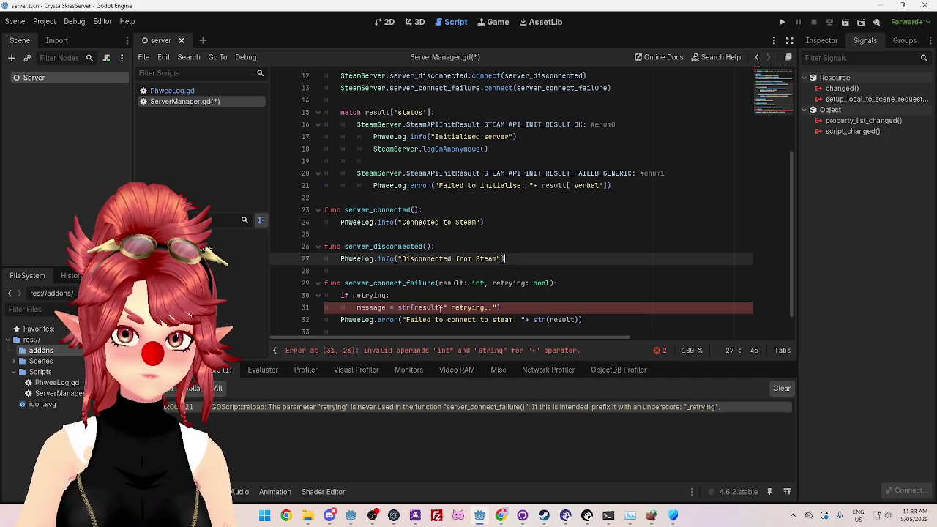
pyautogui.click(444, 308)
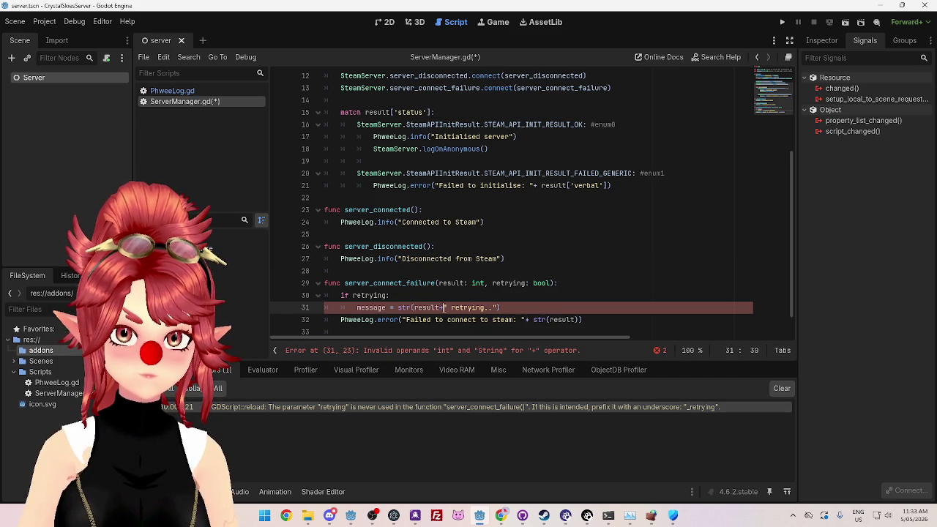
pyautogui.moveTo(493, 308); pyautogui.dragTo(439, 308)
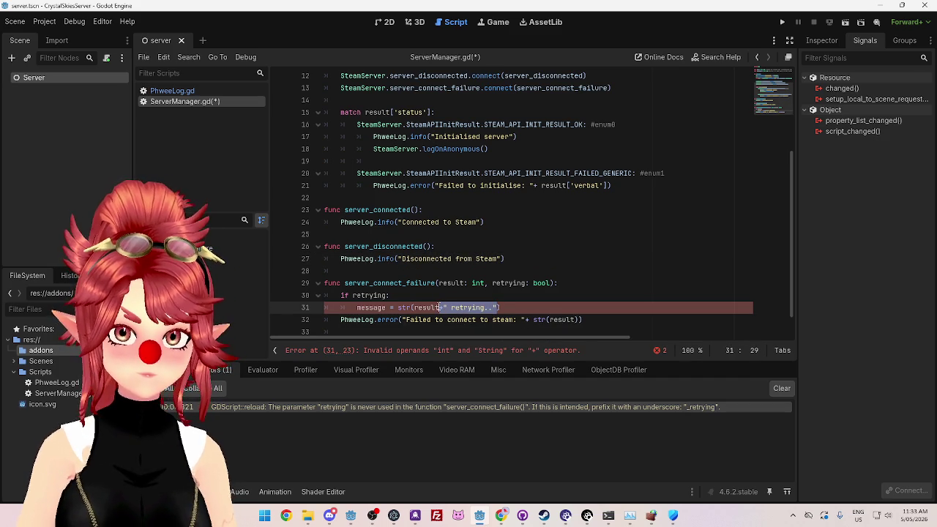
pyautogui.press('BackSpace')
# Step: Declare message with var, append +" retrying.." after str(result), and save
pyautogui.click(500, 269)
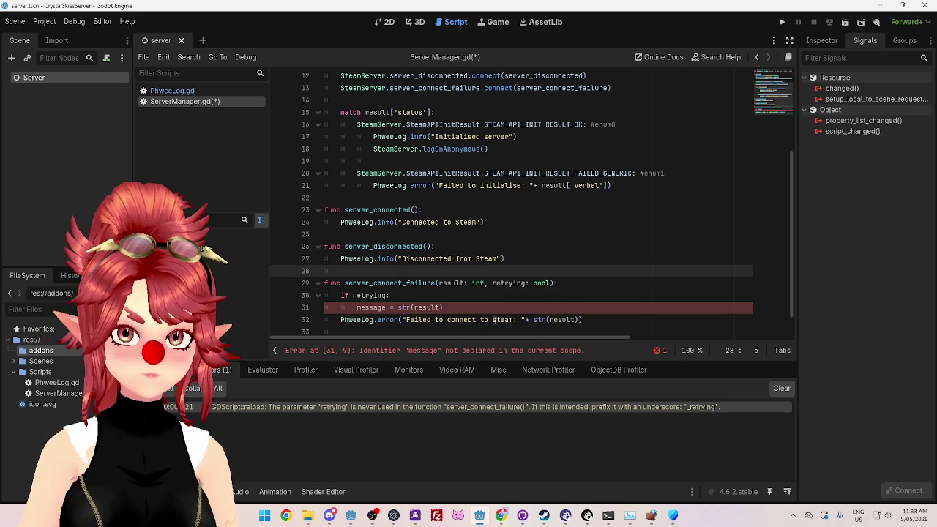
pyautogui.click(493, 308)
pyautogui.click(357, 308)
pyautogui.write('var')
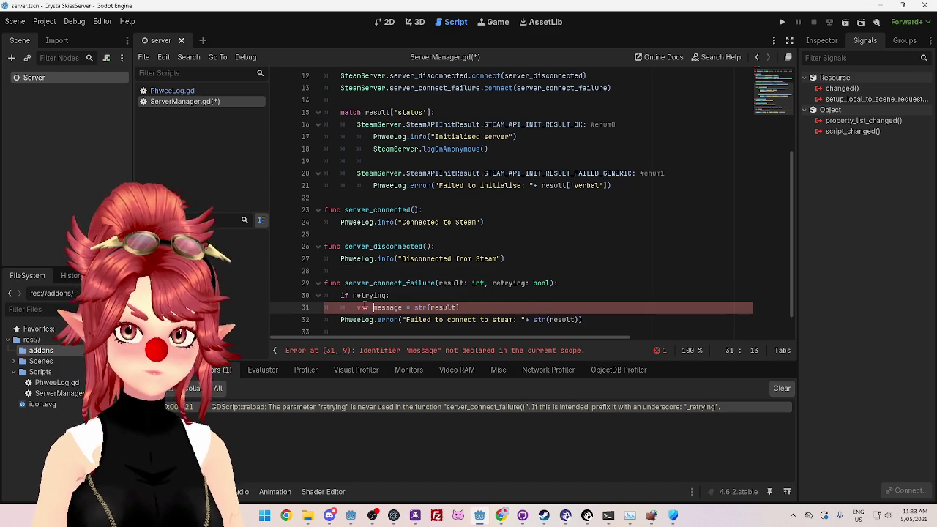
pyautogui.click(482, 308)
pyautogui.write('+" retrying...')
pyautogui.click(493, 271)
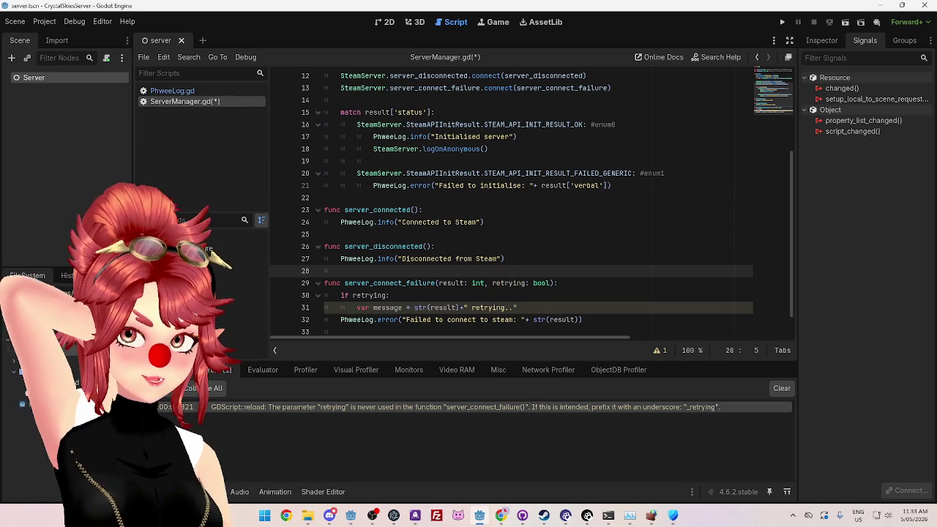
pyautogui.hotkey('ctrl', 's')
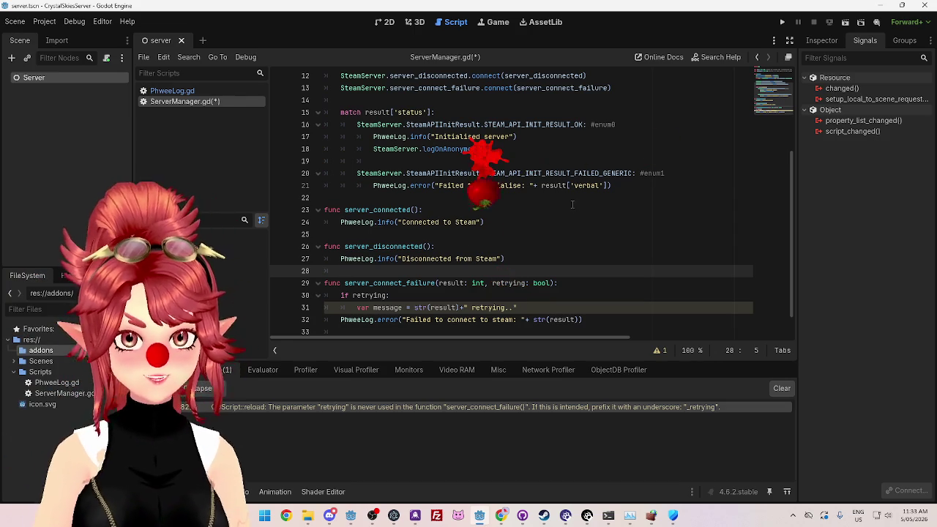
# Step: Run the server project, jump to the unused 'message' warning, and stop the run
pyautogui.click(630, 207)
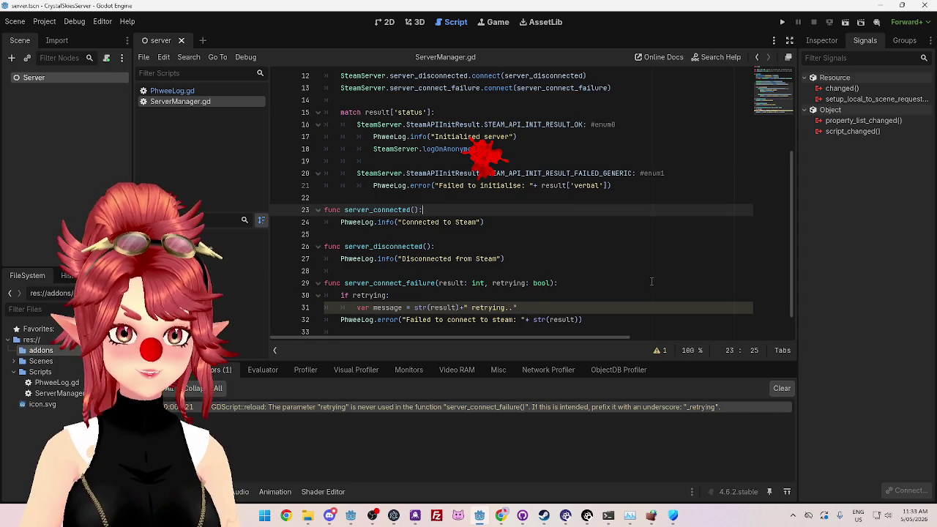
pyautogui.scroll(-1, 659, 264)
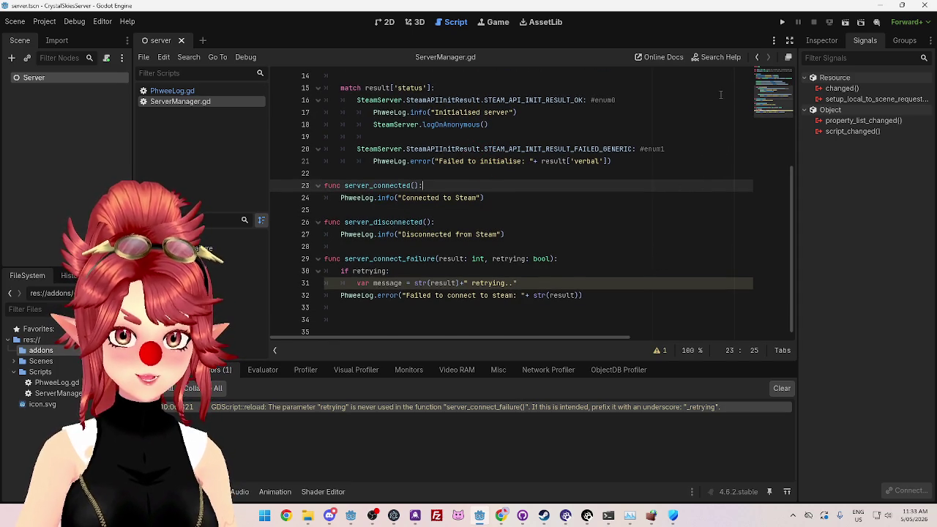
pyautogui.click(782, 22)
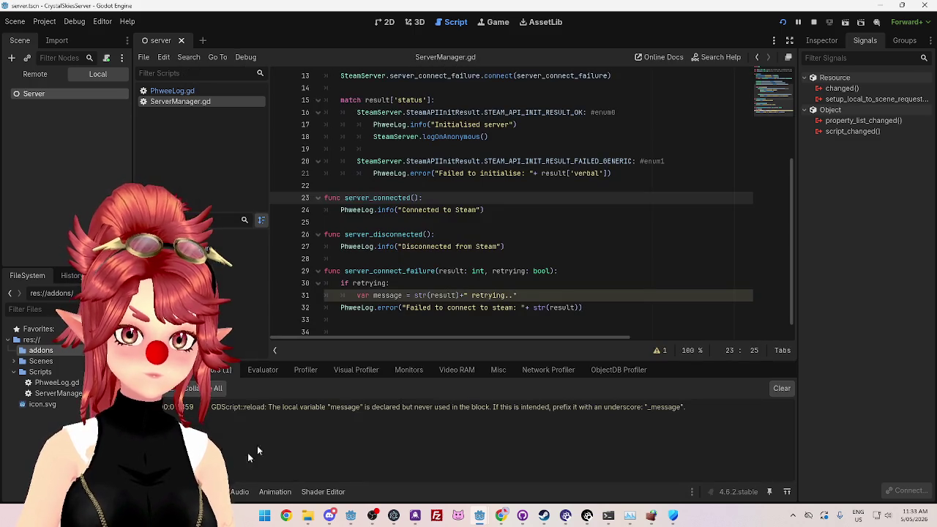
pyautogui.click(296, 409)
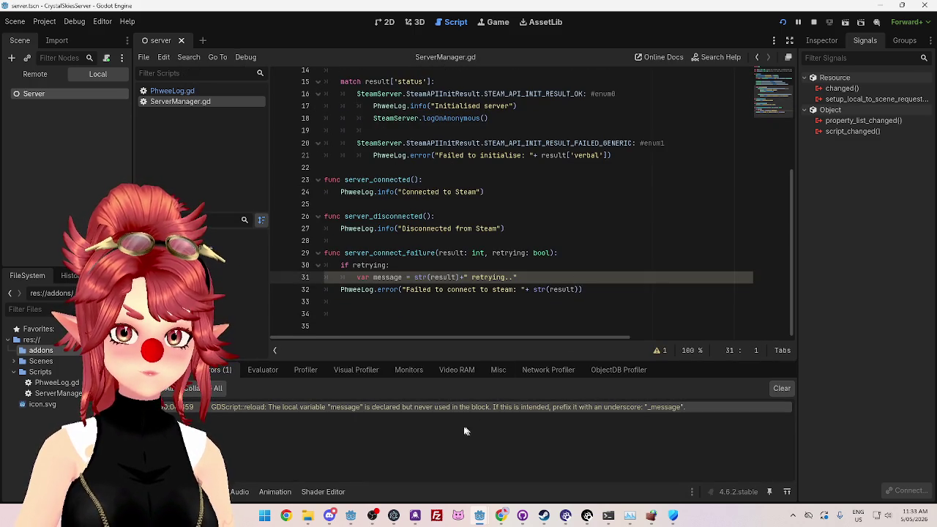
pyautogui.click(813, 22)
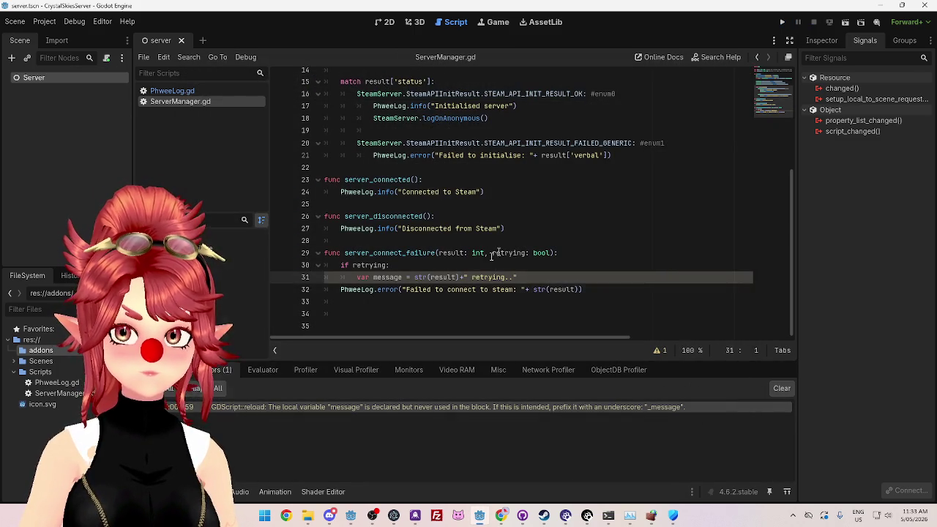
pyautogui.click(403, 277)
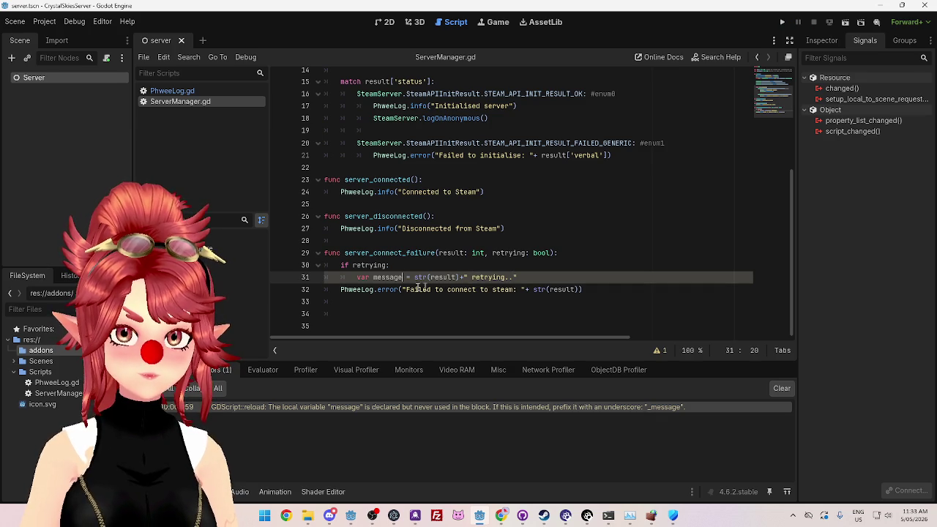
# Step: Move the "Failed to connect to steam: "+ prefix from the error call into line 31's message
pyautogui.doubleClick(395, 278)
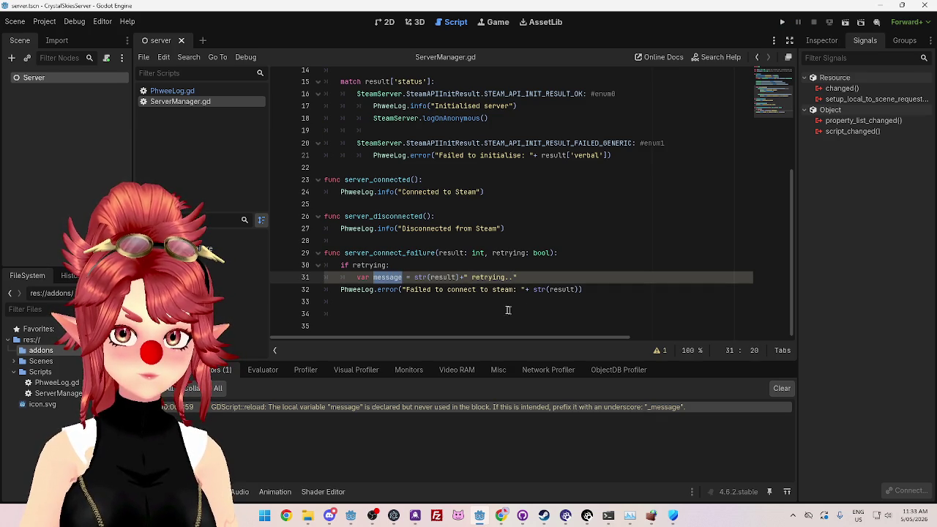
pyautogui.moveTo(582, 290); pyautogui.dragTo(541, 290)
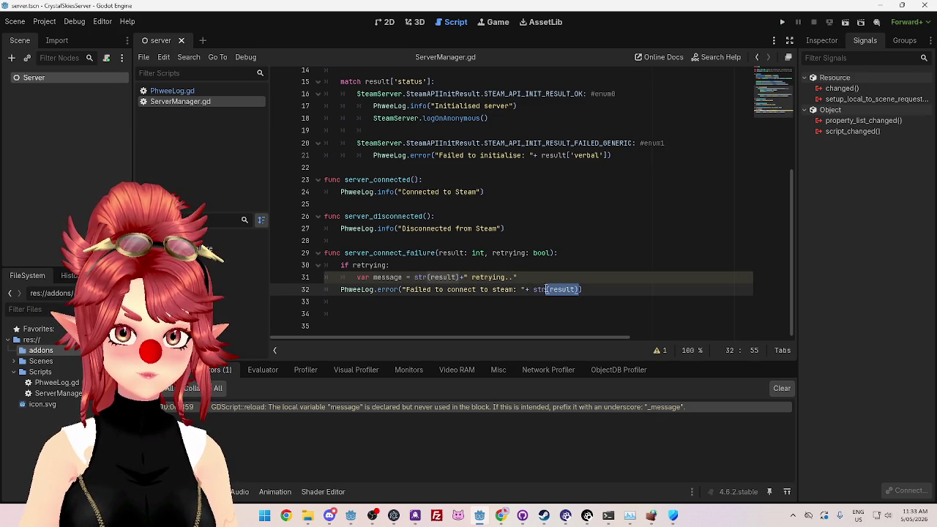
pyautogui.click(402, 289)
pyautogui.moveTo(402, 290); pyautogui.dragTo(530, 289)
pyautogui.hotkey('ctrl', 'c')
pyautogui.click(415, 277)
pyautogui.hotkey('ctrl', 'v')
# Step: Make PhweeLog.error print message instead of its old argument, and save
pyautogui.doubleClick(400, 278)
pyautogui.hotkey('ctrl', 'c')
pyautogui.moveTo(402, 290)
pyautogui.mouseDown()
pyautogui.moveTo(534, 278)
pyautogui.moveTo(582, 289)
pyautogui.mouseUp()
pyautogui.hotkey('ctrl', 'v')
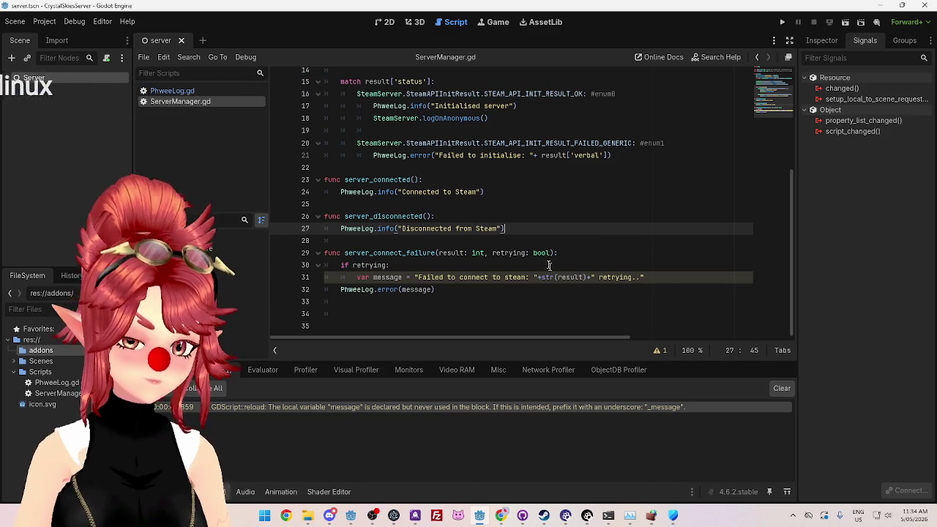
pyautogui.hotkey('ctrl', 's')
# Step: Keep PhweeLog.error(message) outside the if retrying: block, trying then undoing an else branch
pyautogui.click(483, 290)
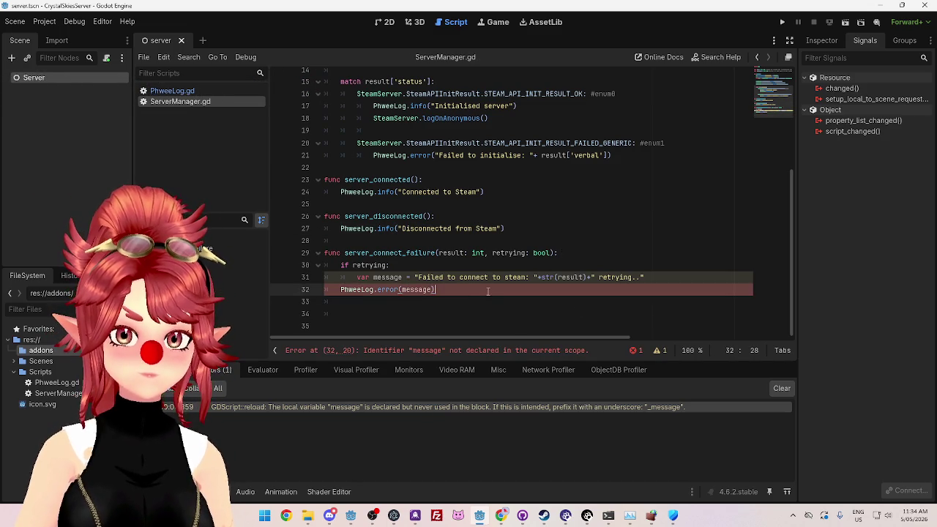
pyautogui.click(341, 290)
pyautogui.press('Tab')
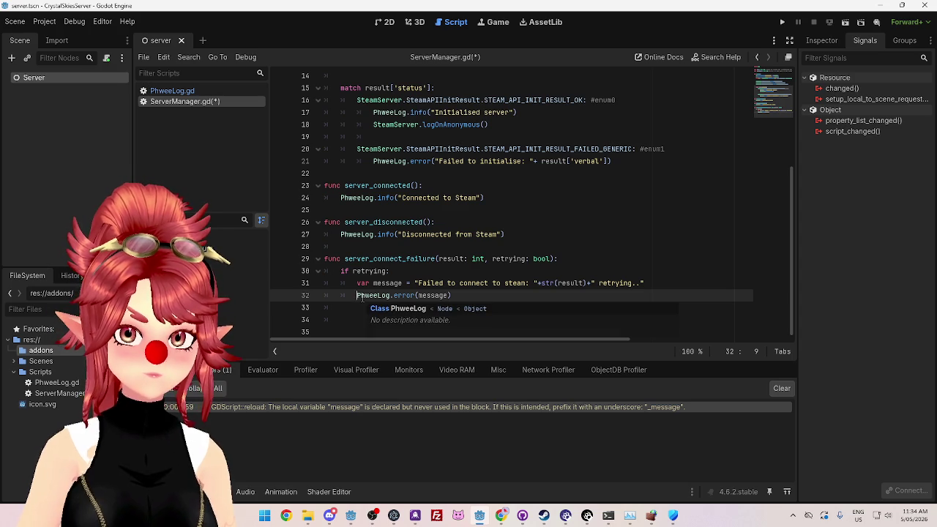
pyautogui.hotkey('shift', 'Tab')
pyautogui.press('Return')
pyautogui.press('Up')
pyautogui.write('lse')
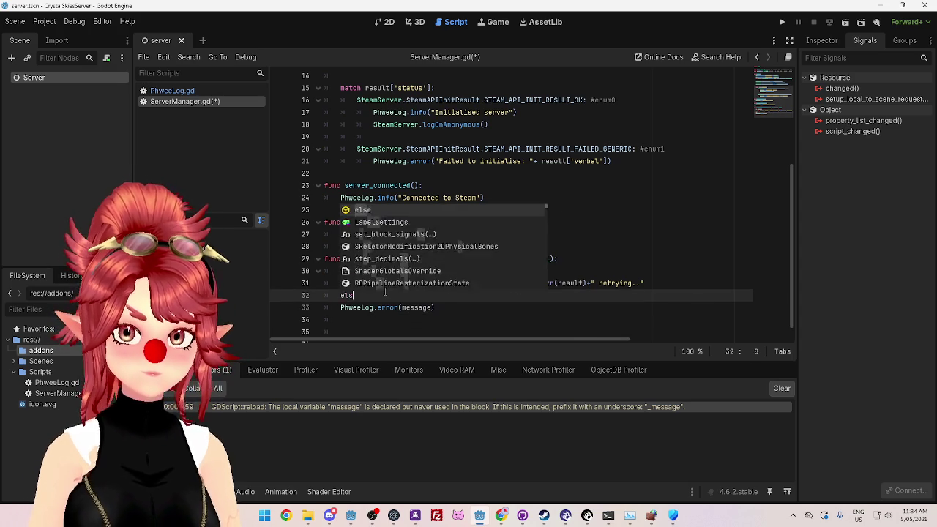
pyautogui.press('Return')
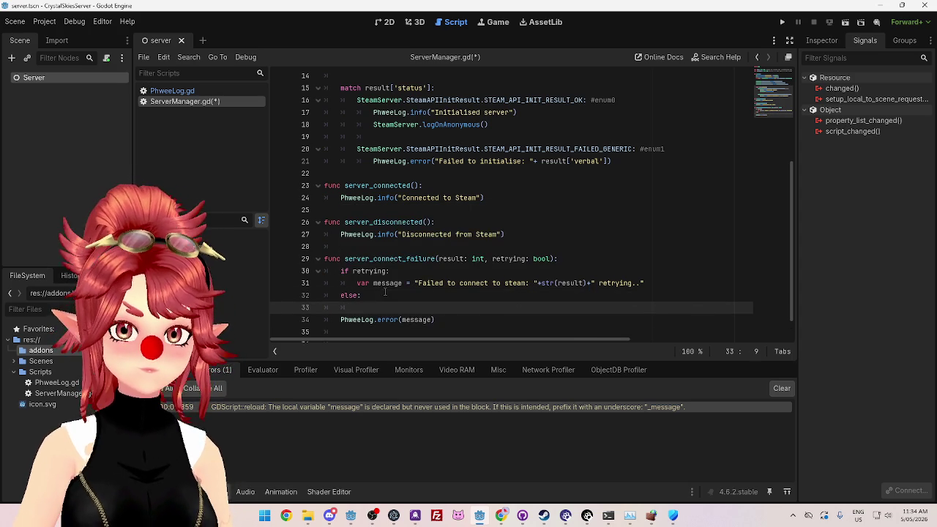
pyautogui.hotkey('ctrl', 'z')
pyautogui.hotkey('ctrl', 'z')
pyautogui.hotkey('ctrl', 'z')
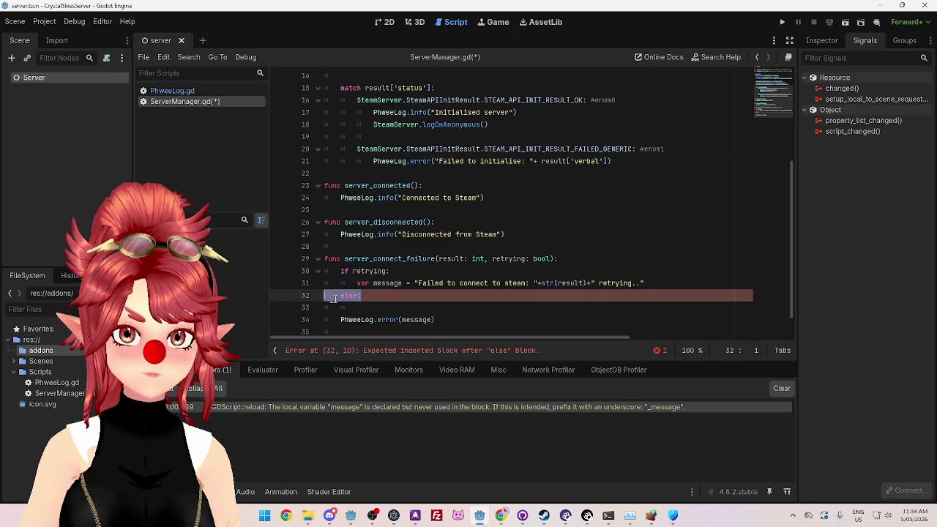
# Step: Copy the var message declaration and add a blank line above if retrying
pyautogui.moveTo(373, 283); pyautogui.dragTo(362, 279)
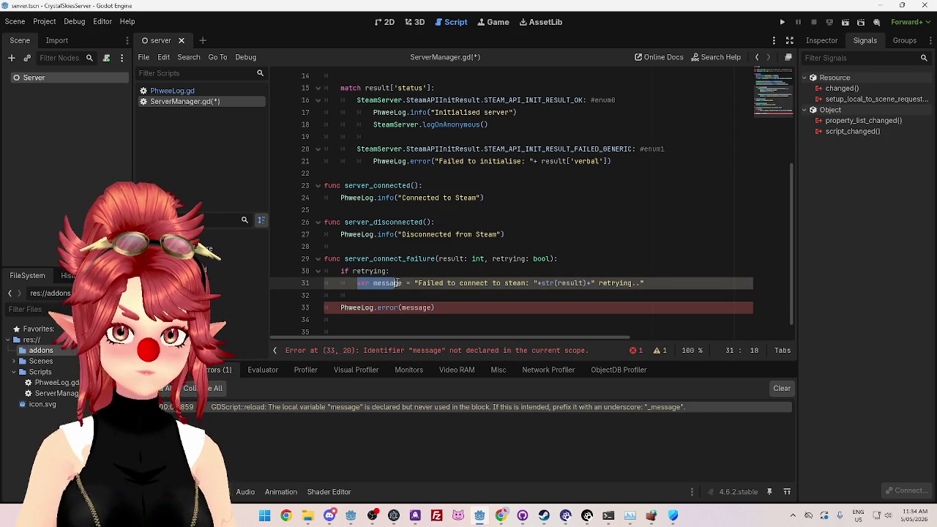
pyautogui.hotkey('ctrl', 'c')
pyautogui.click(341, 271)
pyautogui.press('Return')
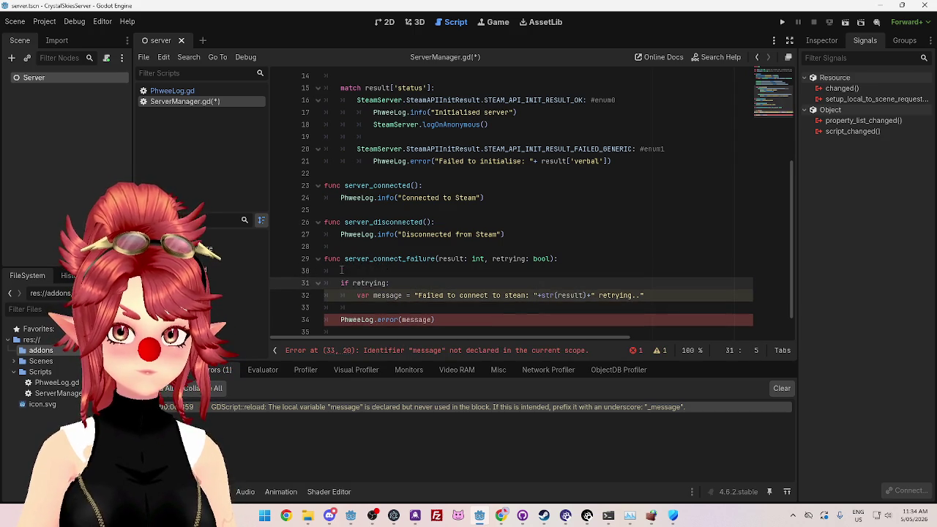
# Step: Declare message above if retrying, initialised to str(result)
pyautogui.press('Up')
pyautogui.hotkey('ctrl', 'v')
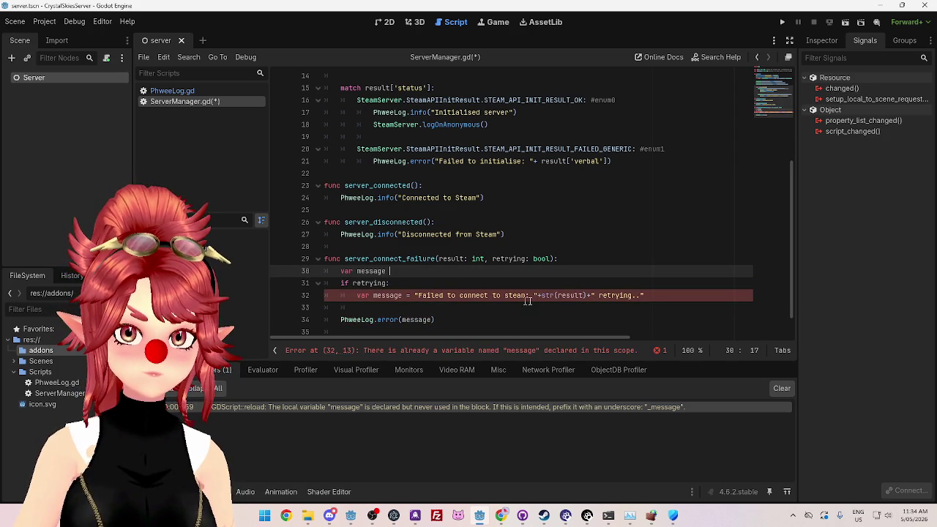
pyautogui.write('=')
pyautogui.moveTo(542, 295); pyautogui.dragTo(585, 295)
pyautogui.hotkey('ctrl', 'c')
pyautogui.click(443, 272)
pyautogui.hotkey('ctrl', 'v')
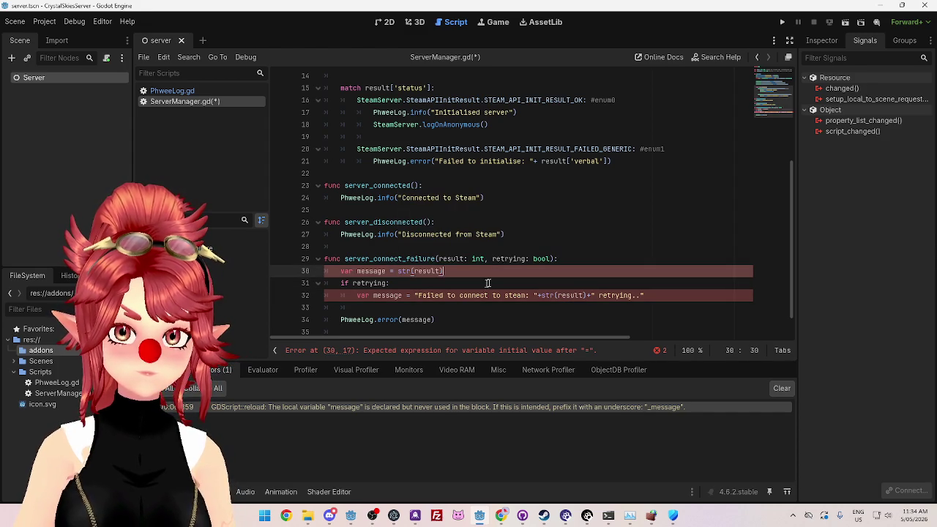
pyautogui.write(')')
# Step: Strip the str() wrapper around result on line 32 and add a '+' after it
pyautogui.moveTo(541, 295); pyautogui.dragTo(556, 296)
pyautogui.press('BackSpace')
pyautogui.press('Delete')
pyautogui.click(578, 295)
pyautogui.press('Delete')
pyautogui.press('Delete')
pyautogui.click(597, 270)
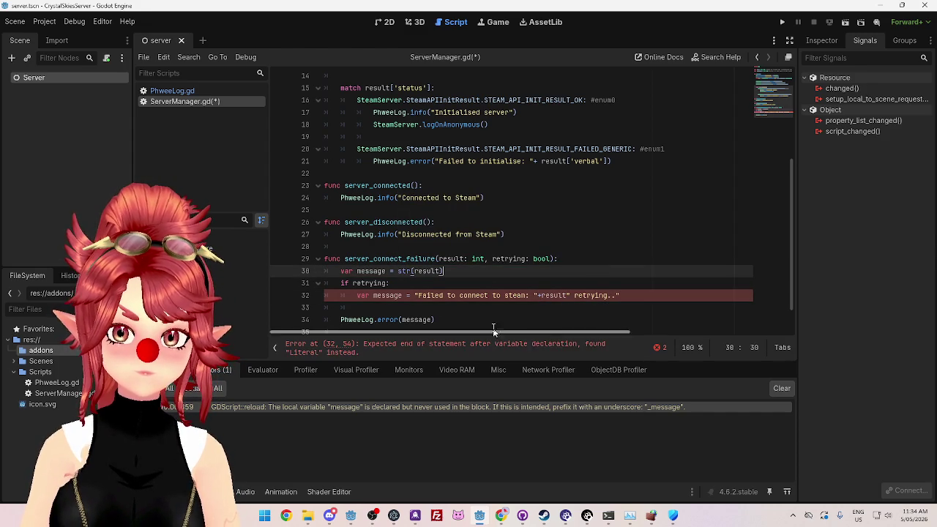
pyautogui.click(568, 295)
pyautogui.write('+')
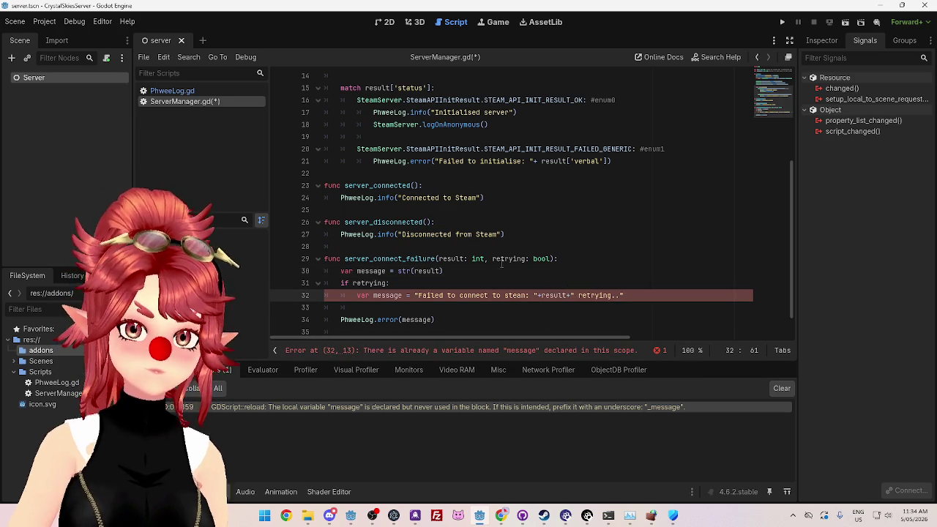
# Step: Remove the redundant 'var' from line 32's message assignment
pyautogui.click(493, 258)
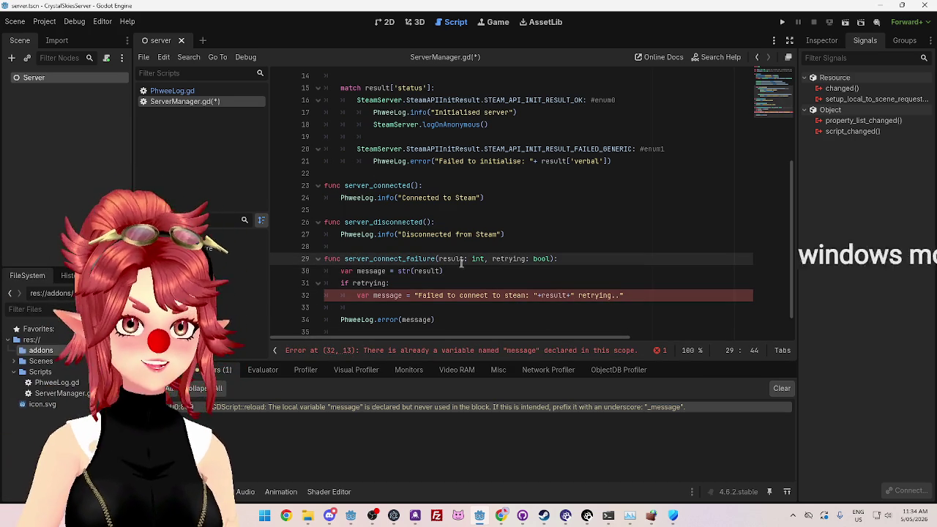
pyautogui.click(410, 307)
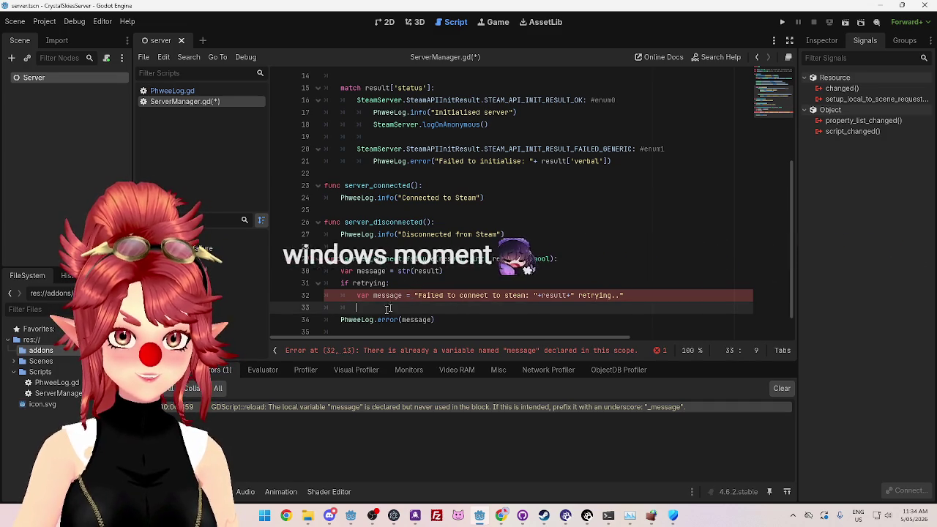
pyautogui.click(374, 295)
pyautogui.press('BackSpace')
pyautogui.press('BackSpace')
pyautogui.press('BackSpace')
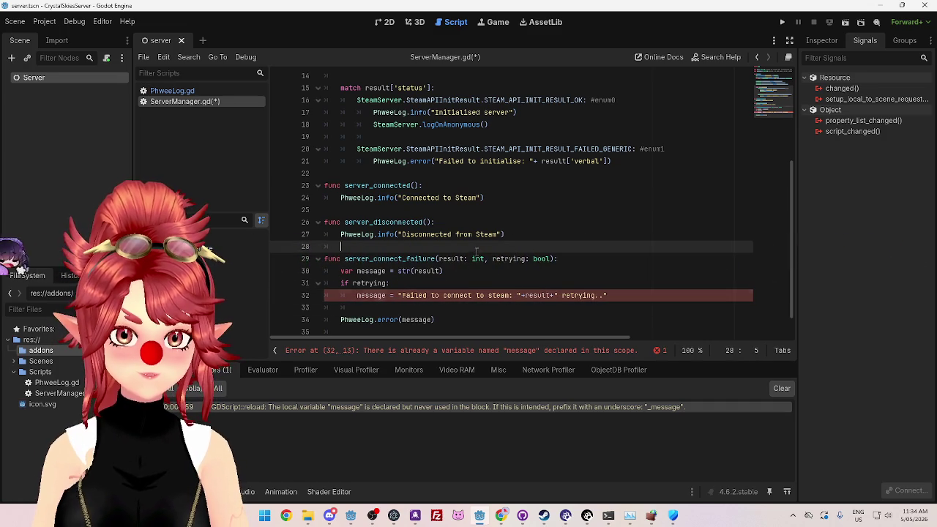
pyautogui.press('Down')
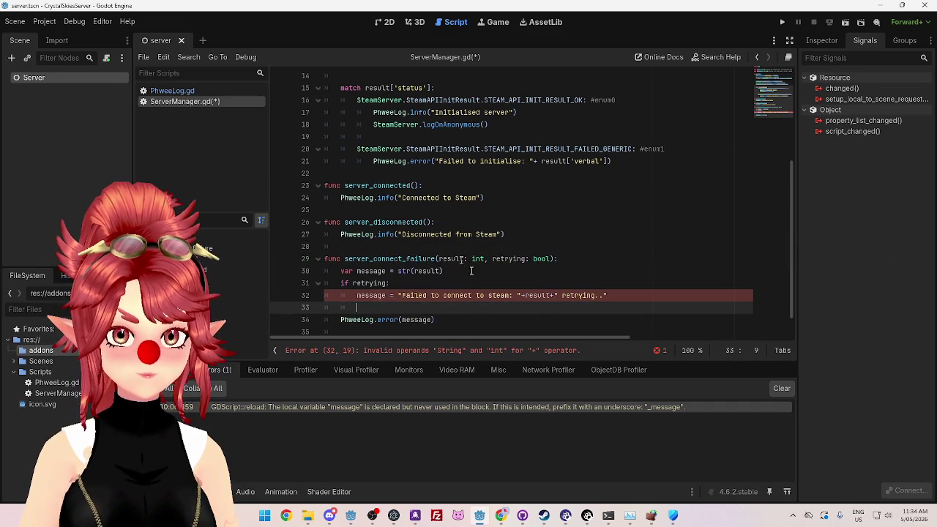
# Step: Prefix line 30's str(result) with "Failed to connect to steam: "+
pyautogui.moveTo(399, 295); pyautogui.dragTo(518, 295)
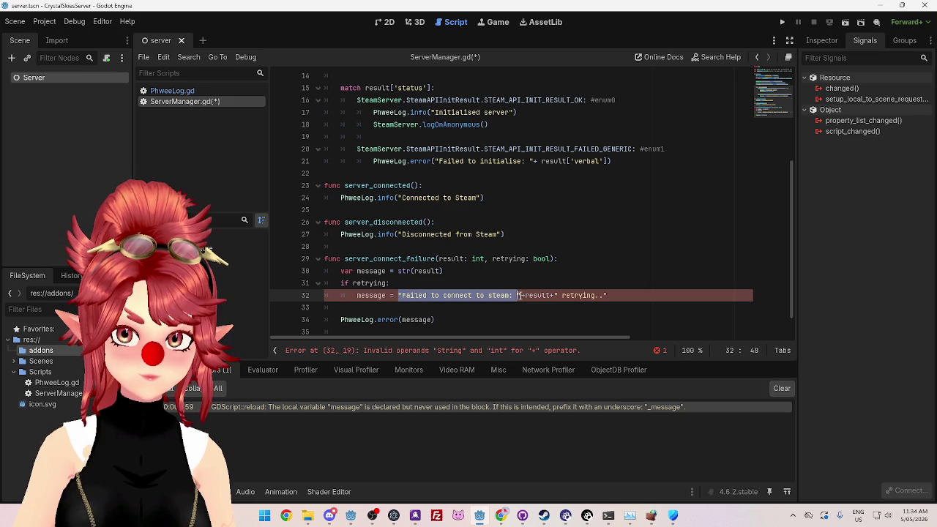
pyautogui.hotkey('ctrl', 'c')
pyautogui.click(398, 271)
pyautogui.hotkey('ctrl', 'v')
pyautogui.write('+')
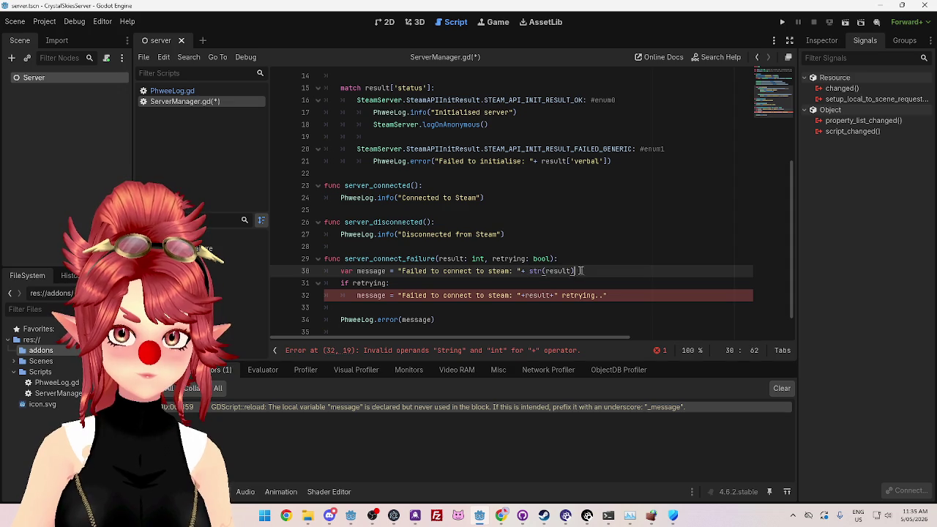
# Step: Change line 30's text to "Failed to connect to steam. Error:"
pyautogui.moveTo(582, 271); pyautogui.dragTo(531, 271)
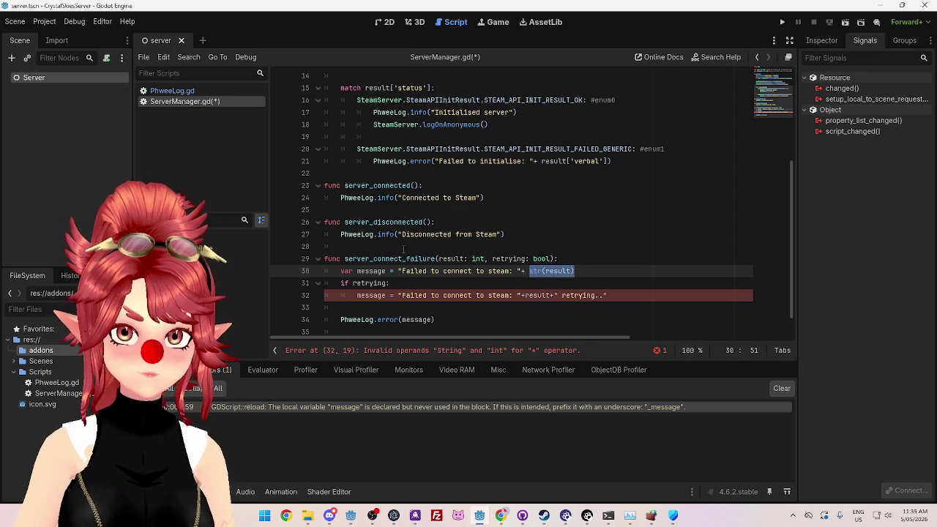
pyautogui.click(511, 271)
pyautogui.press('Delete')
pyautogui.press('Delete')
pyautogui.write('.')
pyautogui.moveTo(587, 272); pyautogui.dragTo(517, 271)
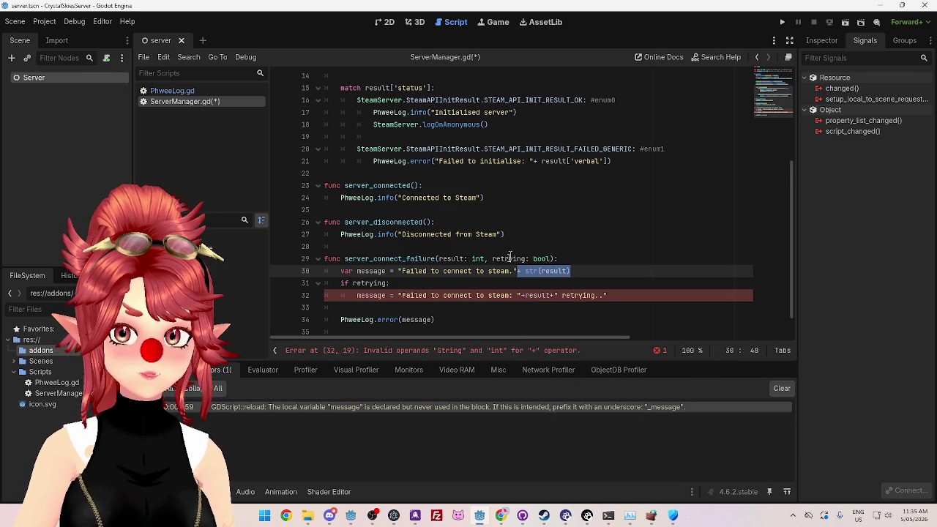
pyautogui.scroll(-1, 510, 257)
pyautogui.press('Left')
pyautogui.press('Left')
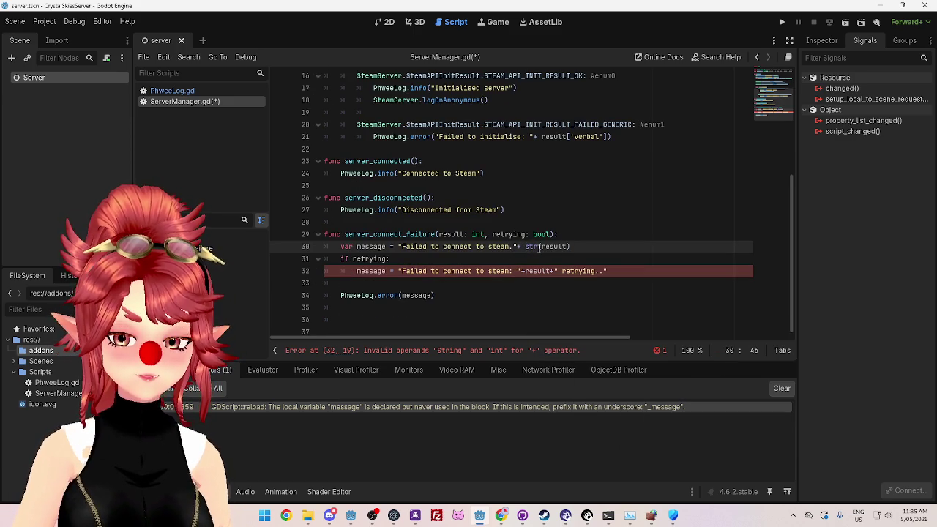
pyautogui.press('Delete')
pyautogui.write('. Error:')
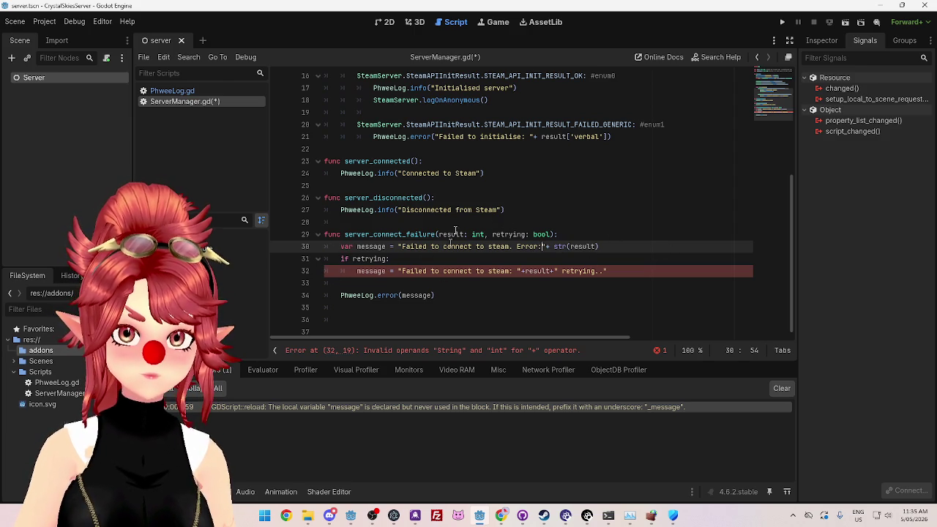
# Step: Rewrite line 32 as message = message+" retrying.." and save ServerManager.gd
pyautogui.doubleClick(378, 247)
pyautogui.click(391, 271)
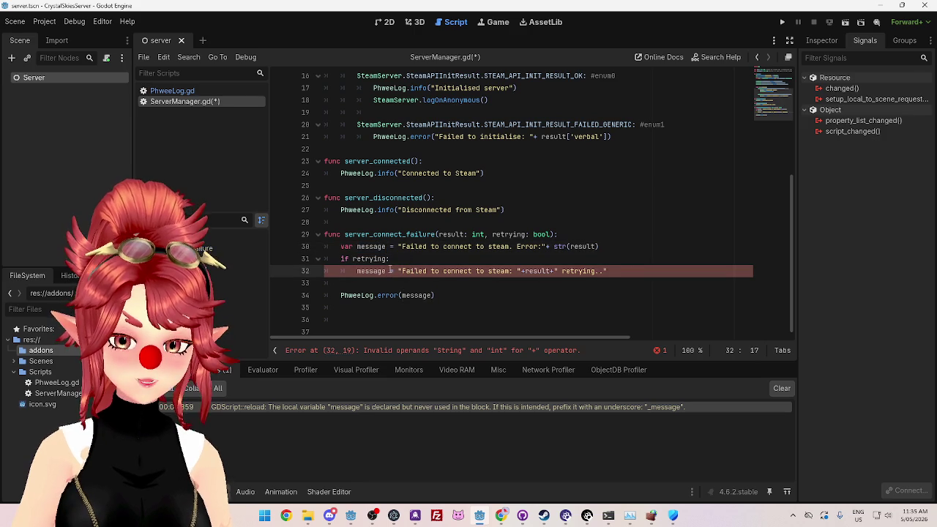
pyautogui.write('+')
pyautogui.press('BackSpace')
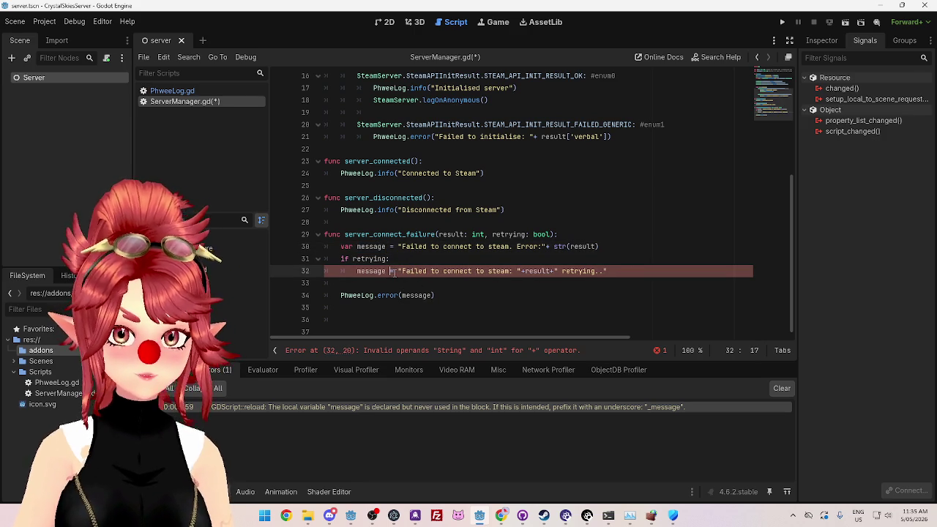
pyautogui.moveTo(358, 271); pyautogui.dragTo(383, 273)
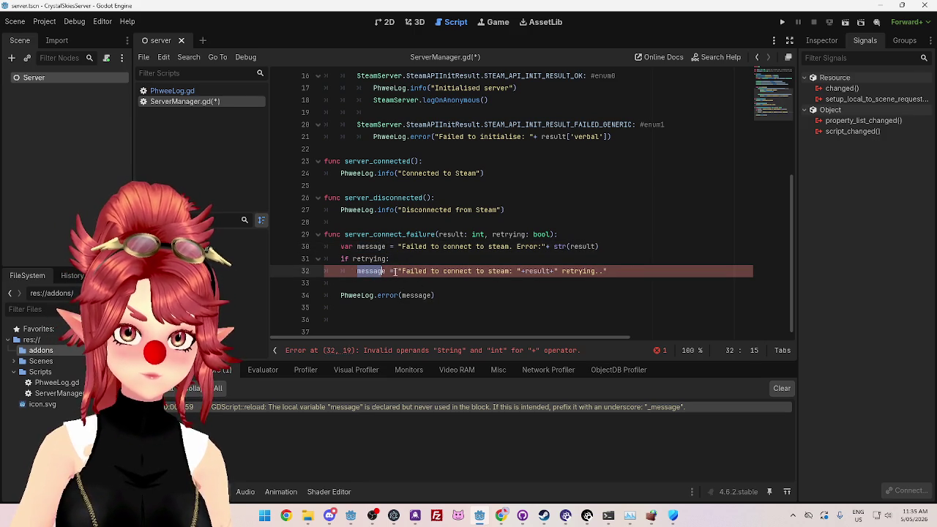
pyautogui.hotkey('shift', 'Right')
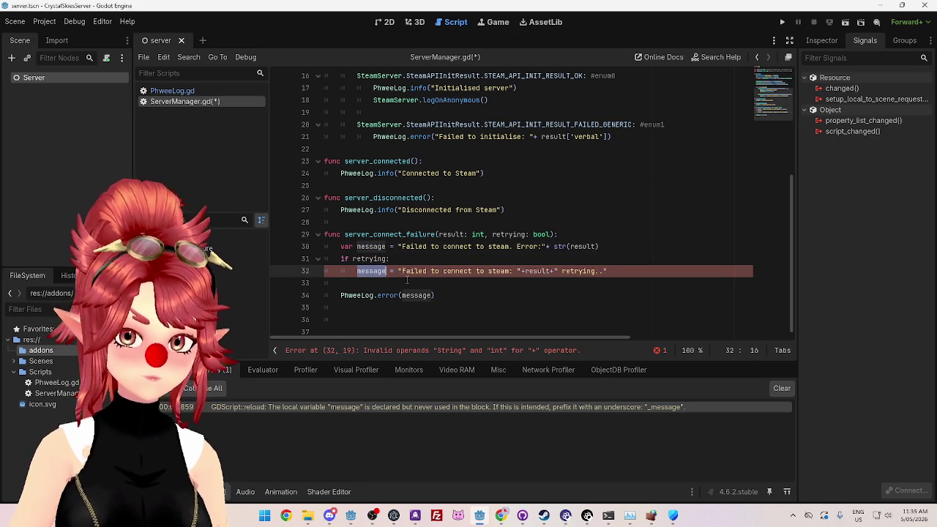
pyautogui.moveTo(398, 271); pyautogui.dragTo(557, 271)
pyautogui.hotkey('ctrl', 'v')
pyautogui.write('+')
pyautogui.click(471, 234)
pyautogui.hotkey('ctrl', 's')
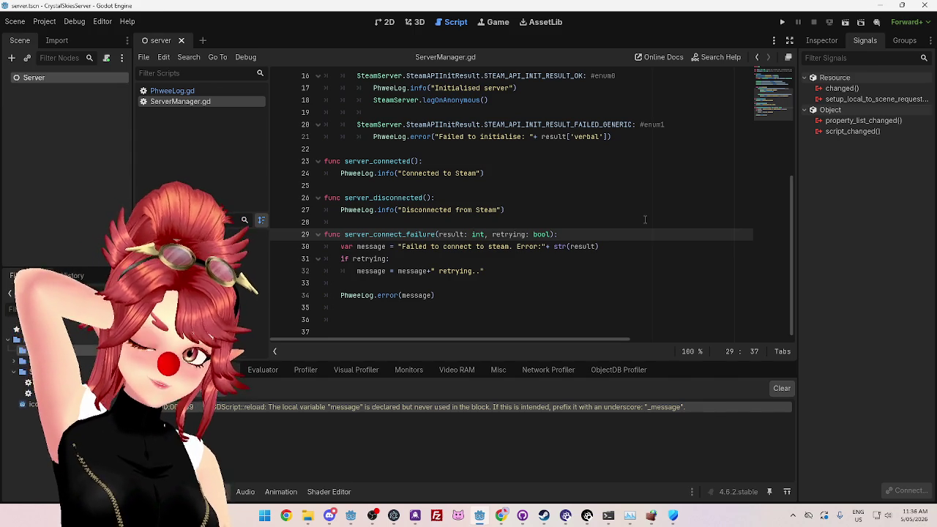
# Step: Review the script, then launch the CrystalSkiesServer project in debug
pyautogui.scroll(2, 607, 236)
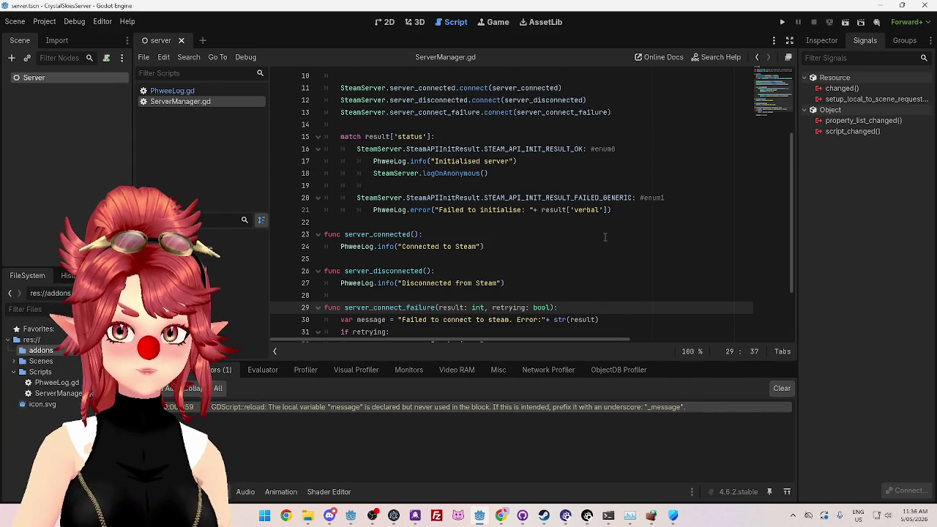
pyautogui.scroll(2, 605, 237)
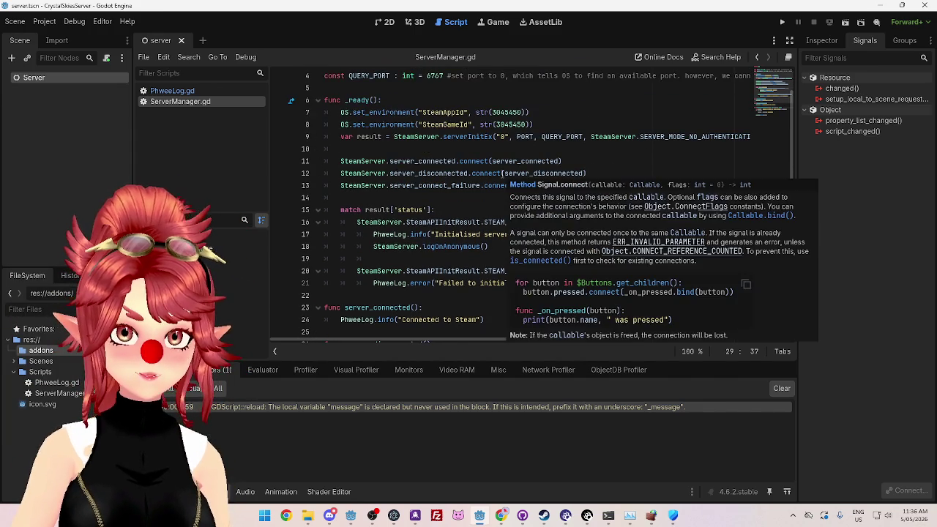
pyautogui.scroll(-1, 500, 197)
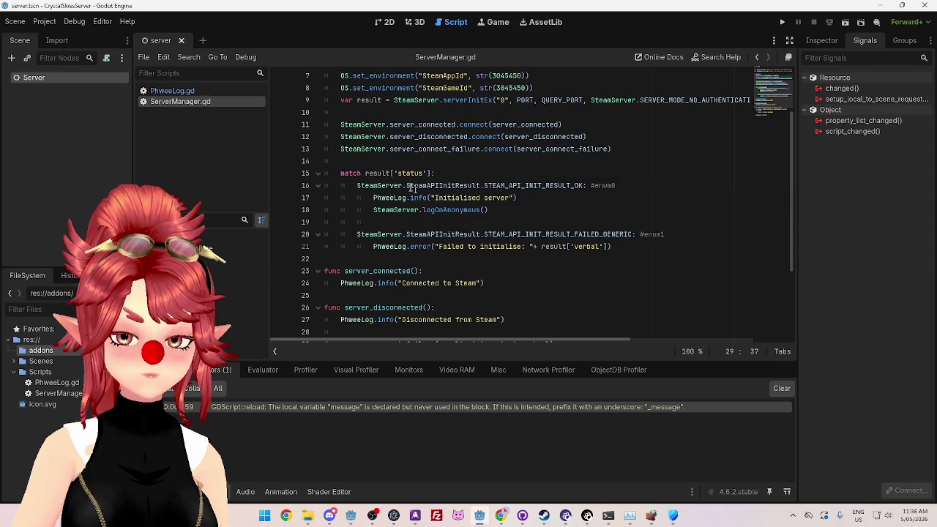
pyautogui.scroll(-3, 606, 265)
pyautogui.scroll(1, 632, 200)
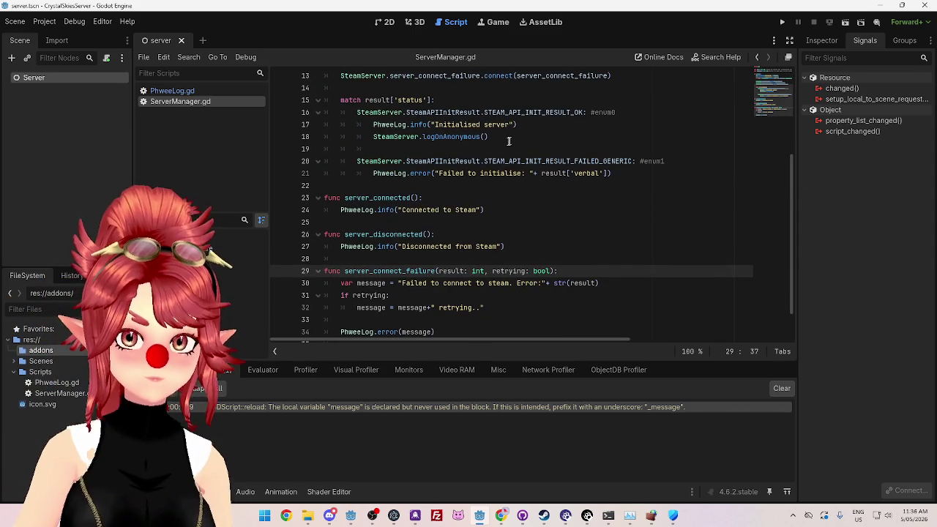
pyautogui.click(533, 183)
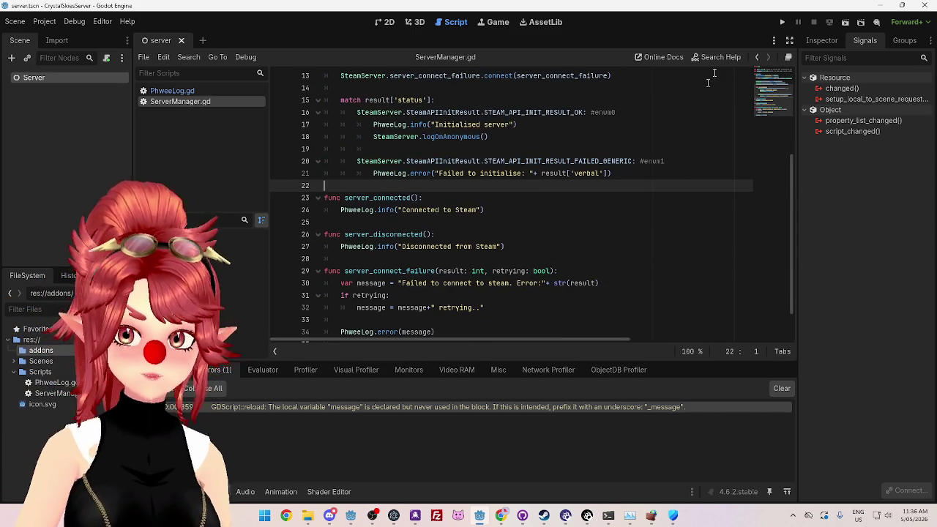
pyautogui.click(782, 22)
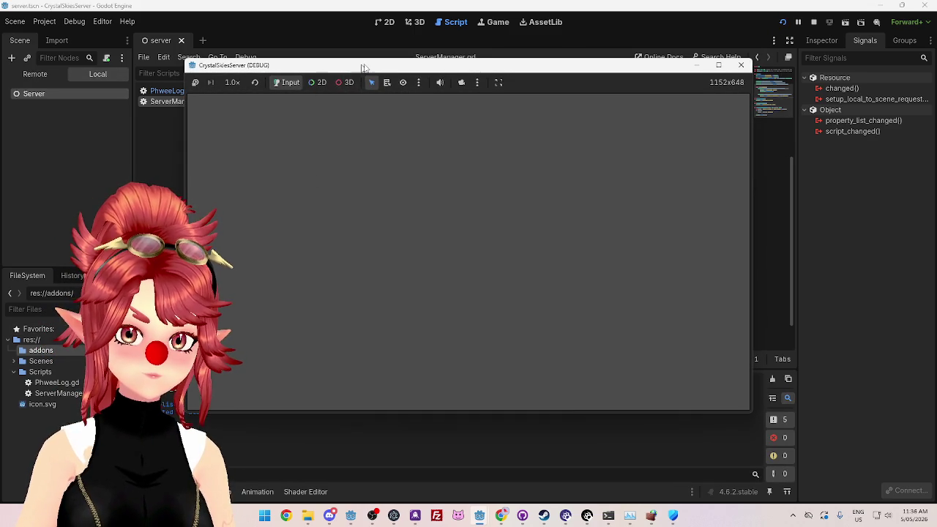
# Step: Move the debug game window aside and close it to stop the test run
pyautogui.moveTo(322, 66); pyautogui.dragTo(347, 47)
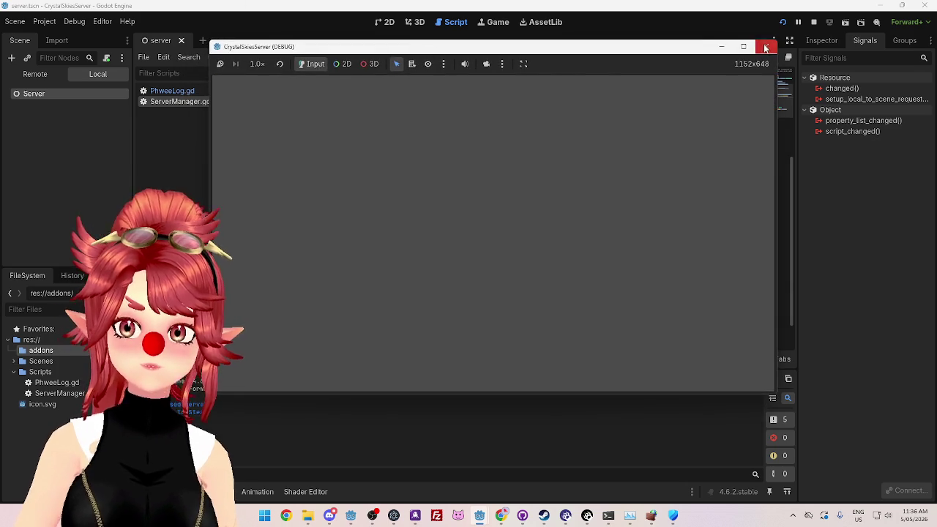
pyautogui.click(766, 46)
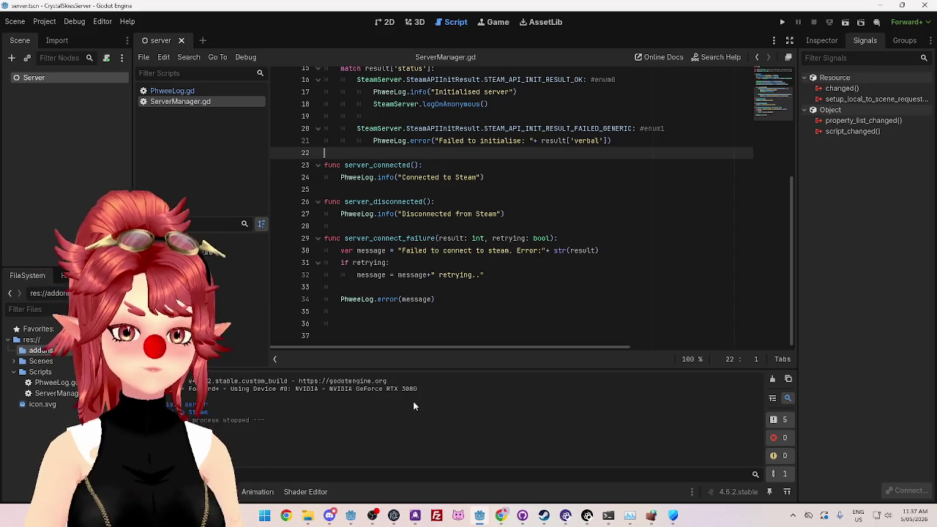
pyautogui.moveTo(481, 515)
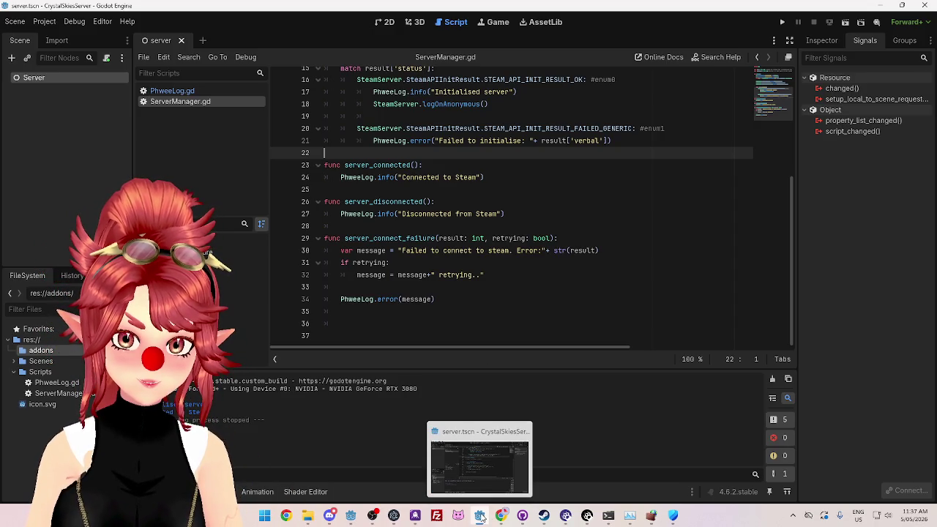
# Step: Launch the GodotSteam server editor executable from File Explorer
pyautogui.click(308, 516)
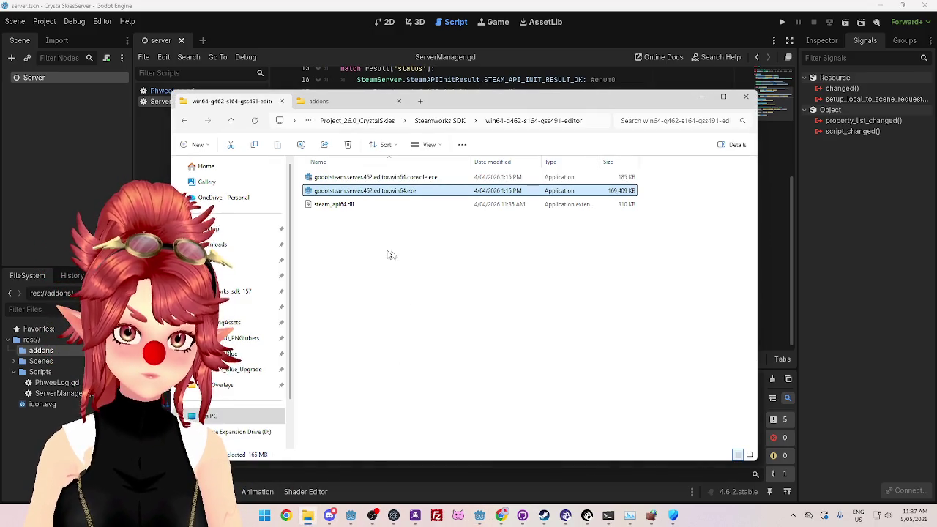
pyautogui.moveTo(375, 193)
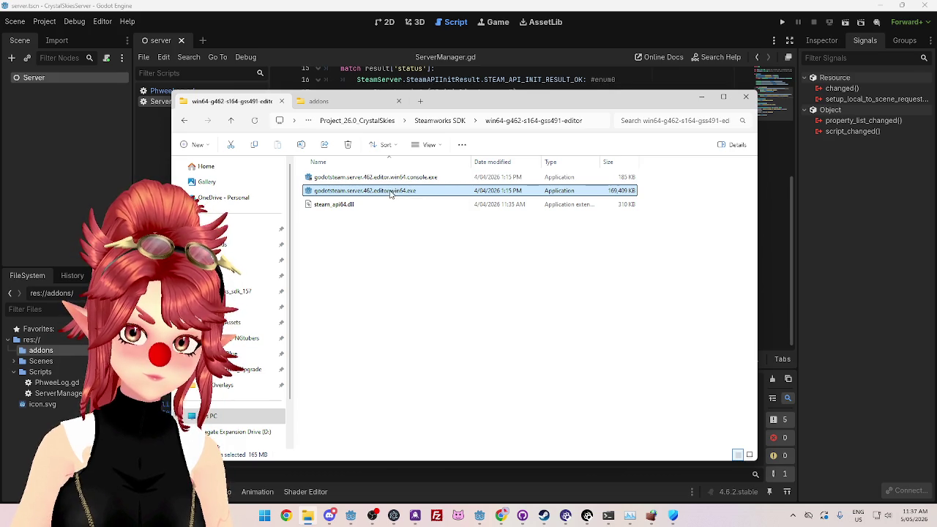
pyautogui.doubleClick(338, 195)
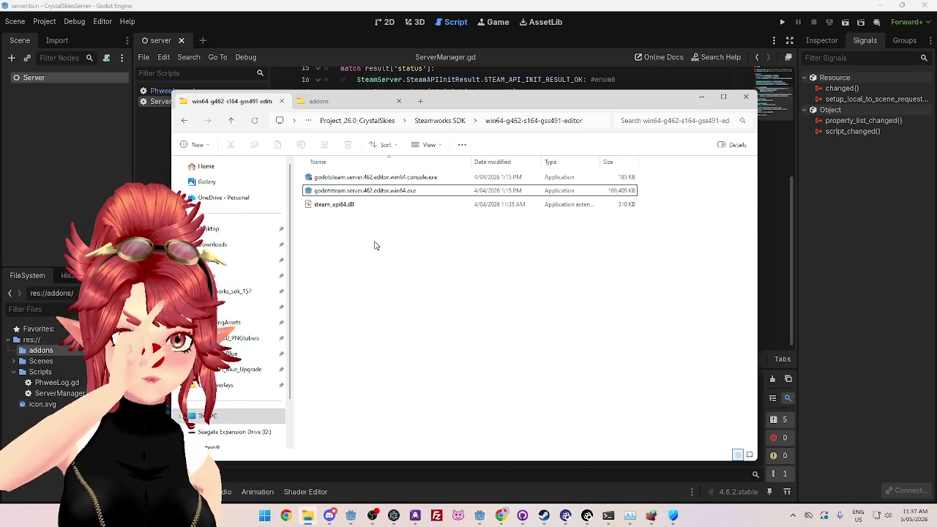
# Step: Browse the downloaded godotsteam folders down to addons and back to Steamworks SDK
pyautogui.click(430, 128)
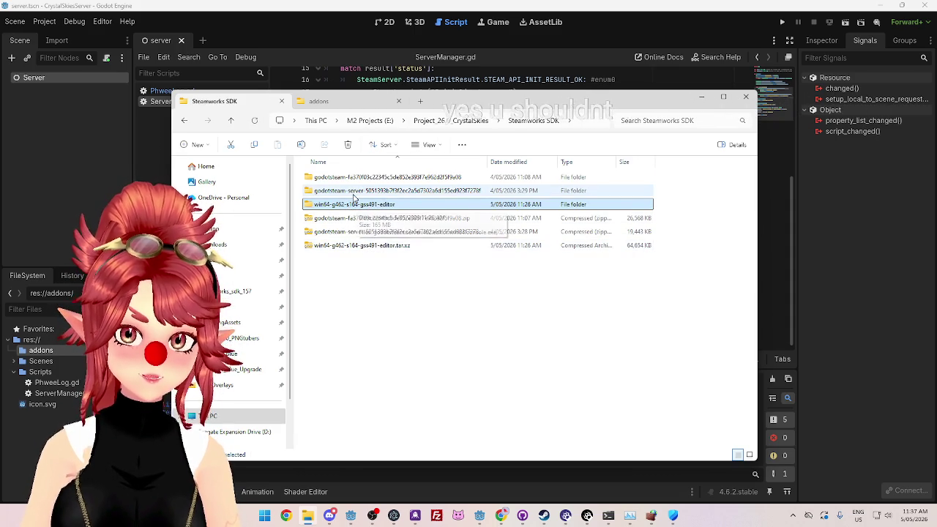
pyautogui.click(353, 178)
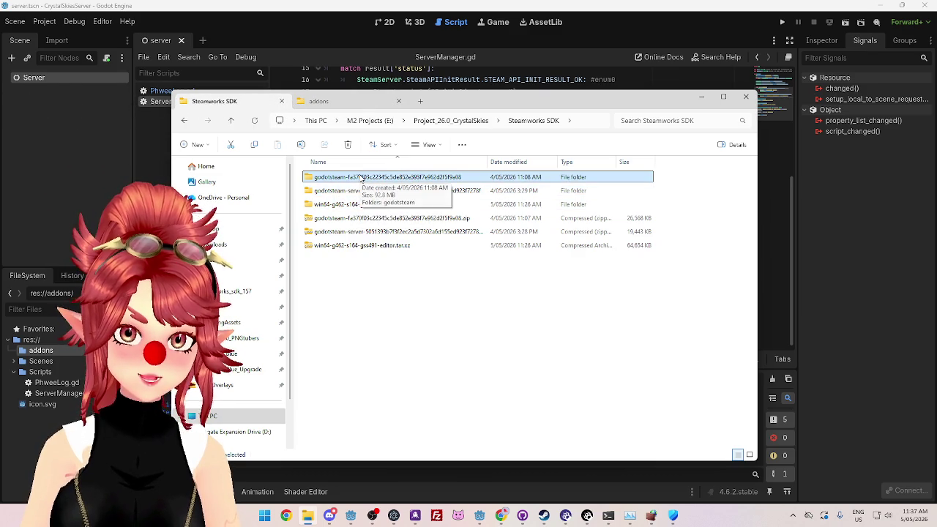
pyautogui.doubleClick(359, 179)
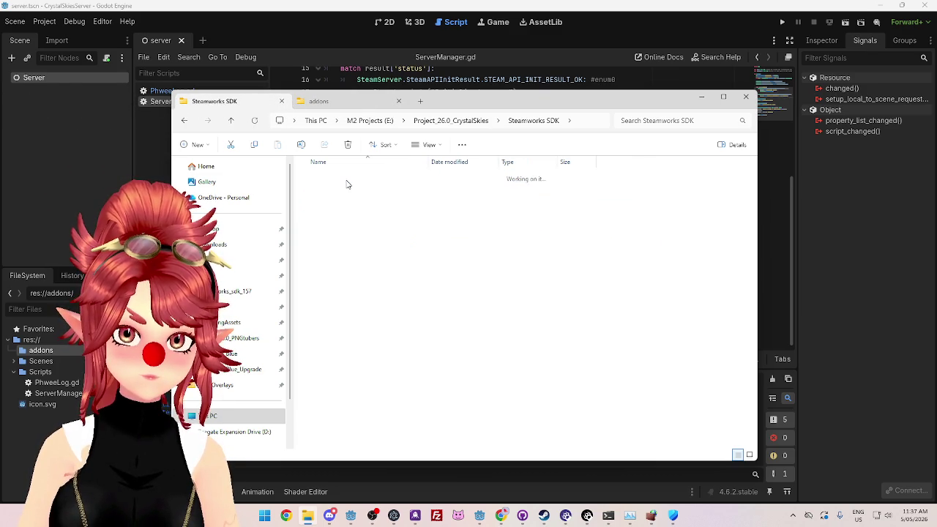
pyautogui.doubleClick(372, 178)
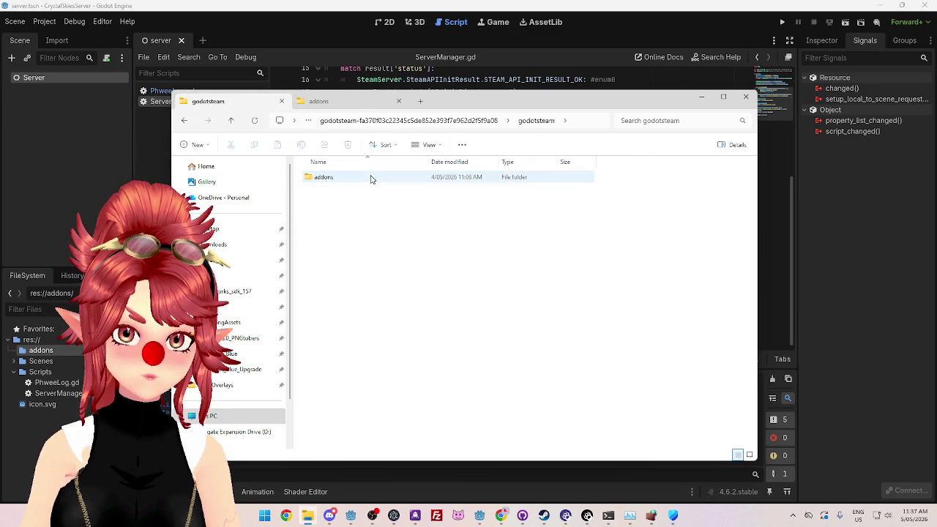
pyautogui.doubleClick(378, 182)
pyautogui.click(350, 121)
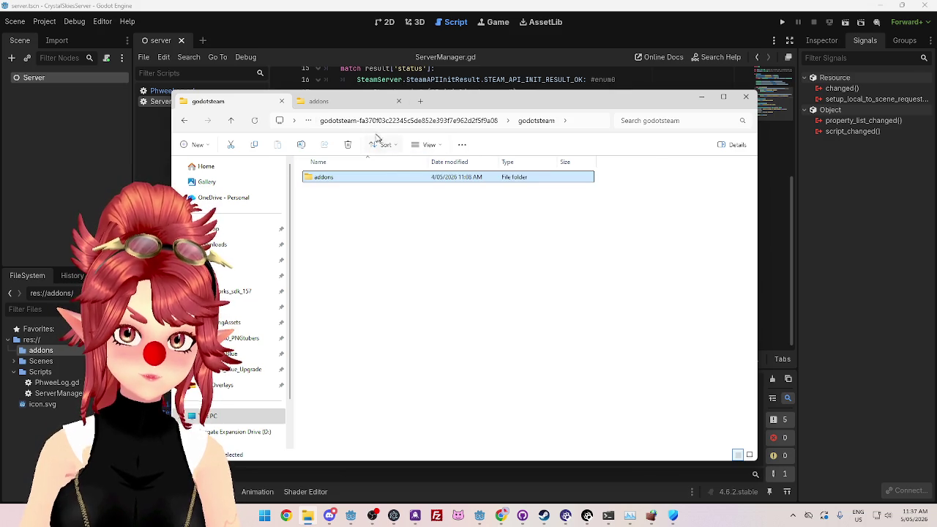
pyautogui.click(402, 123)
pyautogui.click(353, 122)
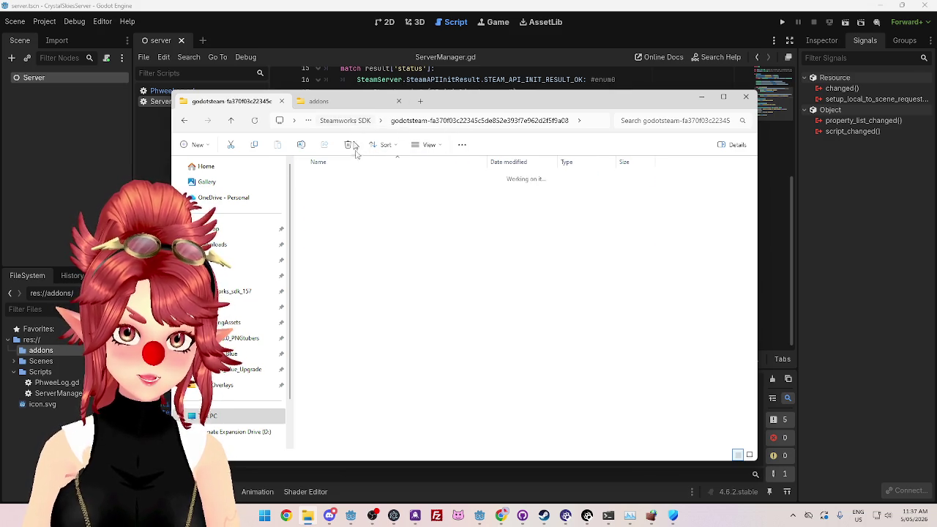
pyautogui.click(354, 204)
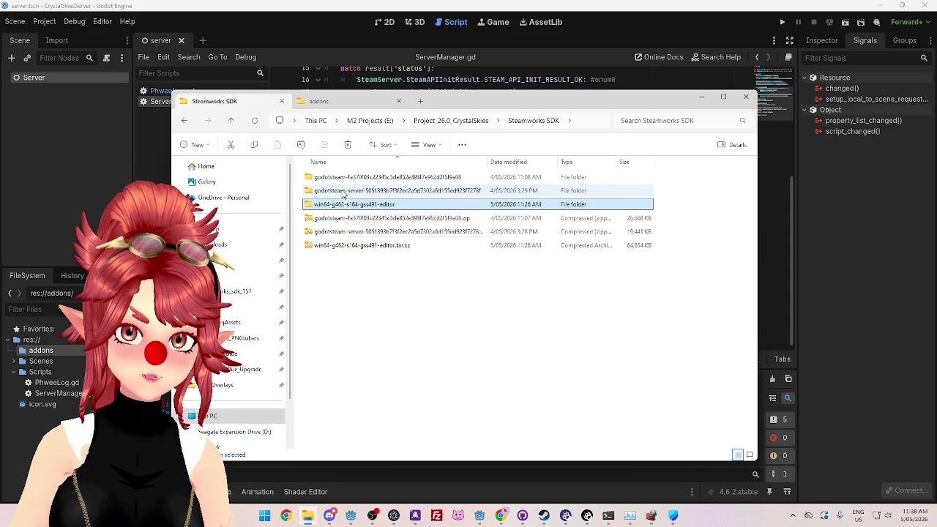
# Step: Inspect the godotsteam-server folder, then delete it together with its zip archive
pyautogui.click(343, 191)
pyautogui.doubleClick(343, 191)
pyautogui.doubleClick(342, 180)
pyautogui.click(230, 121)
pyautogui.click(229, 121)
pyautogui.click(346, 178)
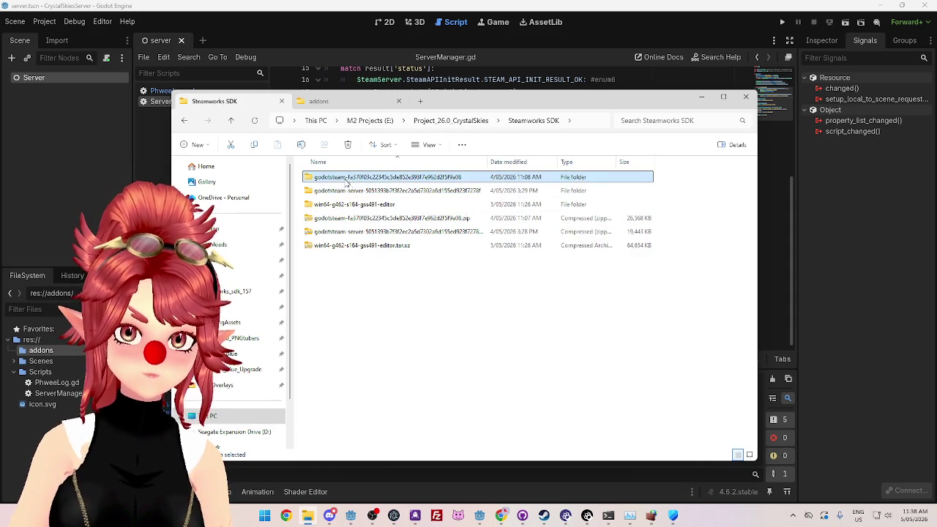
pyautogui.click(344, 190)
pyautogui.keyDown('ctrl'); pyautogui.click(345, 231); pyautogui.keyUp('ctrl')
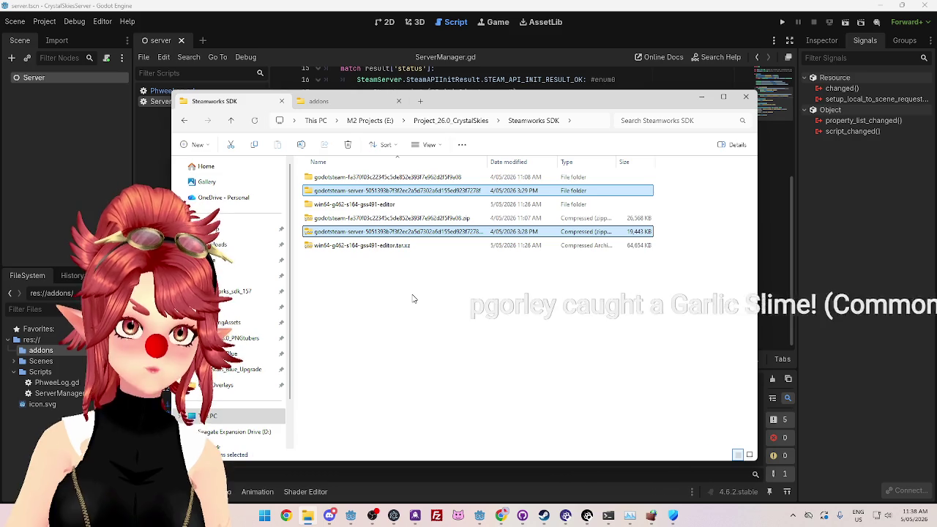
pyautogui.press('Delete')
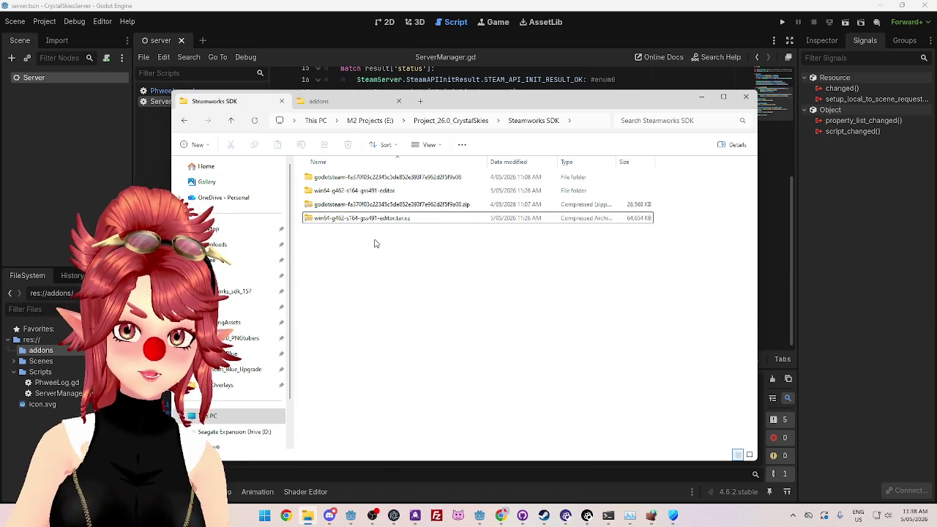
# Step: Check the win64 editor folder's files and return to Steamworks SDK
pyautogui.doubleClick(353, 192)
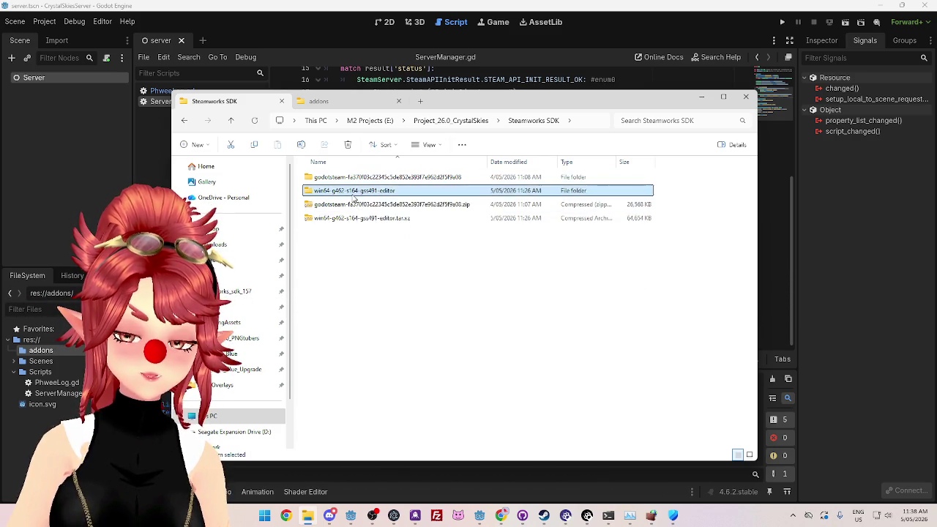
pyautogui.click(423, 121)
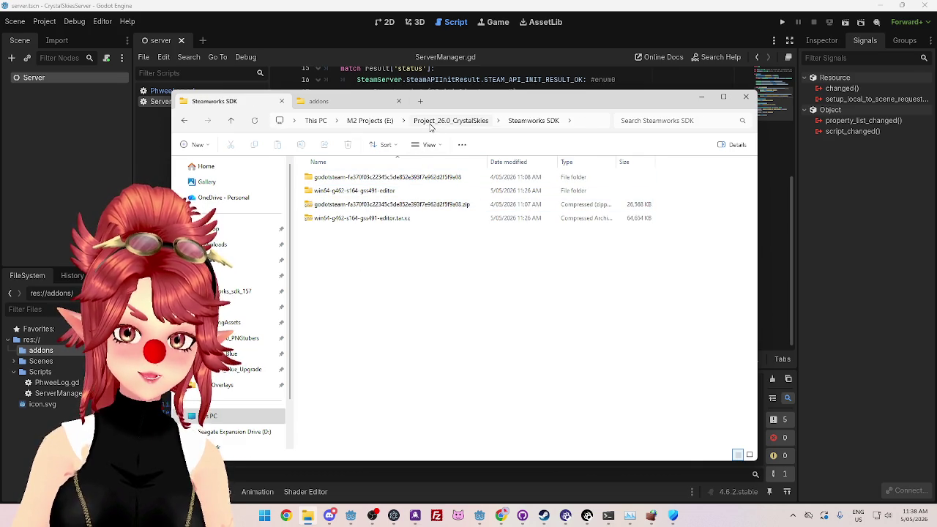
pyautogui.rightClick(479, 518)
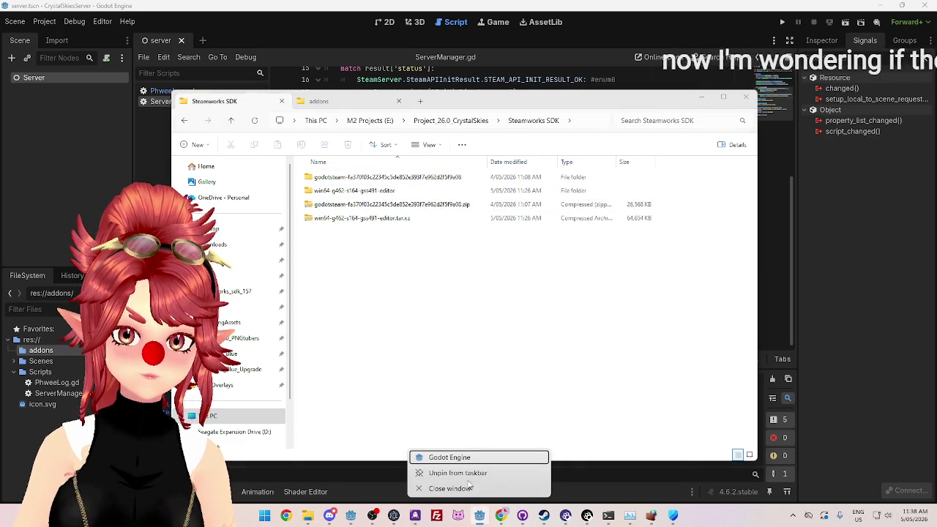
# Step: Start a second Godot Engine instance, allowing it to run past the security warning
pyautogui.click(464, 459)
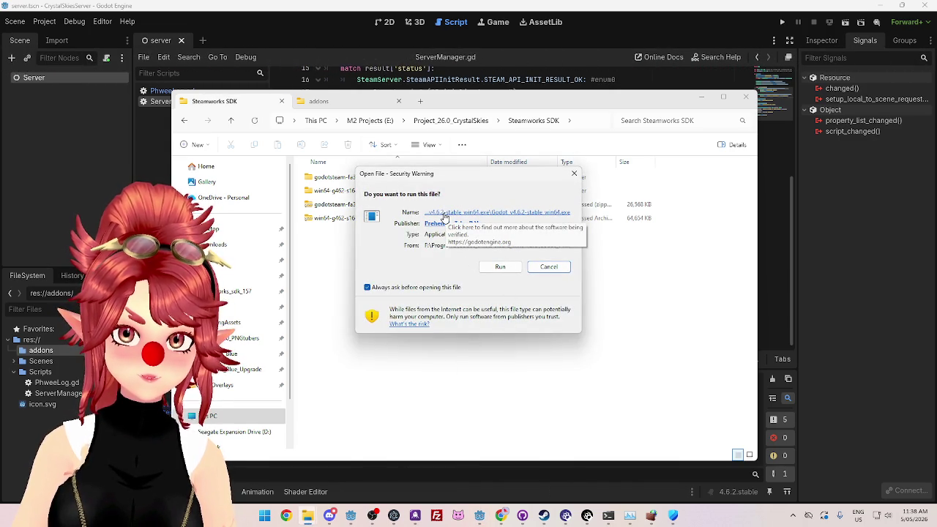
pyautogui.click(518, 213)
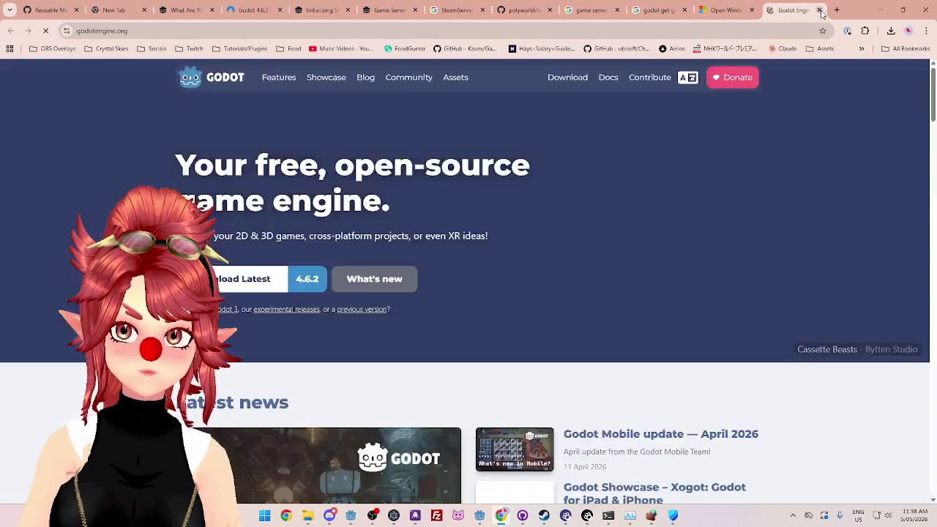
pyautogui.click(820, 10)
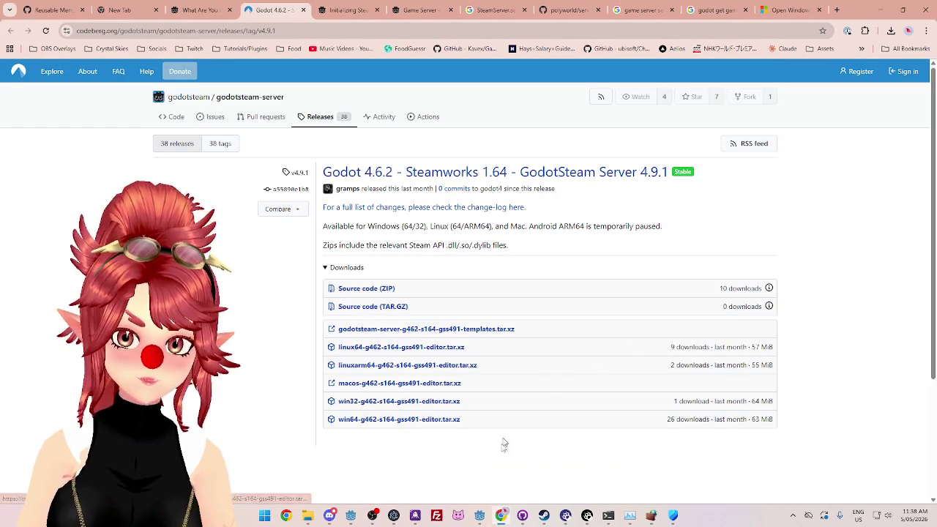
pyautogui.click(877, 12)
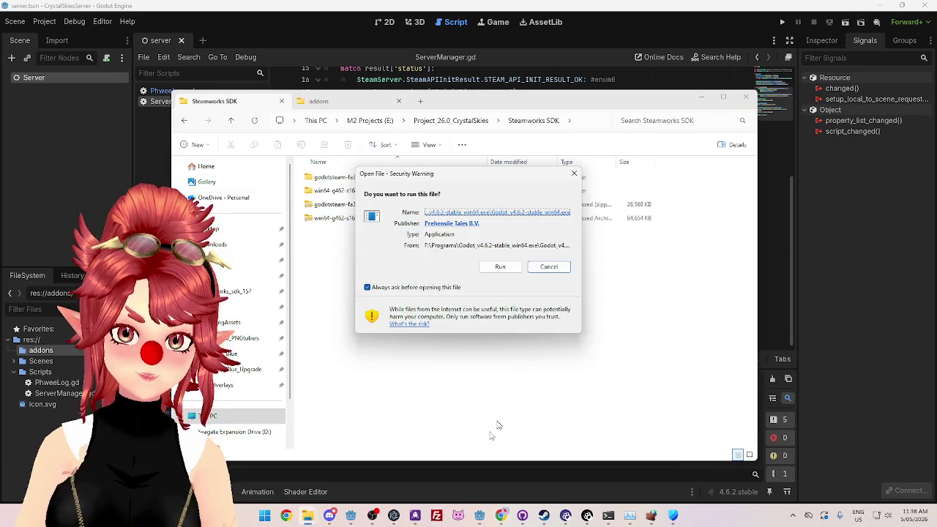
pyautogui.click(501, 267)
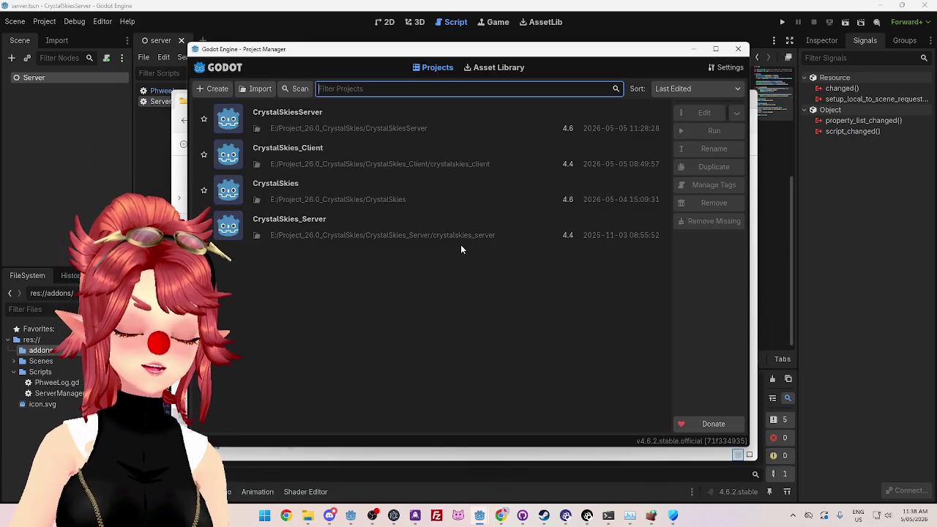
pyautogui.click(500, 517)
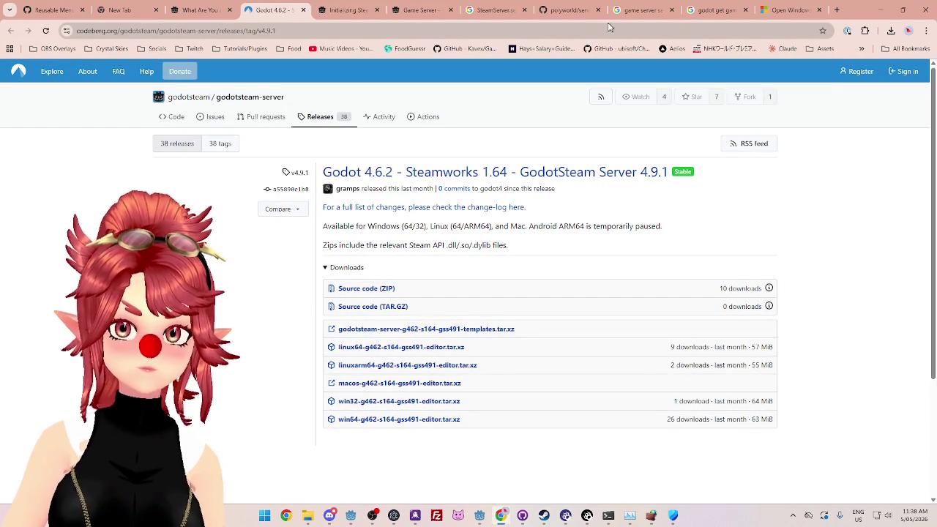
# Step: Look through the Game Server, serverInitEx and Initializing Steam doc tabs, then open GodotSteam home
pyautogui.click(417, 9)
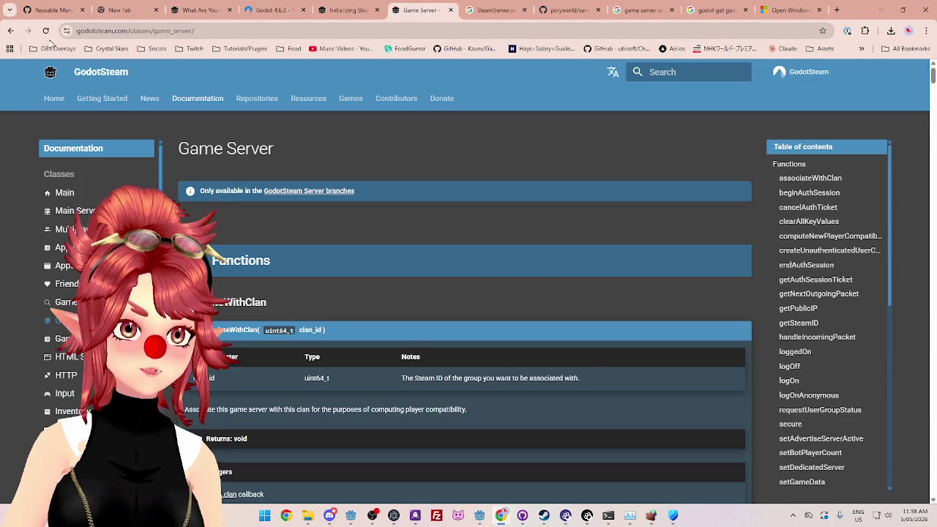
pyautogui.click(11, 31)
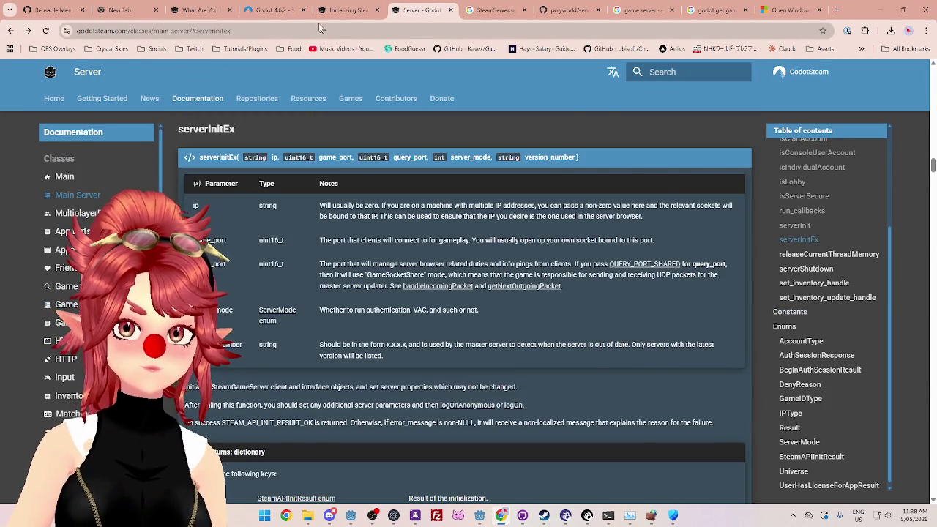
pyautogui.click(348, 10)
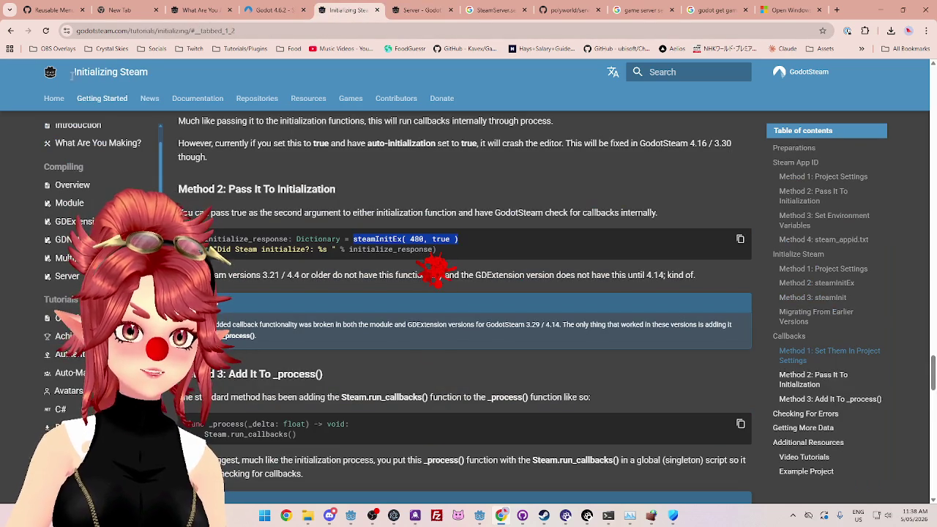
pyautogui.click(49, 75)
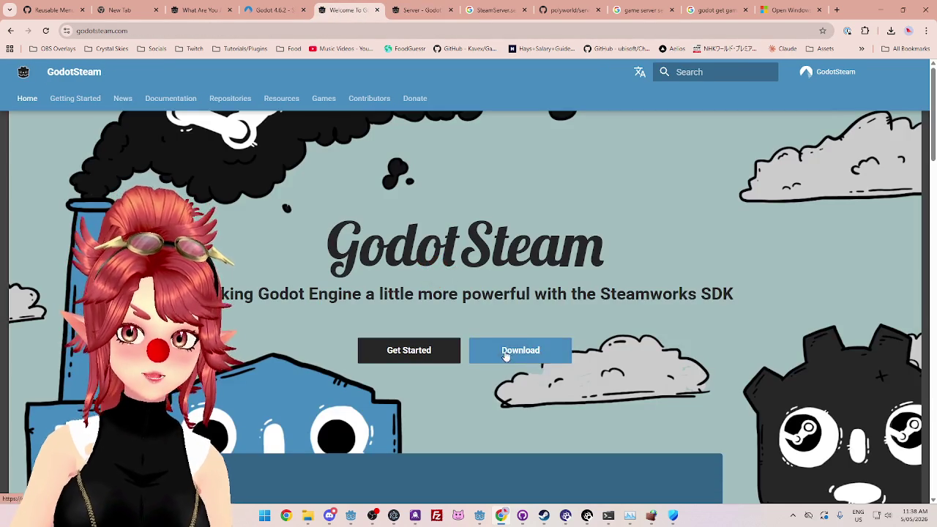
# Step: Open the GodotSteam Server GDExtension asset page from the server download options
pyautogui.click(502, 355)
pyautogui.click(555, 207)
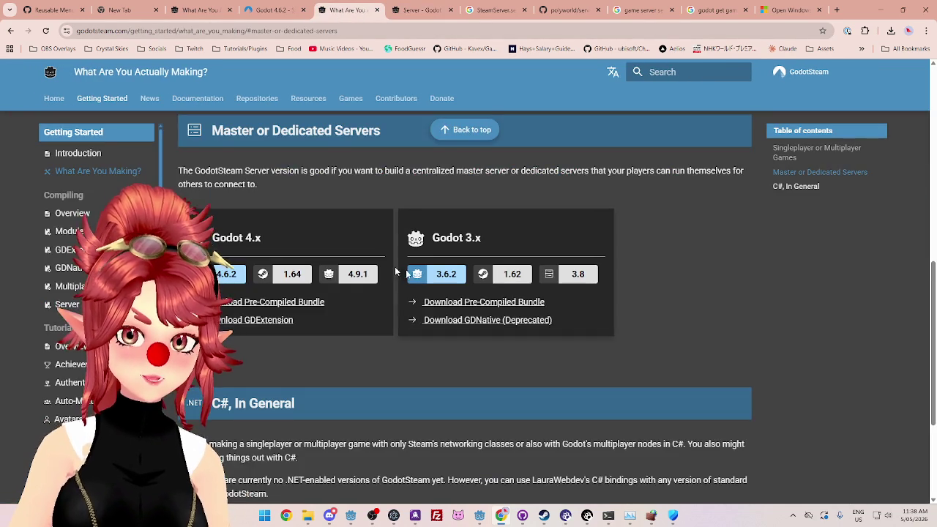
pyautogui.scroll(-2, 370, 262)
pyautogui.scroll(2, 367, 273)
pyautogui.scroll(2, 367, 273)
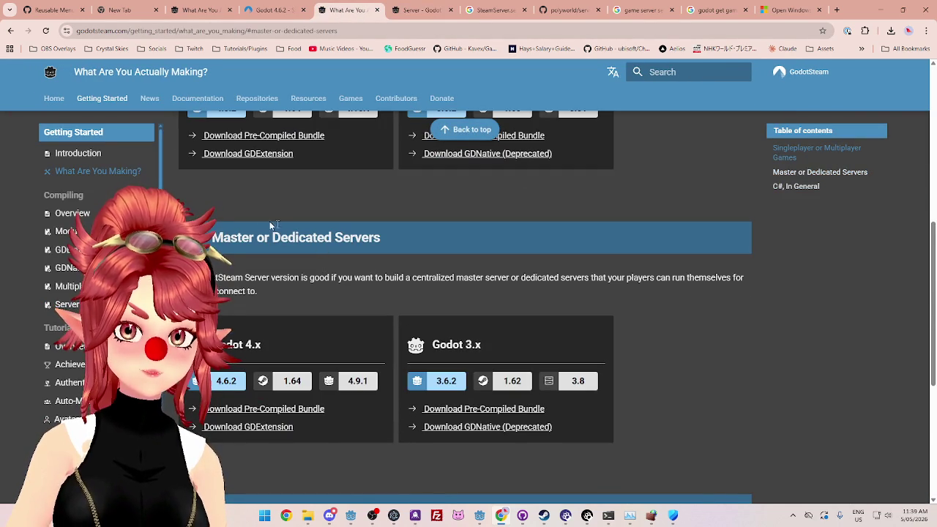
pyautogui.scroll(-1, 295, 370)
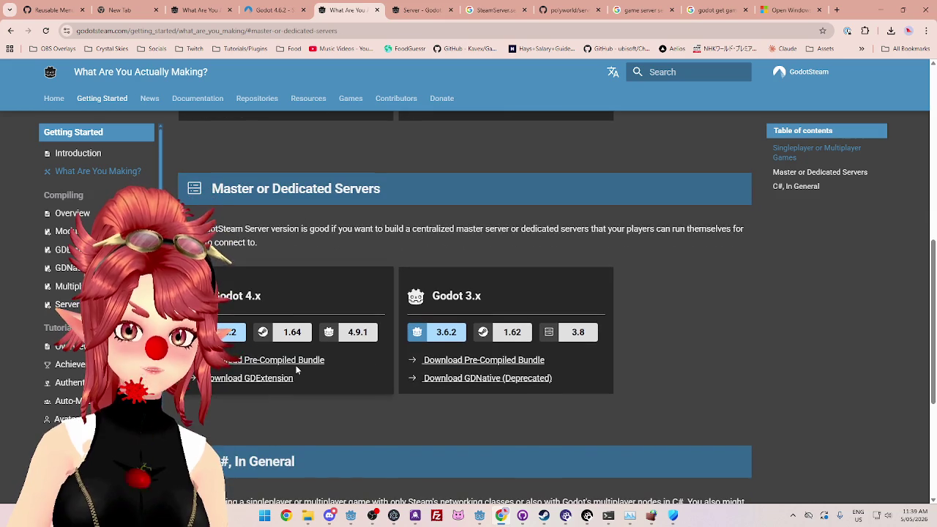
pyautogui.click(255, 382)
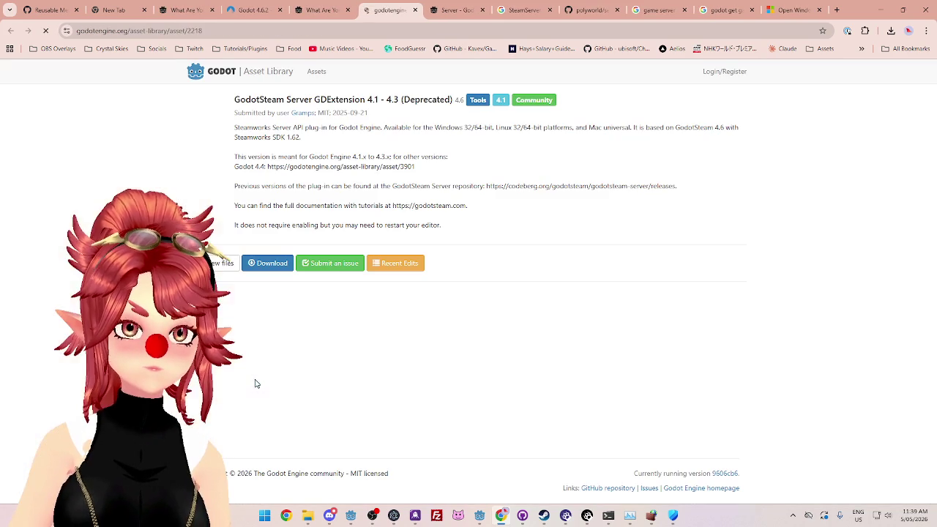
pyautogui.doubleClick(373, 100)
pyautogui.doubleClick(391, 99)
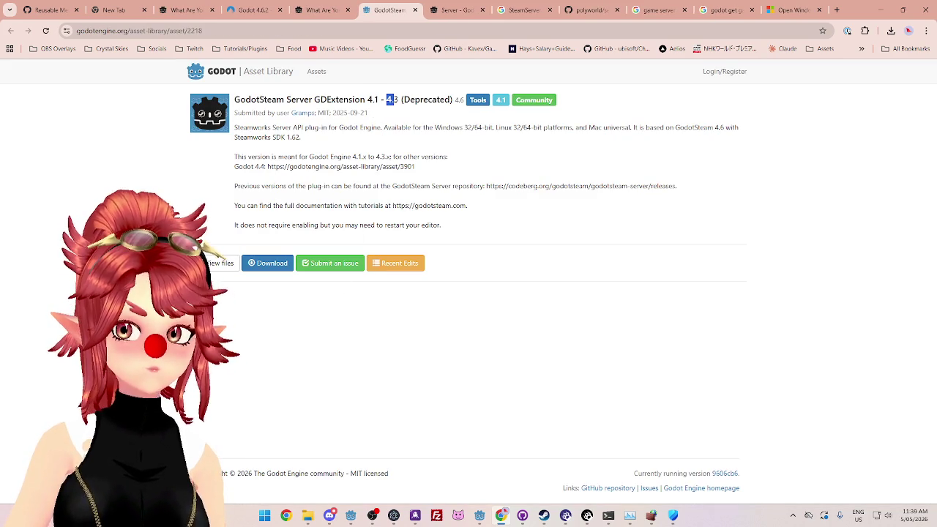
pyautogui.click(322, 9)
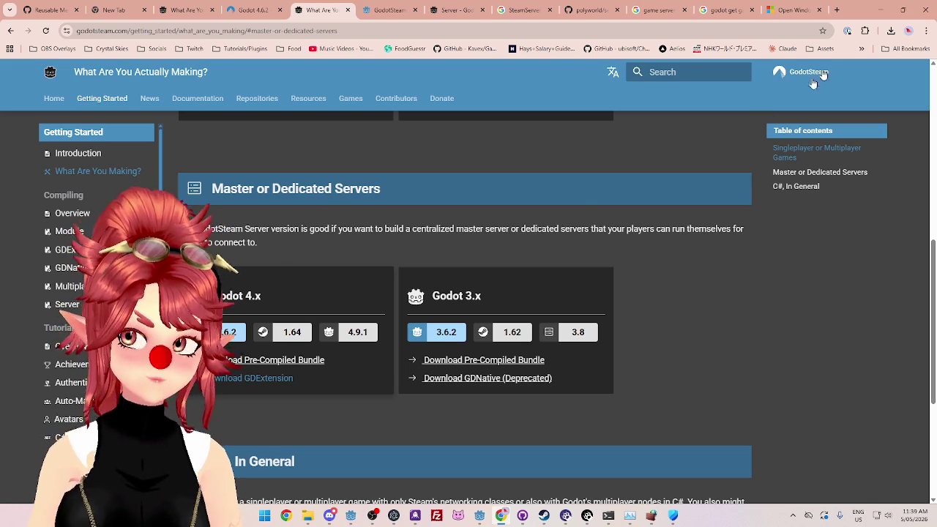
pyautogui.click(879, 11)
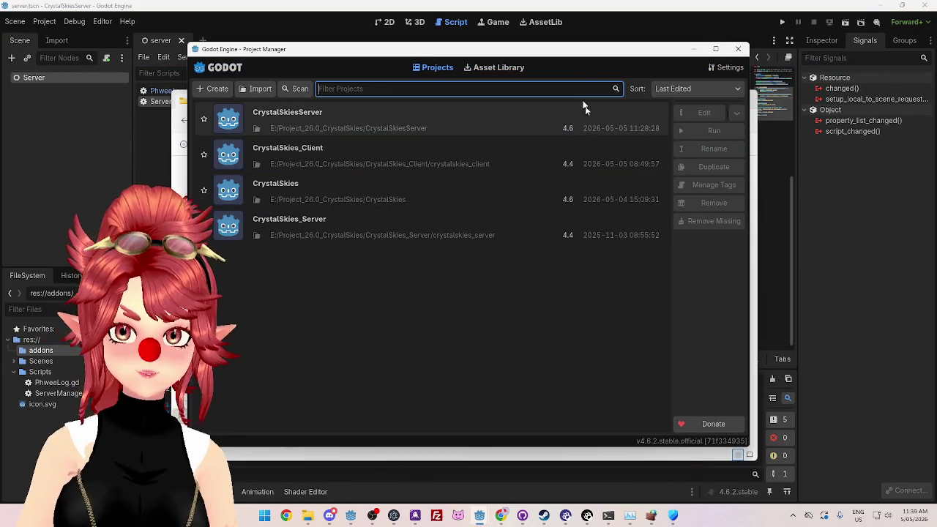
# Step: Open the CrystalSkies project for editing from the Project Manager
pyautogui.moveTo(570, 57); pyautogui.dragTo(599, 59)
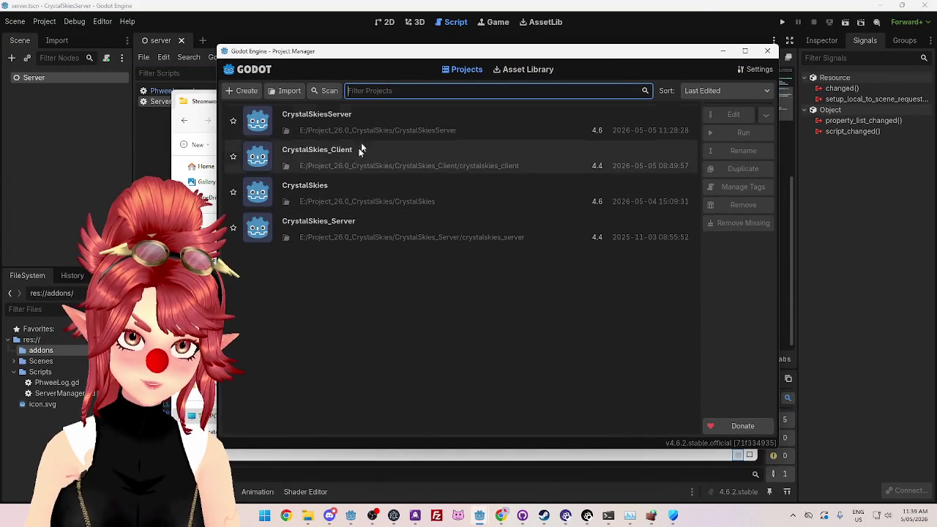
pyautogui.click(345, 189)
pyautogui.click(715, 115)
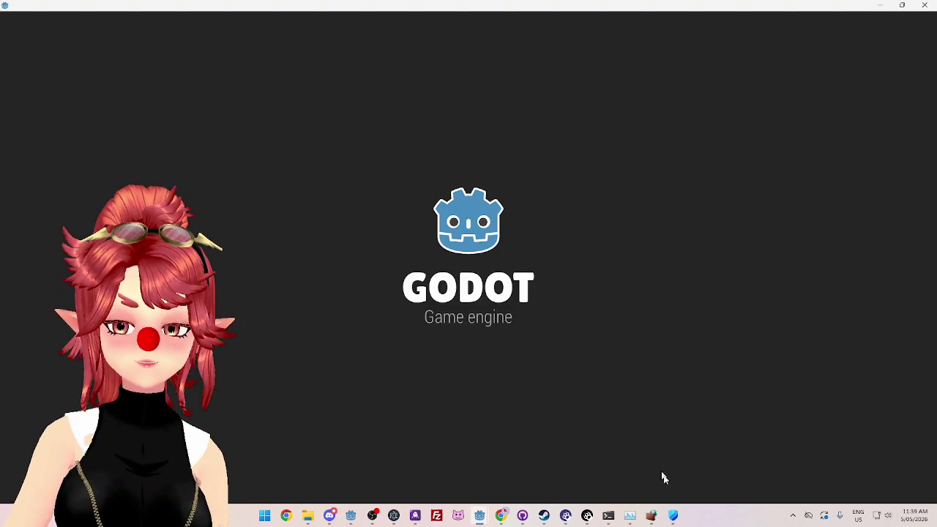
# Step: Close the Task Manager, Command Prompt and PowerShell windows
pyautogui.moveTo(675, 515)
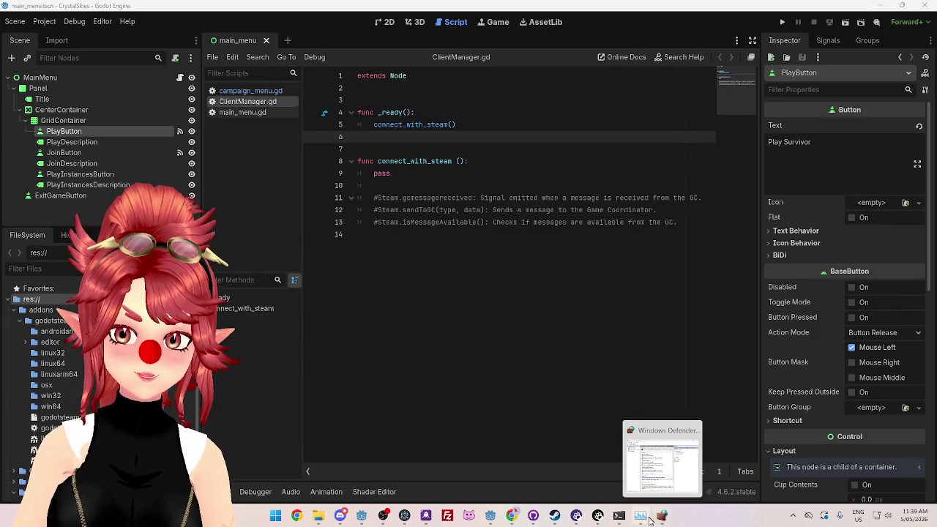
pyautogui.moveTo(641, 516)
pyautogui.click(683, 430)
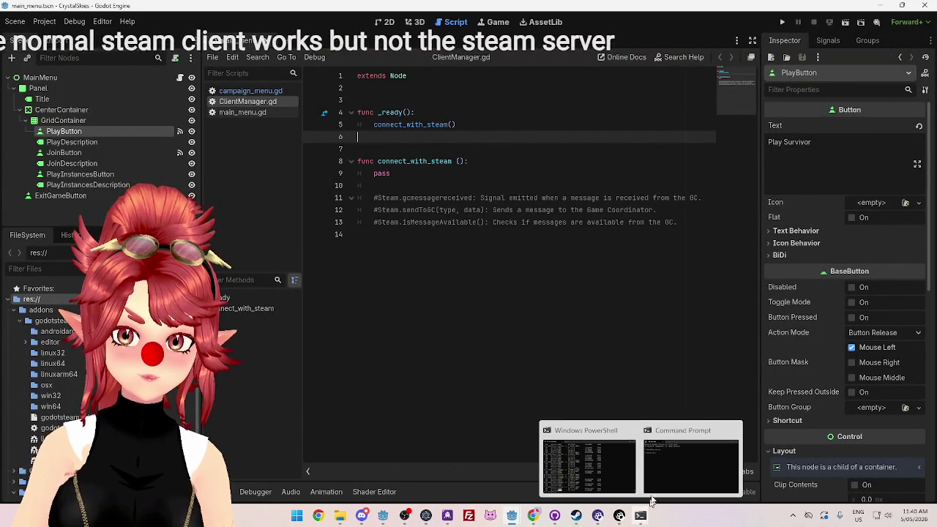
pyautogui.click(714, 438)
pyautogui.click(733, 431)
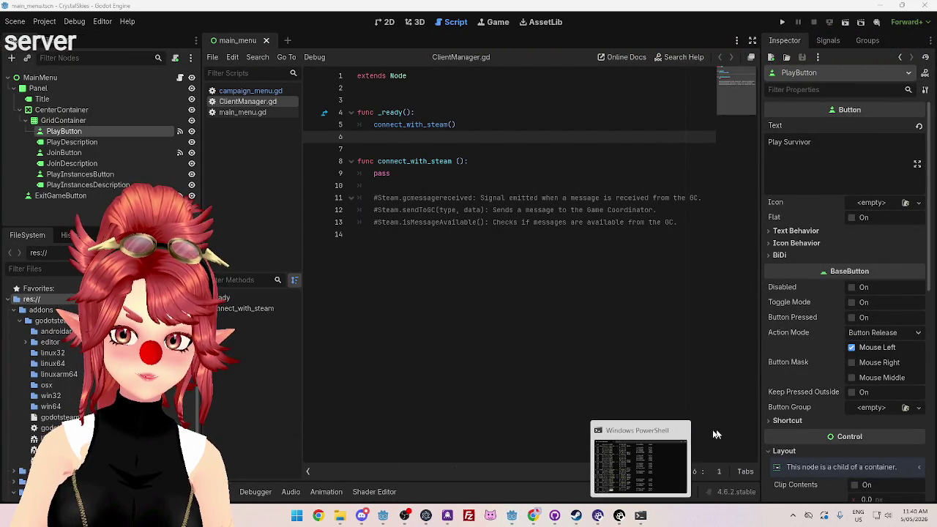
pyautogui.click(640, 507)
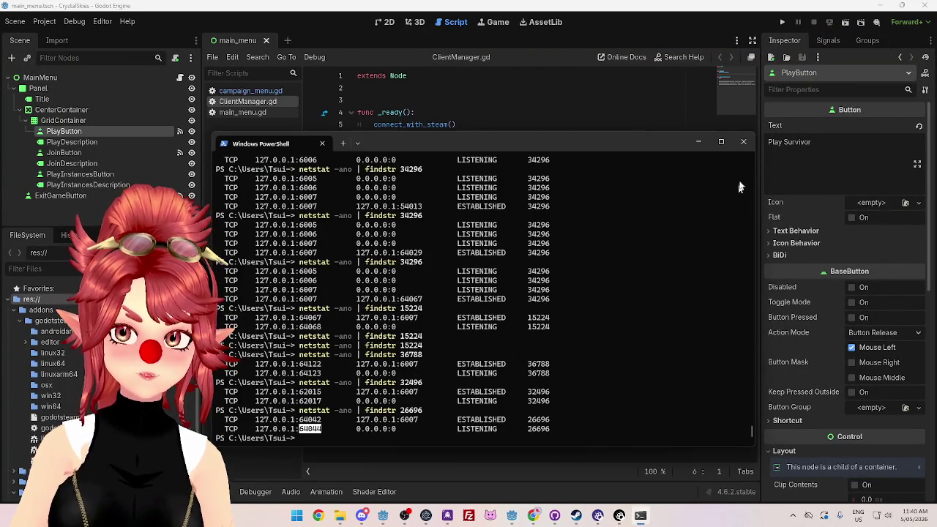
pyautogui.click(744, 142)
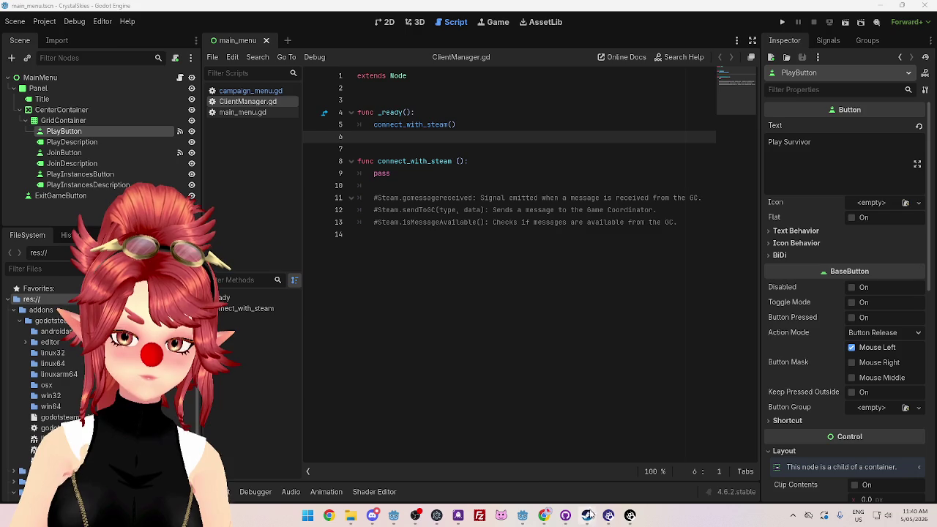
# Step: Close the Steam client and place the cursor on empty line 10 of ClientManager.gd
pyautogui.click(630, 431)
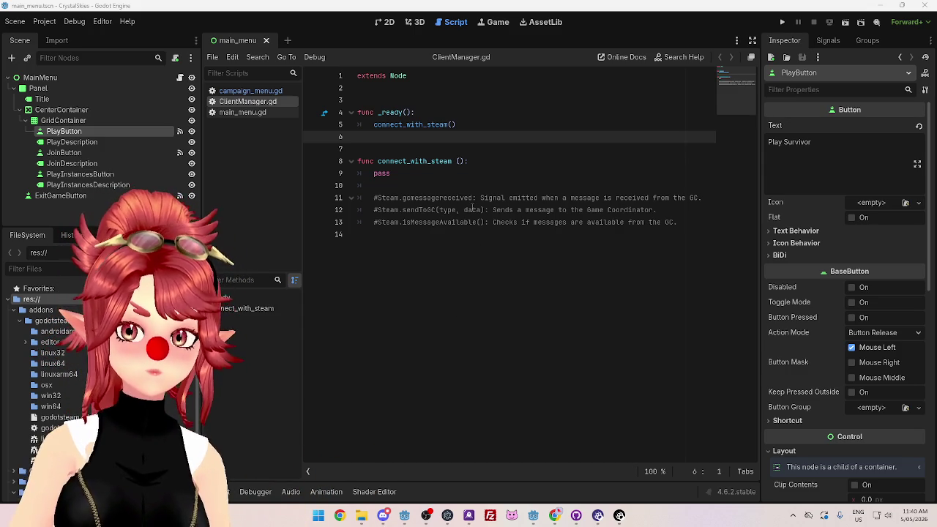
pyautogui.click(441, 188)
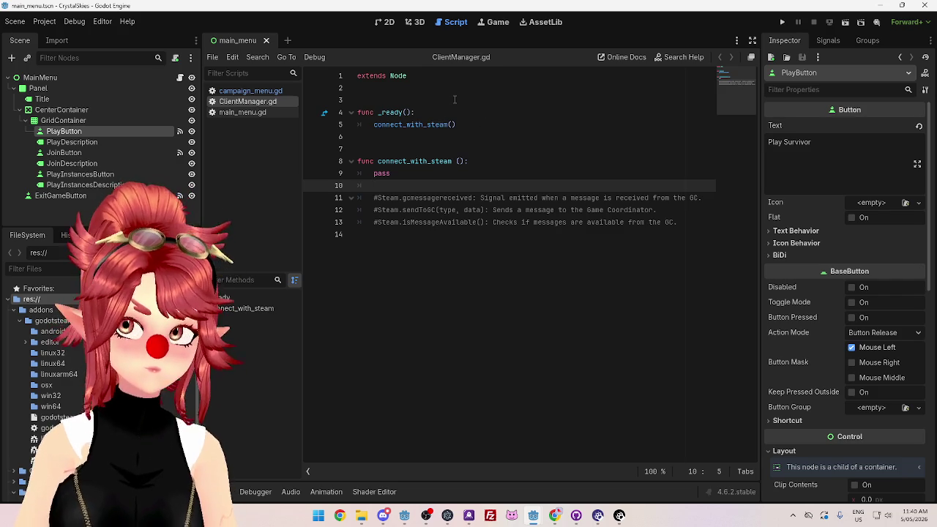
pyautogui.moveTo(534, 518)
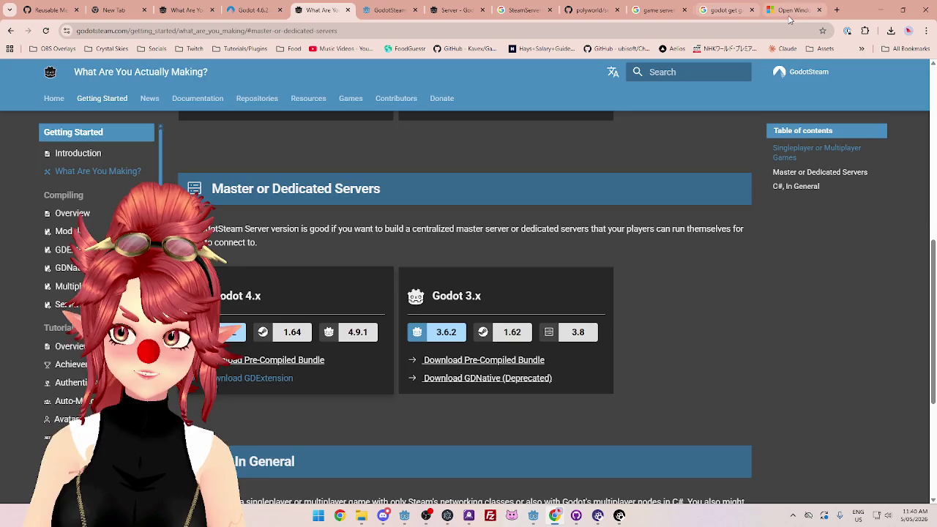
# Step: Close the firewall, port search, polyworld GitHub and serverInitEx search tabs
pyautogui.click(813, 13)
pyautogui.click(818, 11)
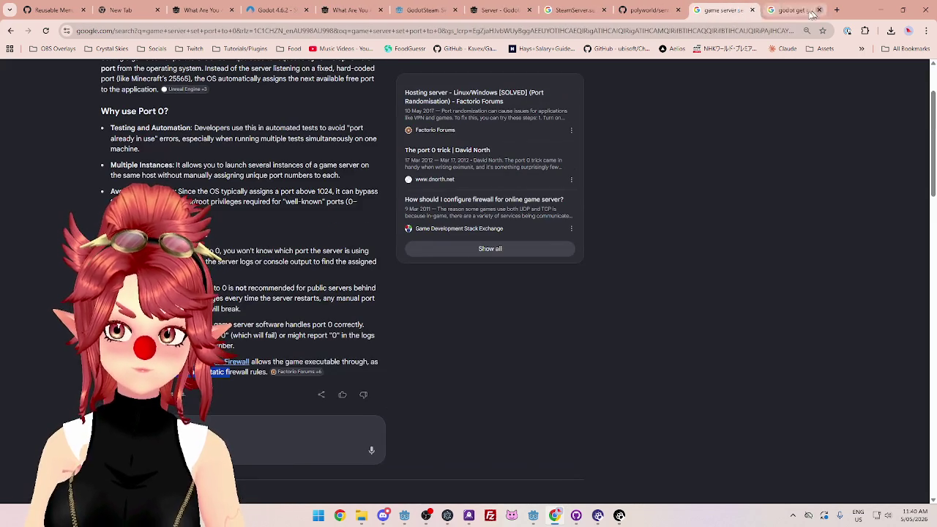
pyautogui.click(818, 11)
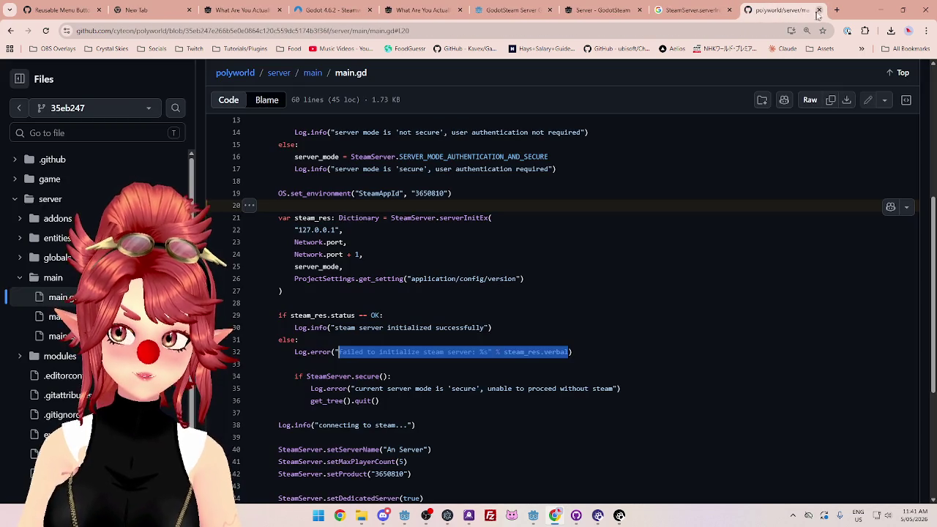
pyautogui.click(820, 11)
pyautogui.click(820, 10)
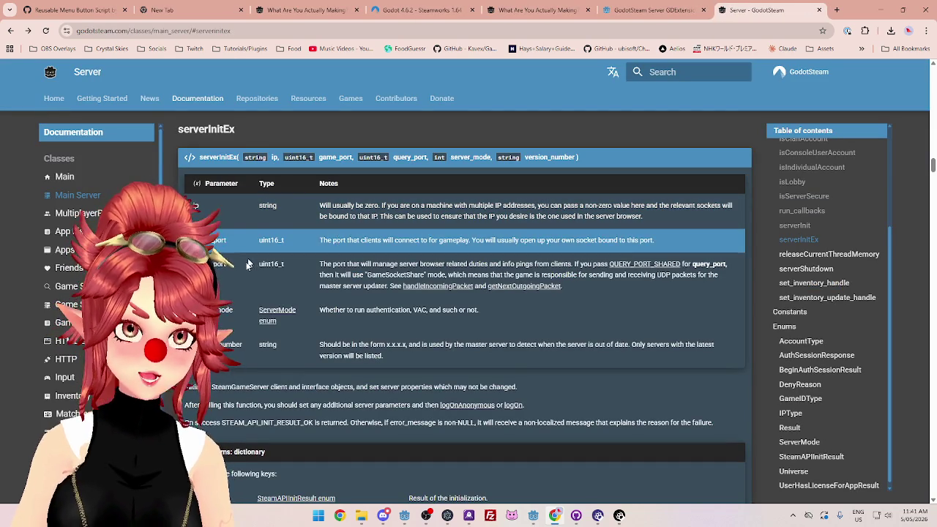
# Step: Read through the Master or Dedicated Servers docs page
pyautogui.scroll(-4, 102, 293)
pyautogui.scroll(1, 103, 292)
pyautogui.scroll(1, 41, 269)
pyautogui.scroll(-2, 40, 269)
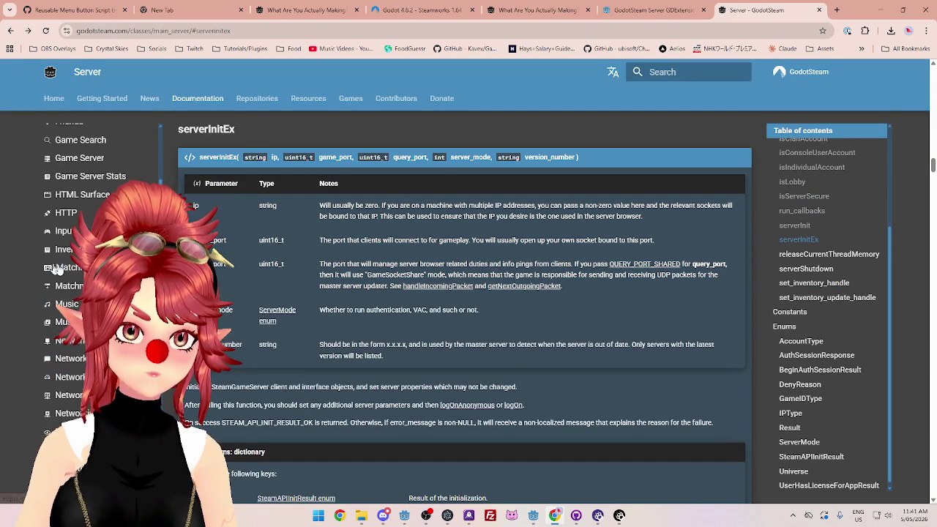
pyautogui.click(538, 9)
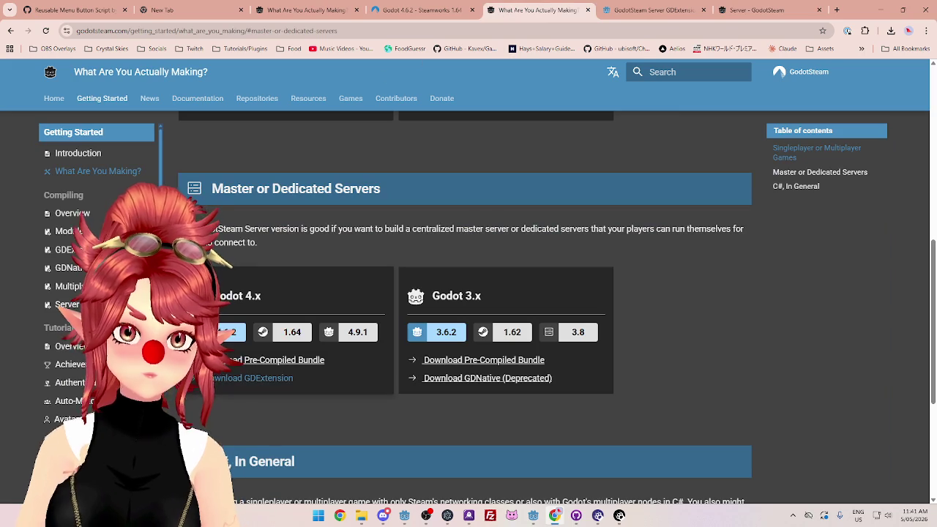
pyautogui.scroll(1, 468, 308)
pyautogui.scroll(-2, 95, 293)
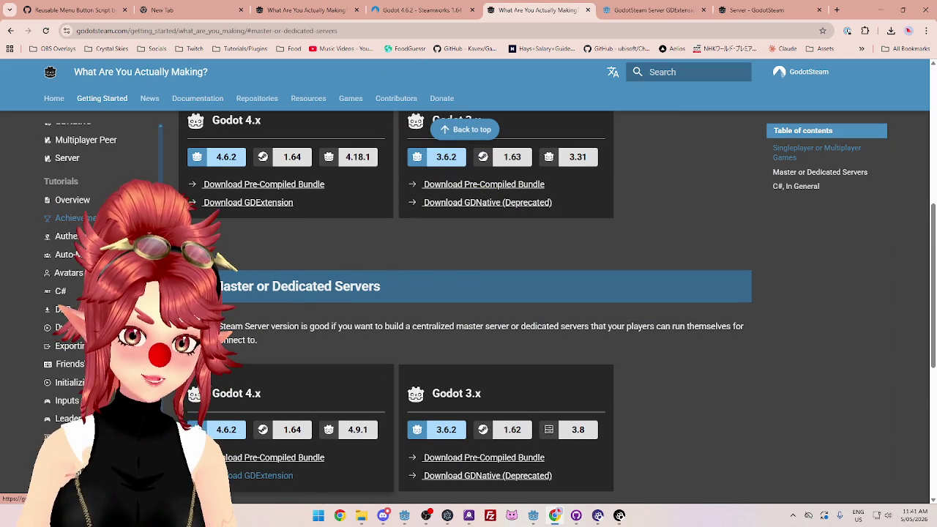
pyautogui.scroll(-2, 58, 237)
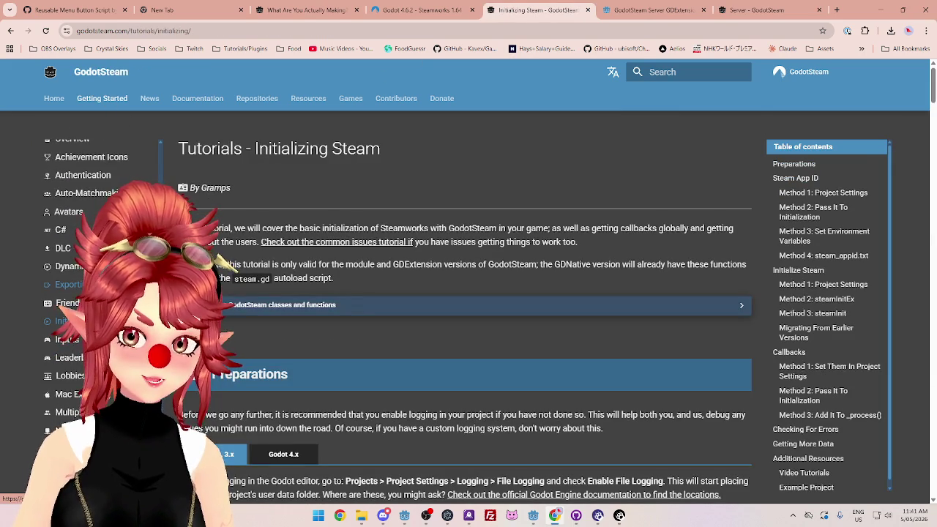
pyautogui.scroll(-10, 550, 309)
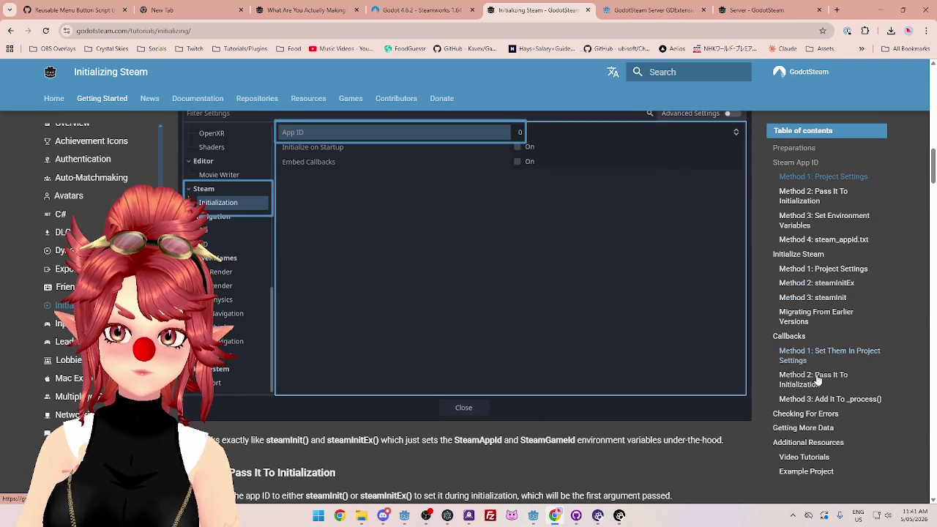
pyautogui.scroll(5, 102, 256)
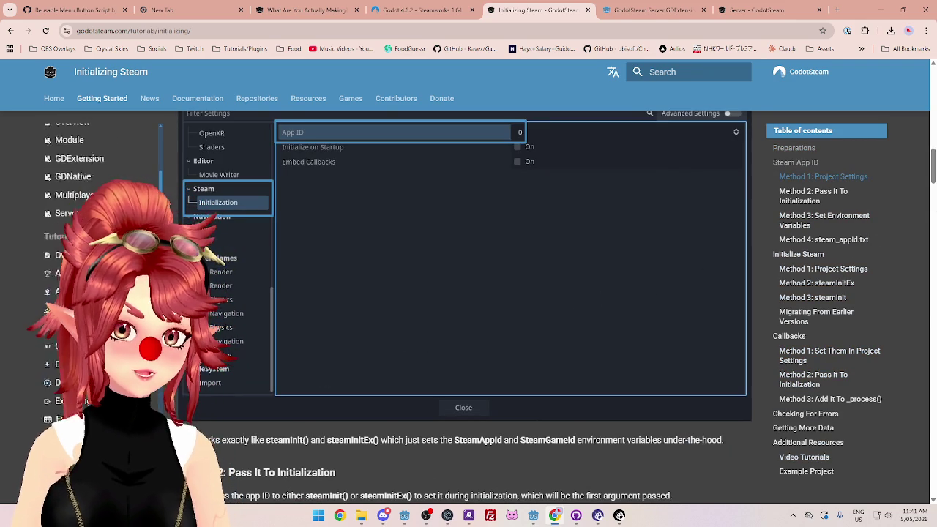
pyautogui.scroll(-2, 102, 256)
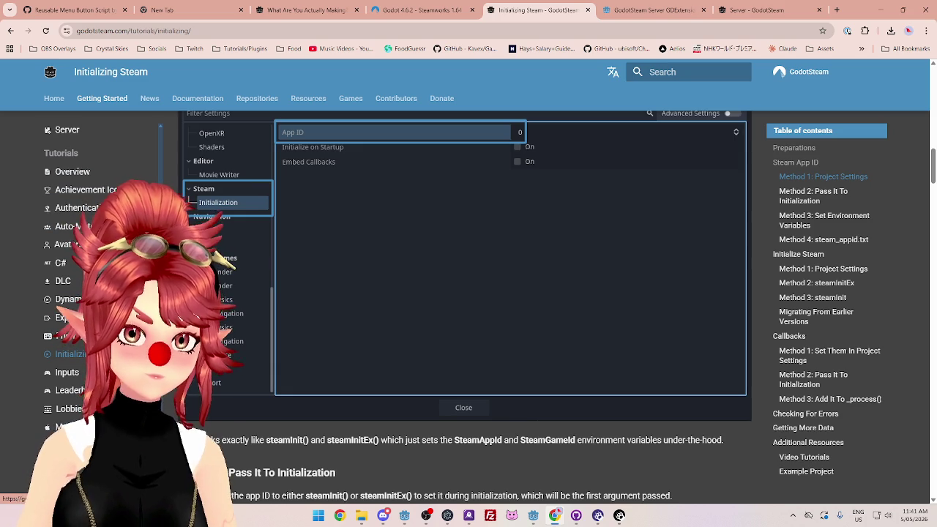
# Step: Open the Authentication tutorial, review its setup, then return to the Godot editor
pyautogui.click(76, 208)
pyautogui.scroll(-4, 384, 312)
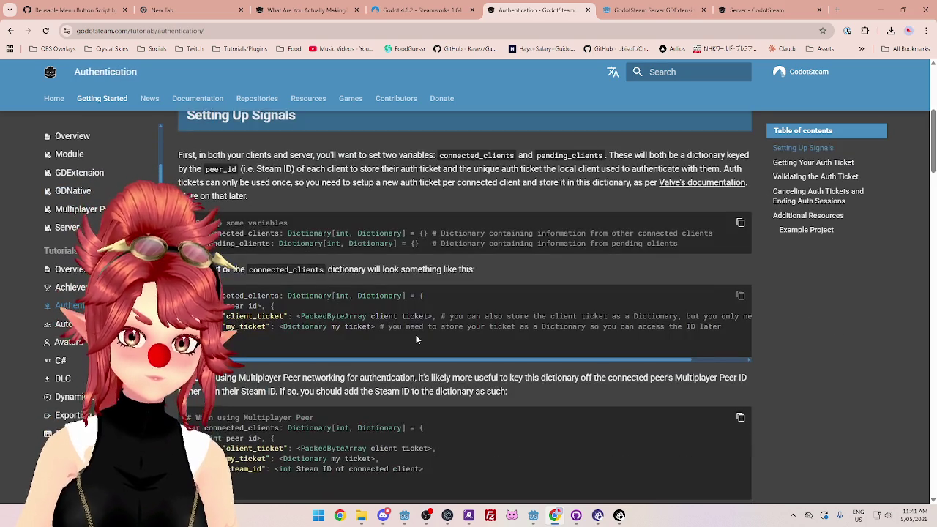
pyautogui.scroll(2, 380, 307)
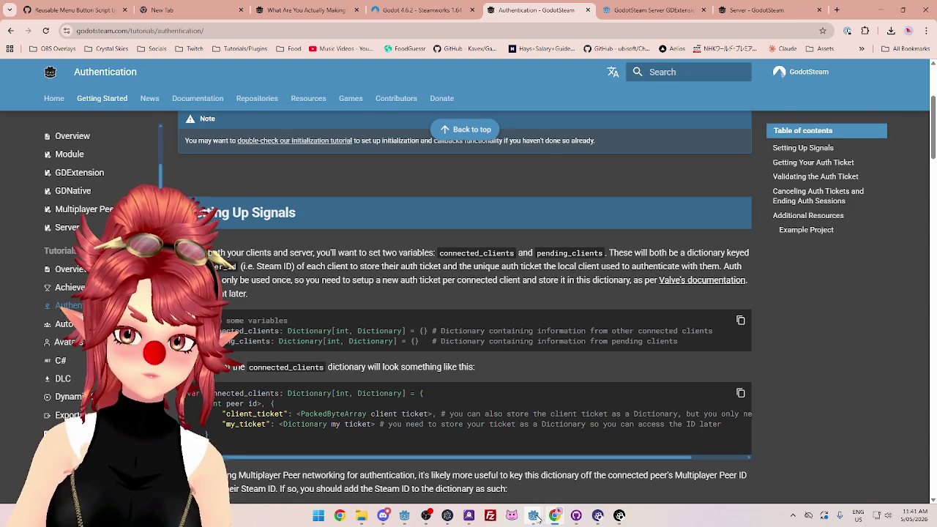
pyautogui.moveTo(534, 516)
pyautogui.click(562, 446)
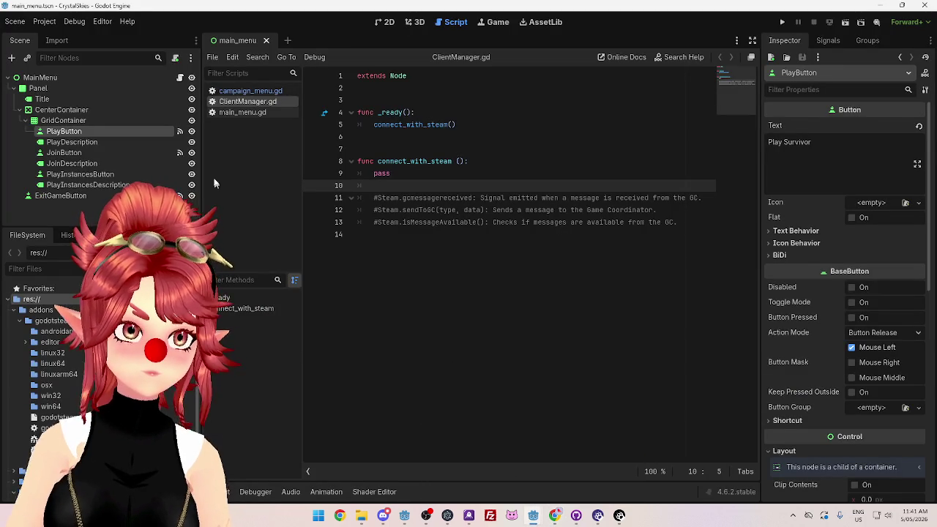
pyautogui.click(43, 21)
pyautogui.click(55, 38)
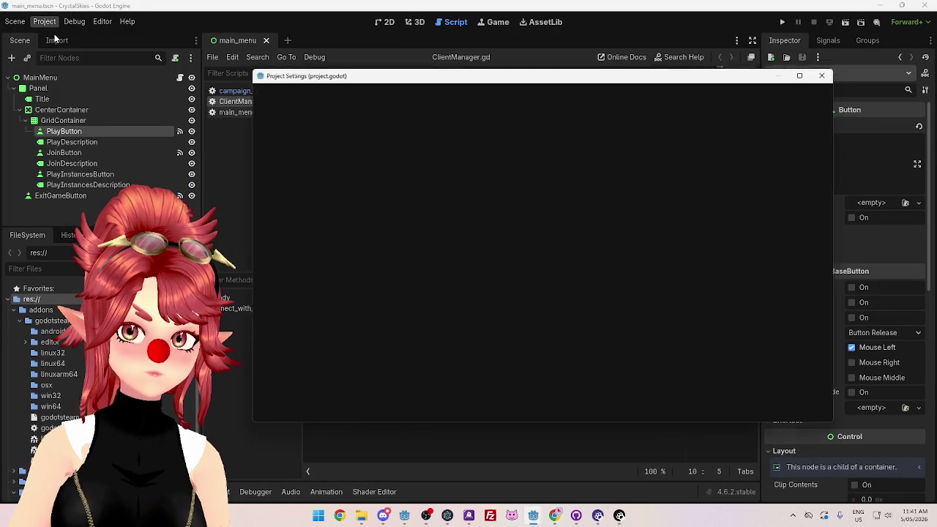
pyautogui.scroll(-5, 313, 351)
pyautogui.scroll(-5, 313, 351)
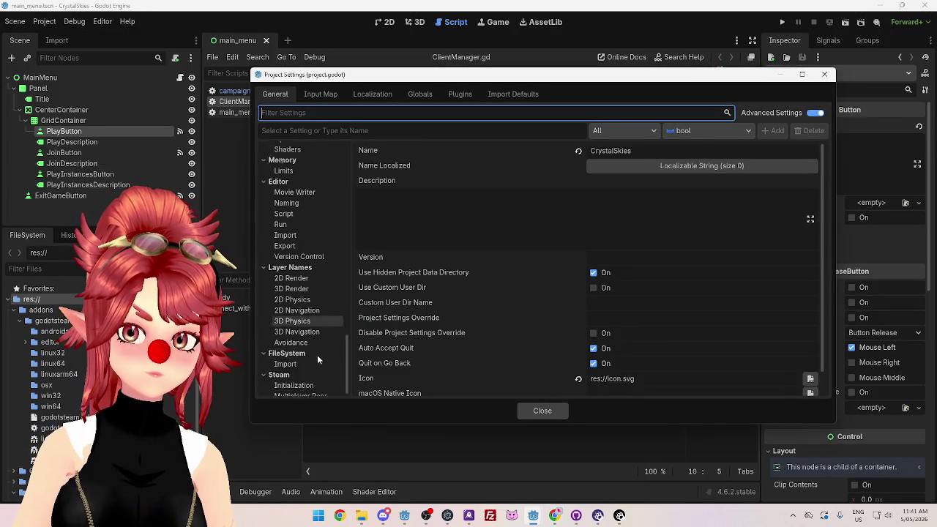
pyautogui.click(300, 377)
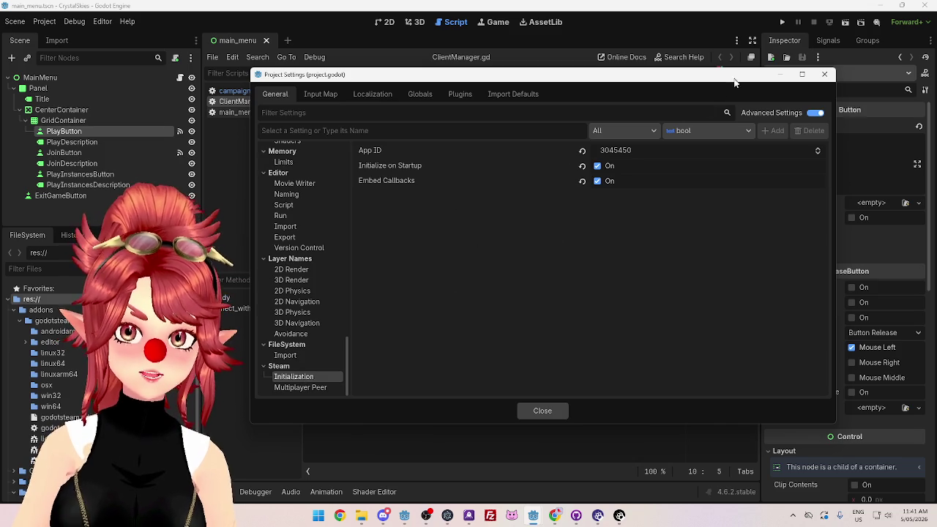
pyautogui.click(824, 74)
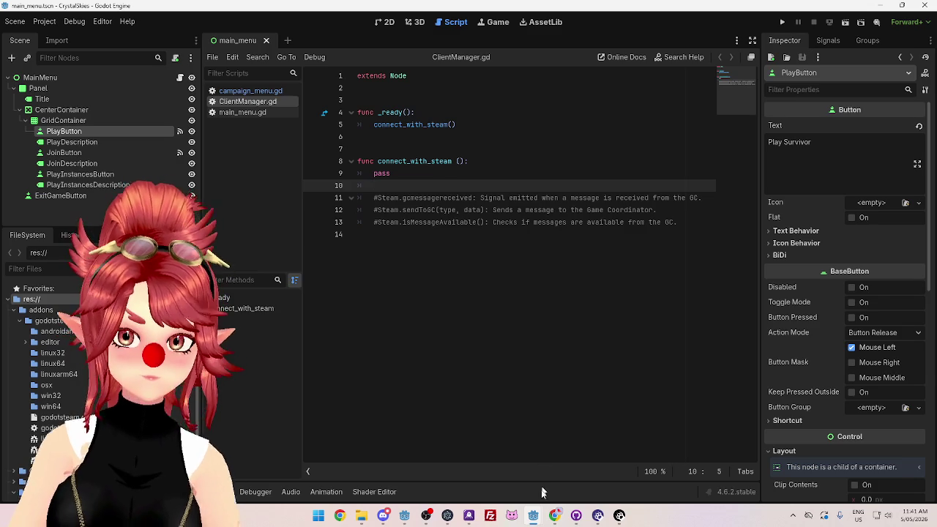
pyautogui.click(405, 516)
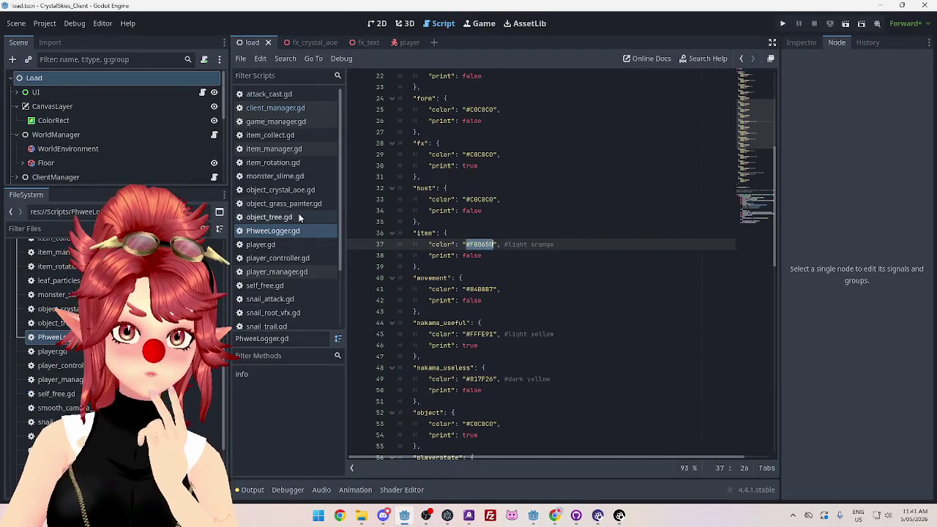
# Step: Open client_manager.gd and highlight authenticate and steam_token in the line 80 call
pyautogui.click(275, 107)
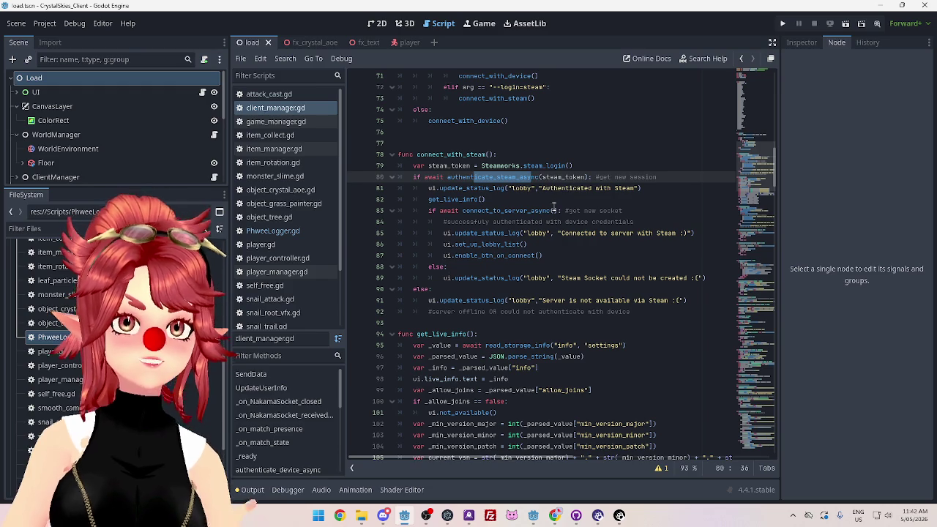
pyautogui.click(597, 177)
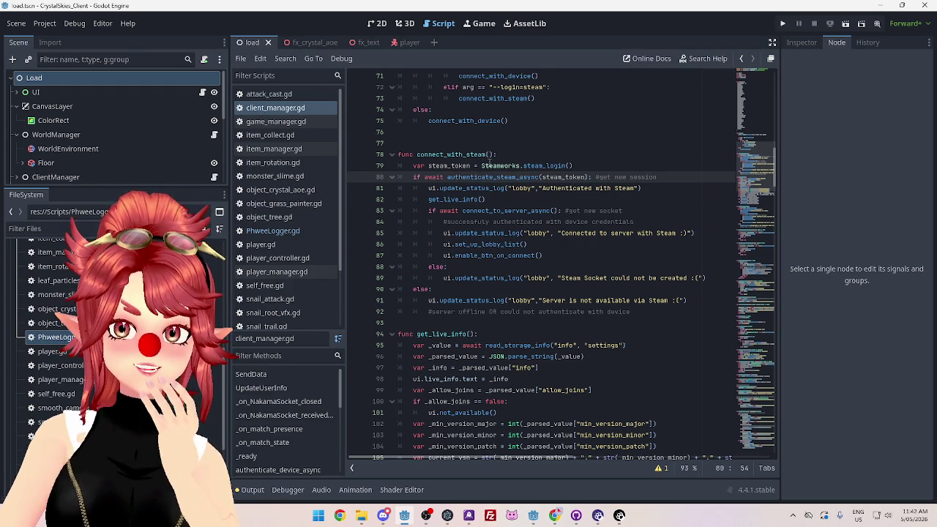
pyautogui.moveTo(446, 177); pyautogui.dragTo(519, 177)
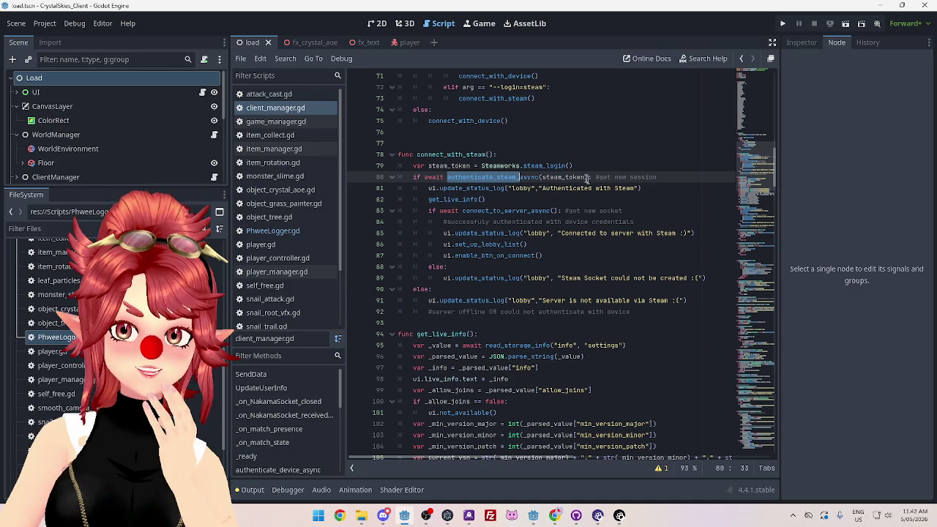
pyautogui.moveTo(542, 177); pyautogui.dragTo(588, 177)
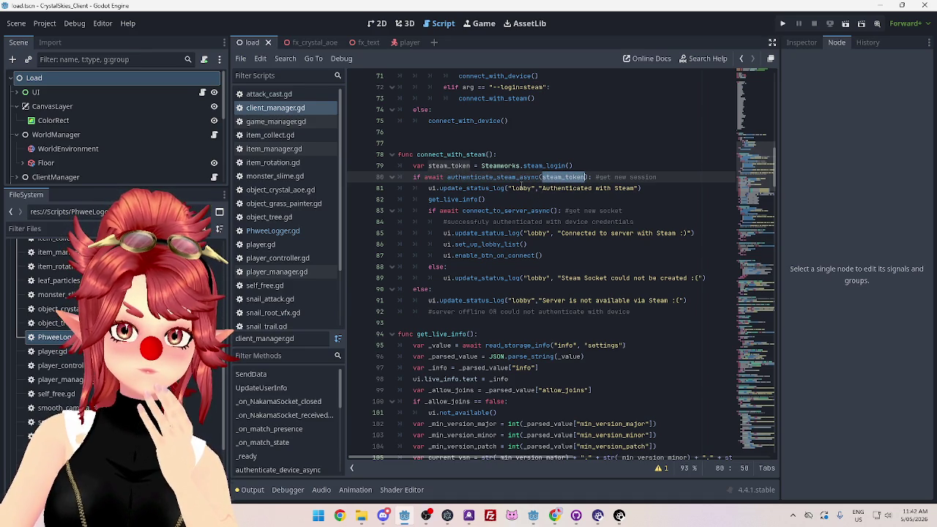
pyautogui.click(557, 514)
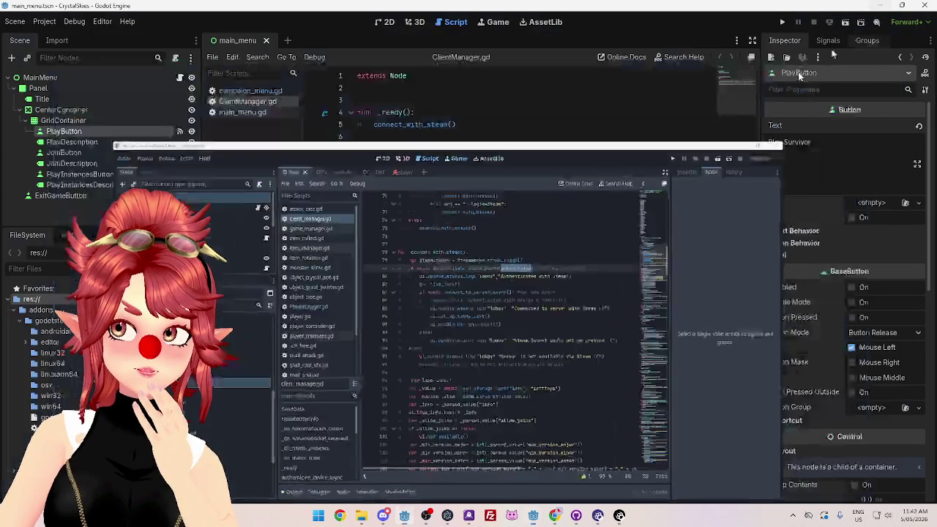
# Step: Read the Authentication tutorial's intro about setting two variables, highlighting key phrases
pyautogui.click(561, 513)
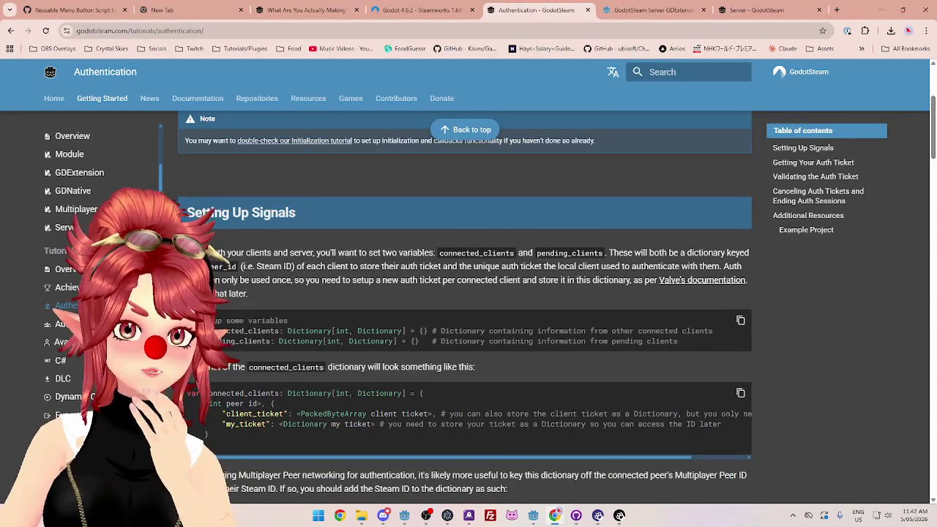
pyautogui.scroll(3, 288, 261)
pyautogui.moveTo(261, 228); pyautogui.dragTo(541, 227)
pyautogui.moveTo(608, 228); pyautogui.dragTo(657, 230)
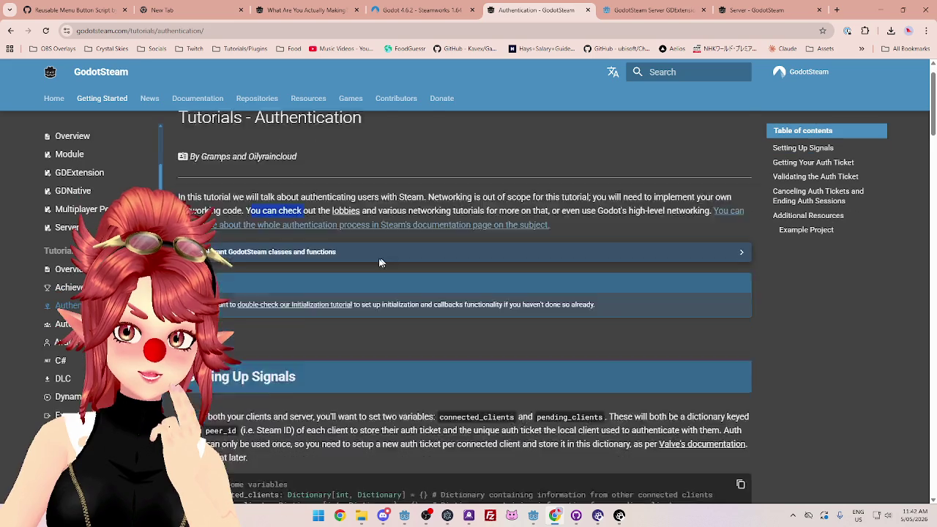
pyautogui.scroll(-3, 299, 150)
pyautogui.doubleClick(237, 204)
pyautogui.moveTo(255, 205); pyautogui.dragTo(423, 204)
pyautogui.click(375, 206)
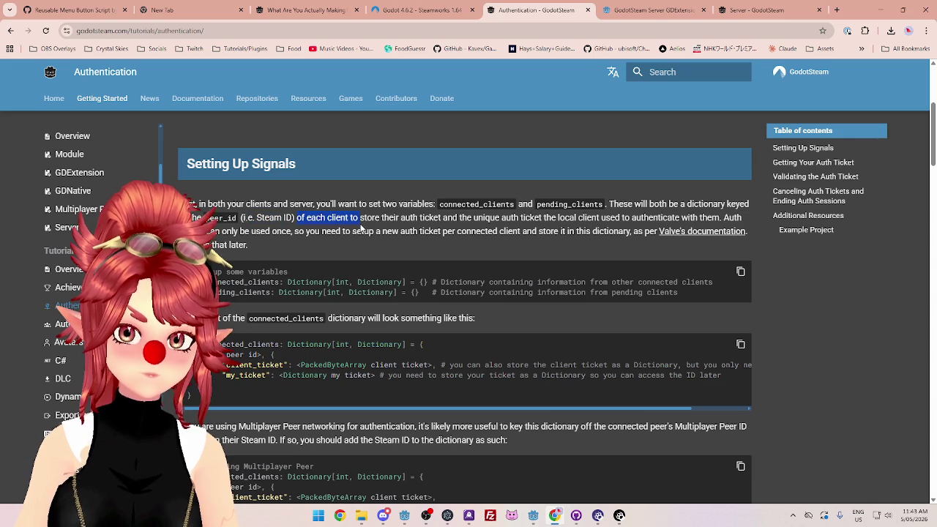
# Step: Highlight the connected_clients and pending_clients declaration code under Setting Up Signals
pyautogui.moveTo(434, 217); pyautogui.dragTo(445, 217)
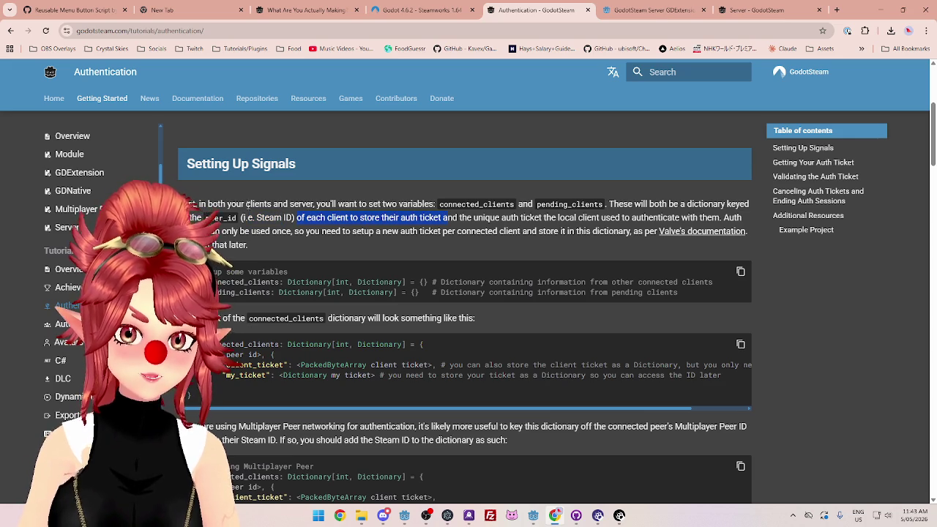
pyautogui.click(359, 206)
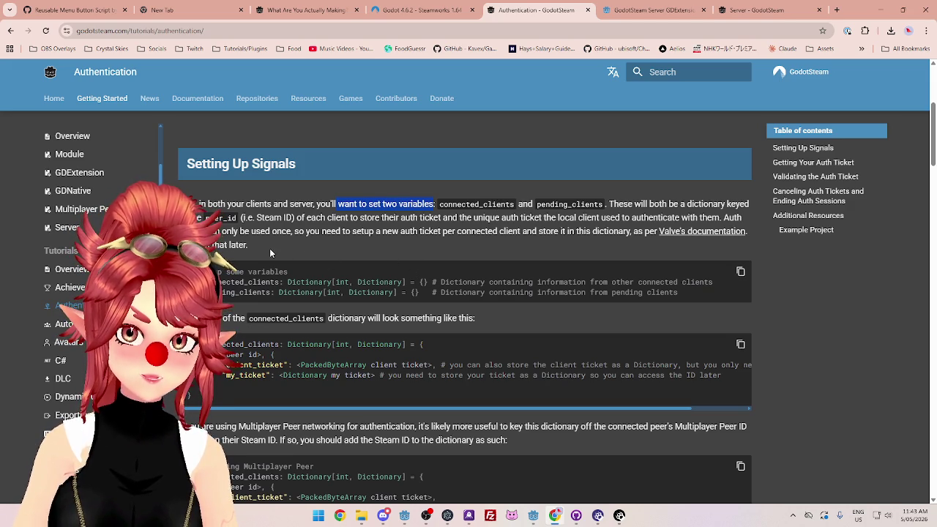
pyautogui.click(360, 206)
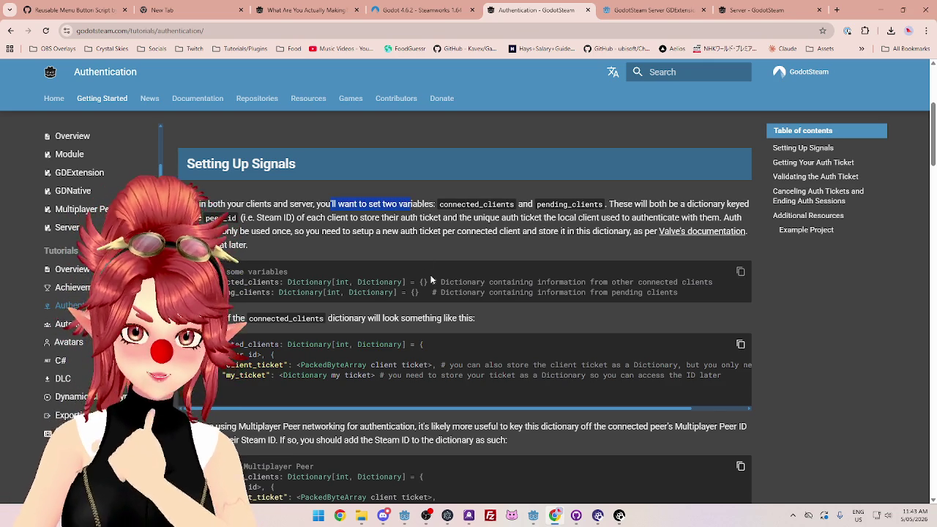
pyautogui.scroll(-2, 344, 292)
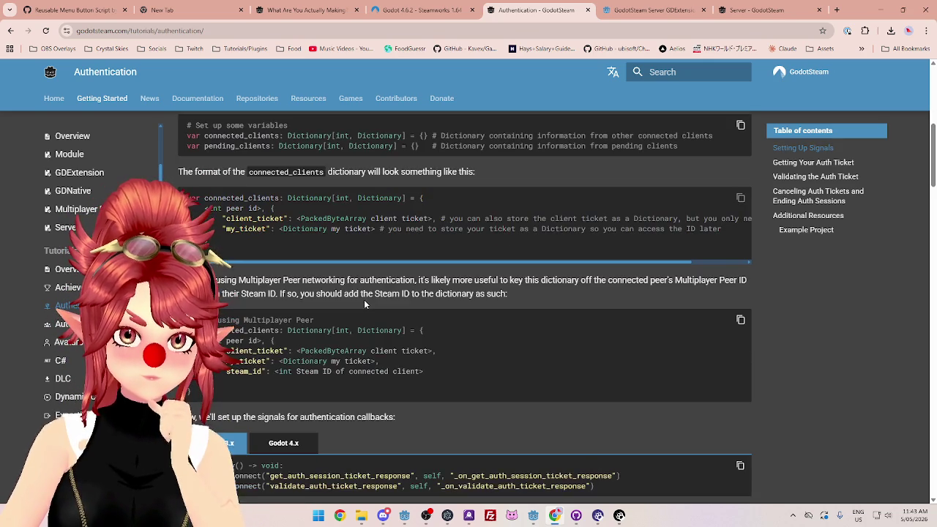
pyautogui.scroll(2, 364, 303)
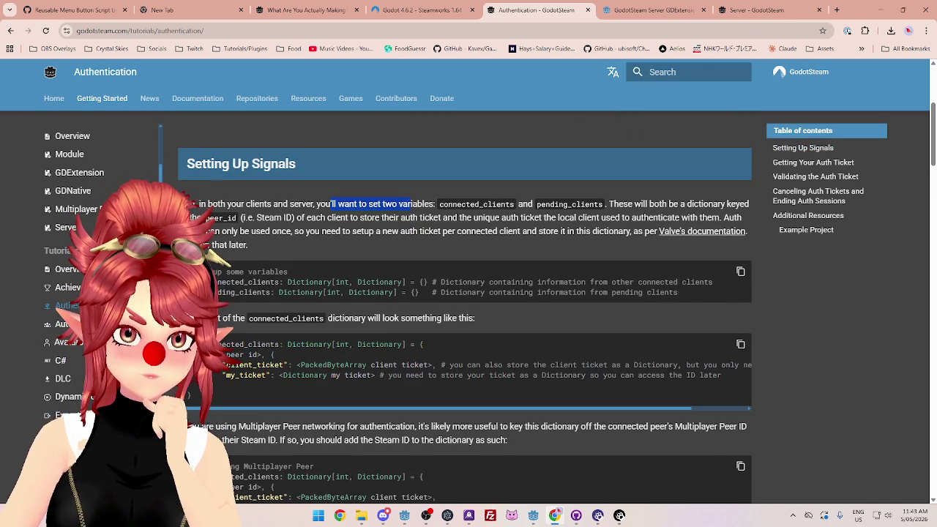
pyautogui.moveTo(212, 272); pyautogui.dragTo(525, 284)
pyautogui.moveTo(288, 292); pyautogui.dragTo(394, 292)
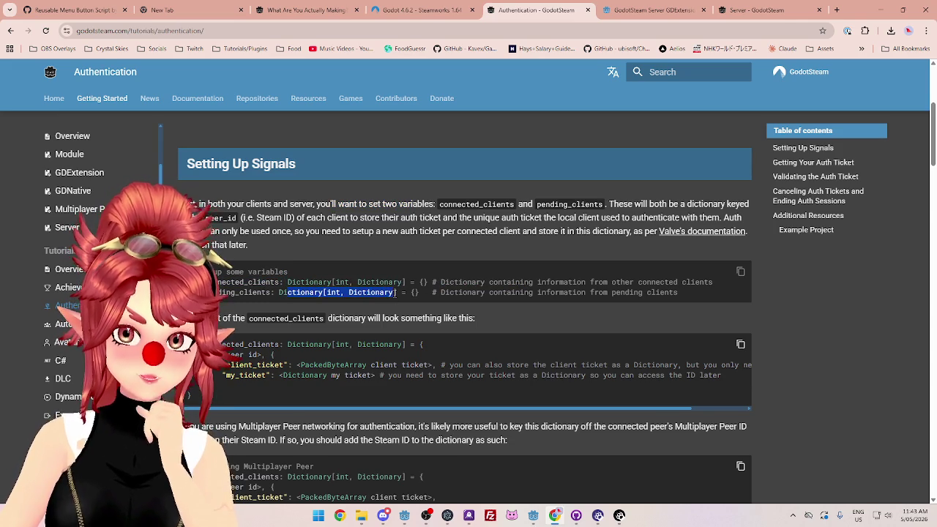
pyautogui.scroll(-1, 277, 293)
pyautogui.scroll(-1, 277, 293)
pyautogui.doubleClick(346, 270)
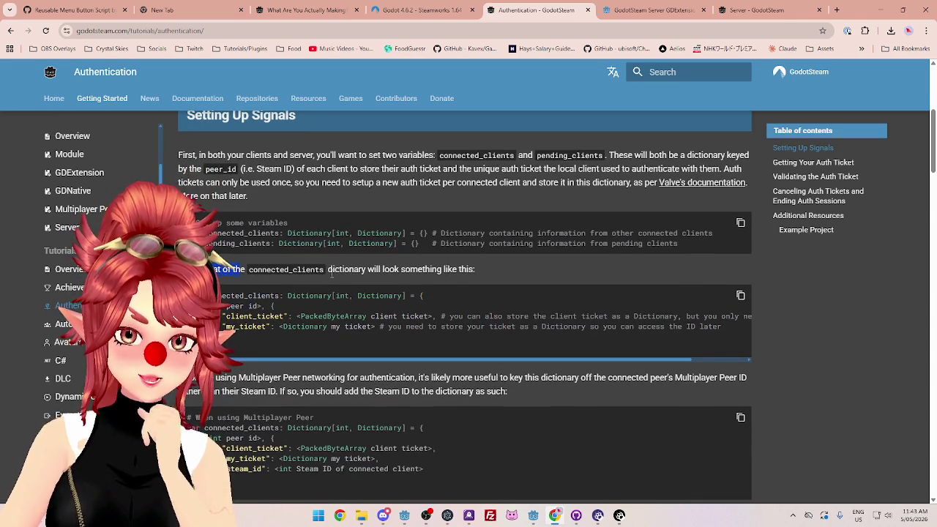
pyautogui.moveTo(383, 269); pyautogui.dragTo(474, 270)
pyautogui.scroll(-2, 317, 265)
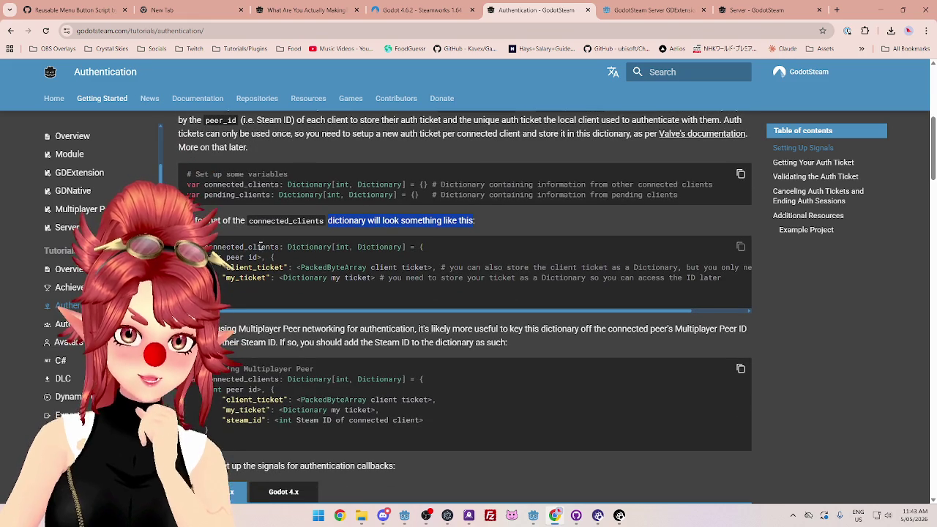
pyautogui.moveTo(245, 268); pyautogui.dragTo(282, 267)
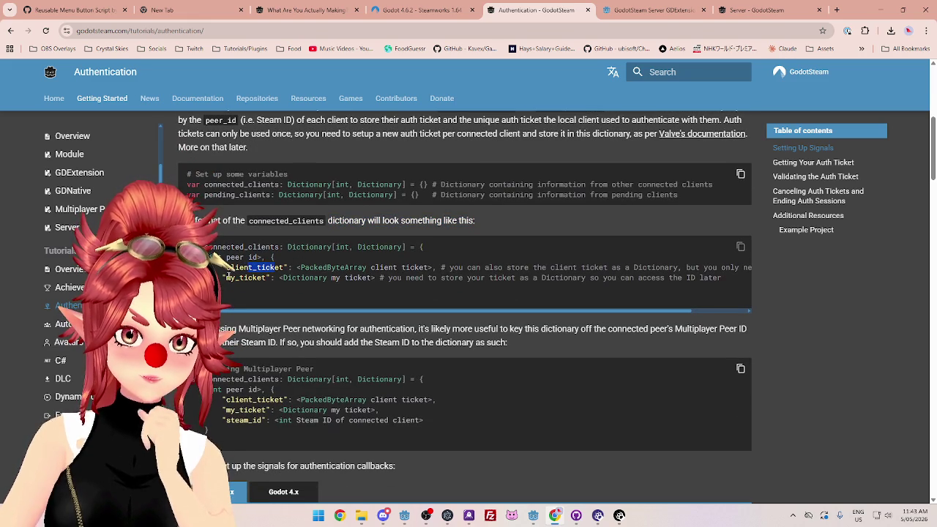
pyautogui.moveTo(441, 268); pyautogui.dragTo(717, 269)
pyautogui.hscroll(3, 674, 303)
pyautogui.hscroll(-3, 747, 310)
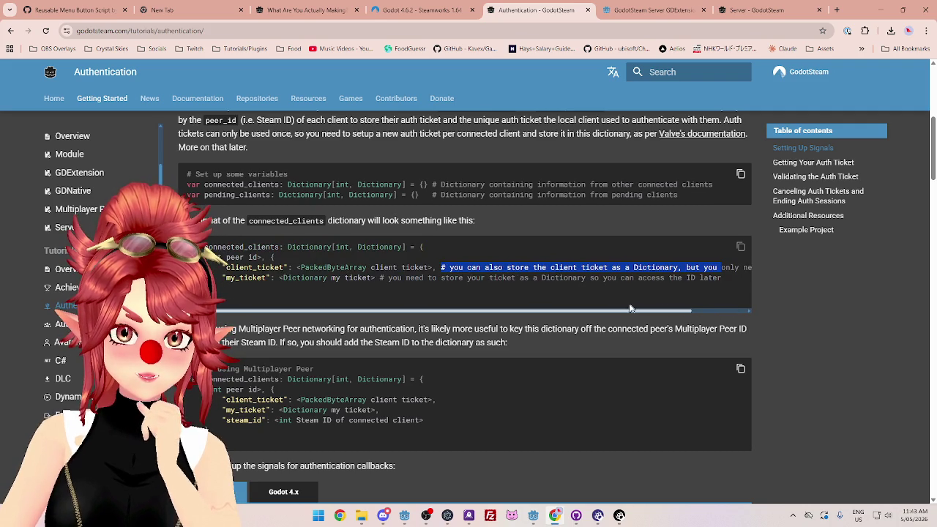
pyautogui.moveTo(389, 279); pyautogui.dragTo(643, 279)
pyautogui.moveTo(614, 312)
pyautogui.mouseDown()
pyautogui.moveTo(666, 312)
pyautogui.moveTo(576, 308)
pyautogui.mouseUp()
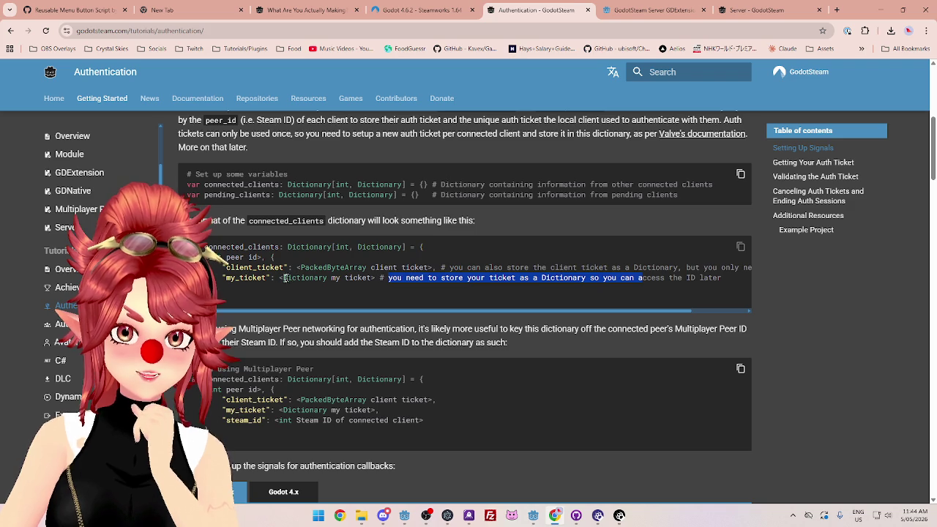
pyautogui.moveTo(233, 278); pyautogui.dragTo(361, 279)
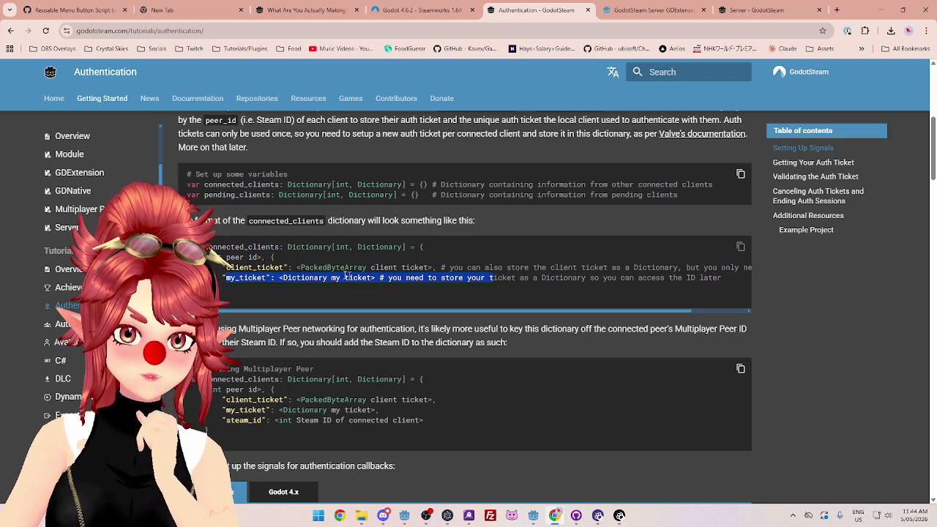
pyautogui.moveTo(227, 268); pyautogui.dragTo(258, 268)
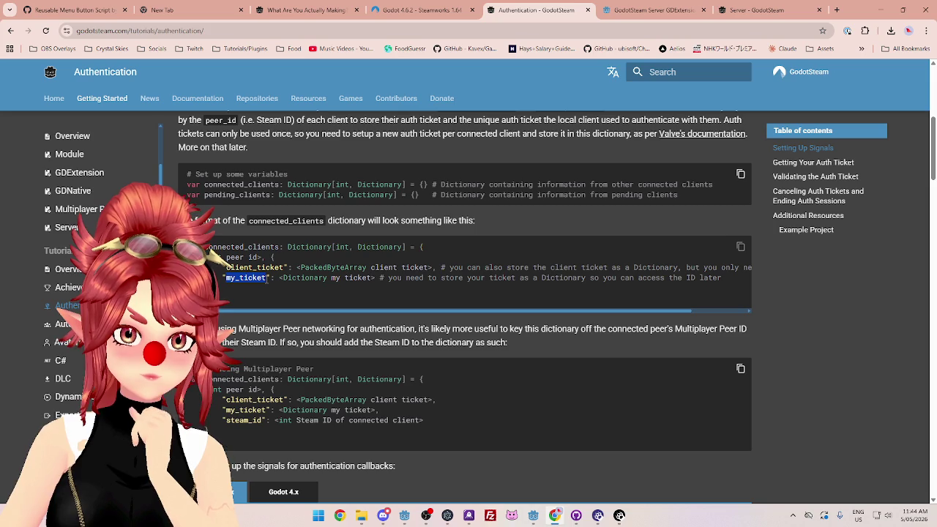
pyautogui.scroll(-1, 229, 235)
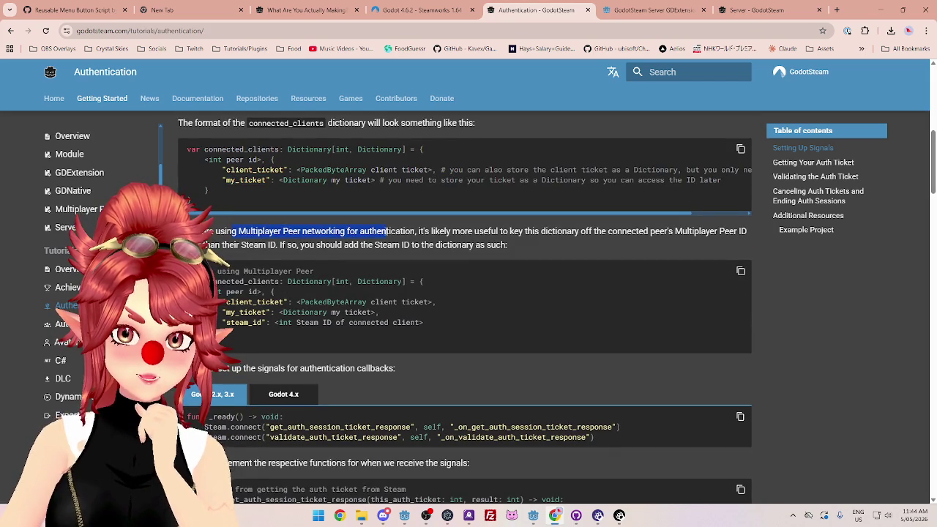
pyautogui.moveTo(466, 231); pyautogui.dragTo(725, 231)
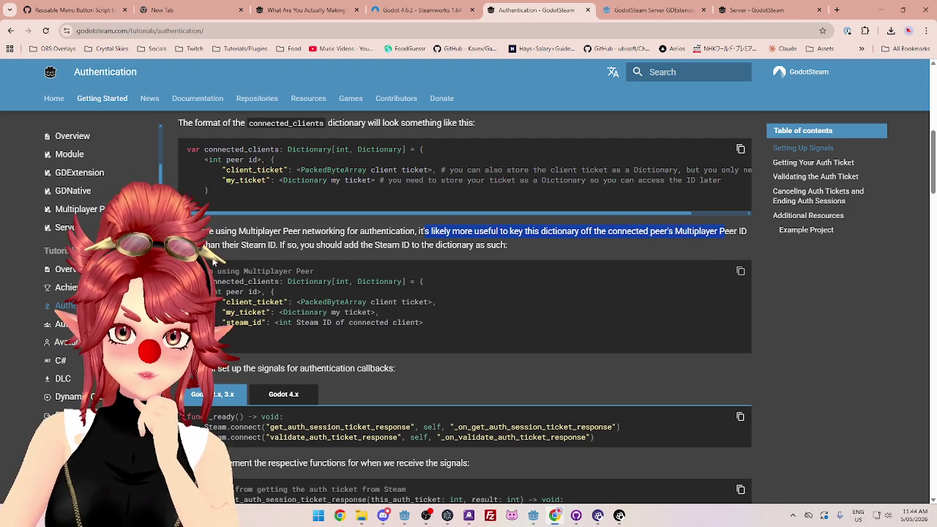
pyautogui.moveTo(207, 246); pyautogui.dragTo(277, 245)
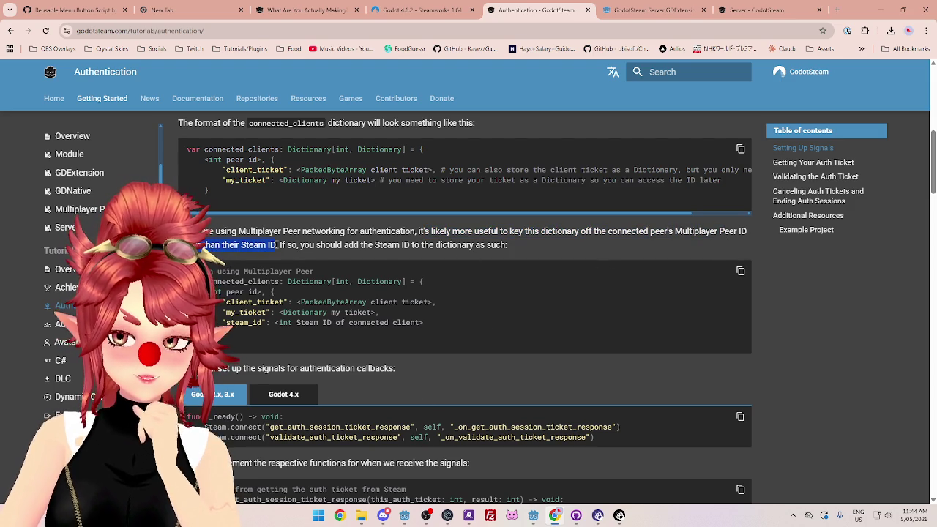
pyautogui.moveTo(279, 245); pyautogui.dragTo(509, 247)
pyautogui.scroll(-1, 325, 303)
pyautogui.scroll(-1, 325, 303)
pyautogui.moveTo(232, 271); pyautogui.dragTo(376, 271)
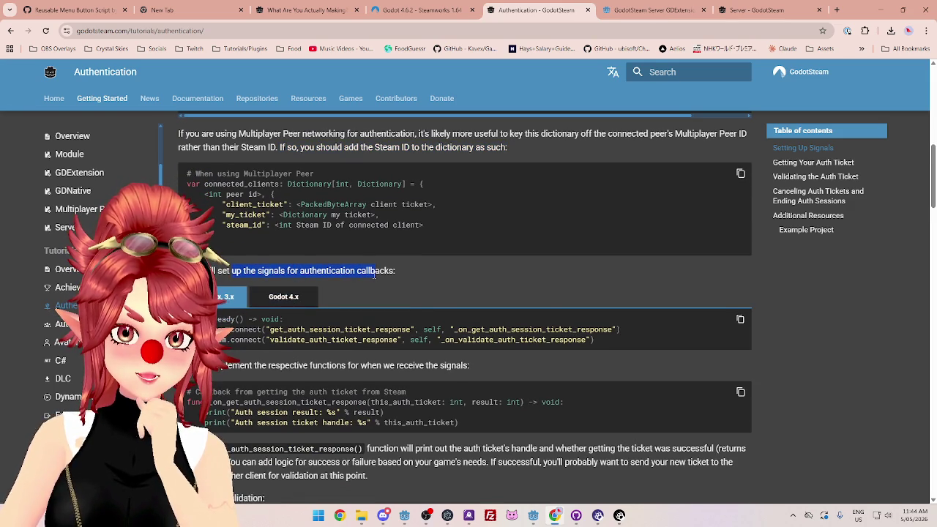
pyautogui.scroll(-1, 281, 272)
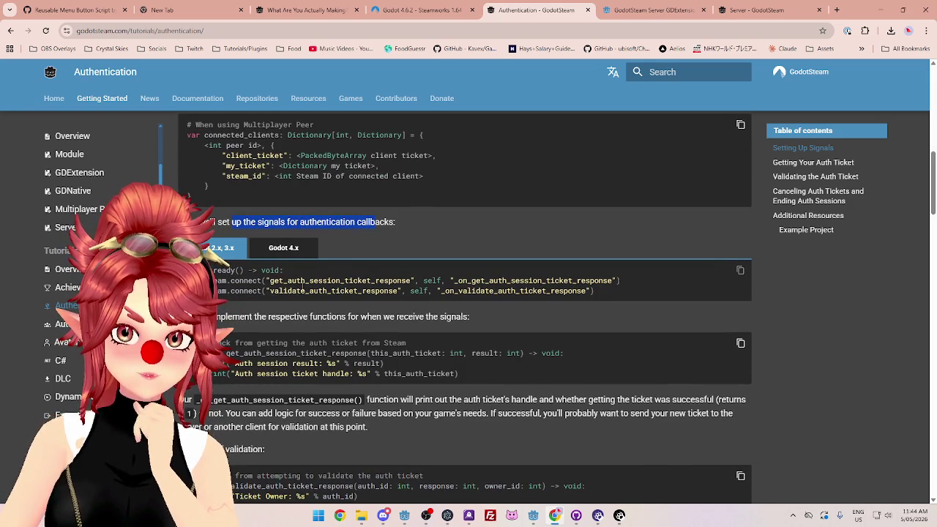
pyautogui.scroll(-1, 302, 287)
pyautogui.scroll(-1, 302, 288)
pyautogui.scroll(-2, 301, 289)
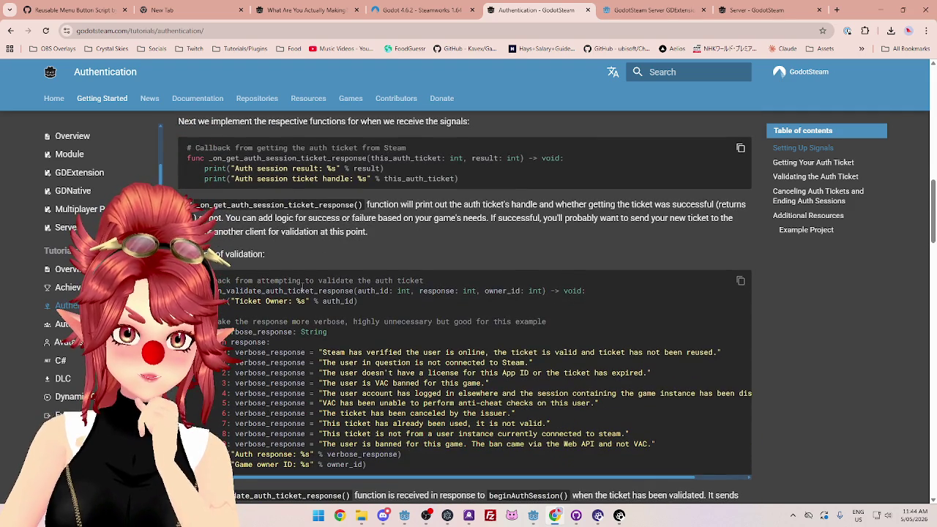
pyautogui.scroll(15, 303, 289)
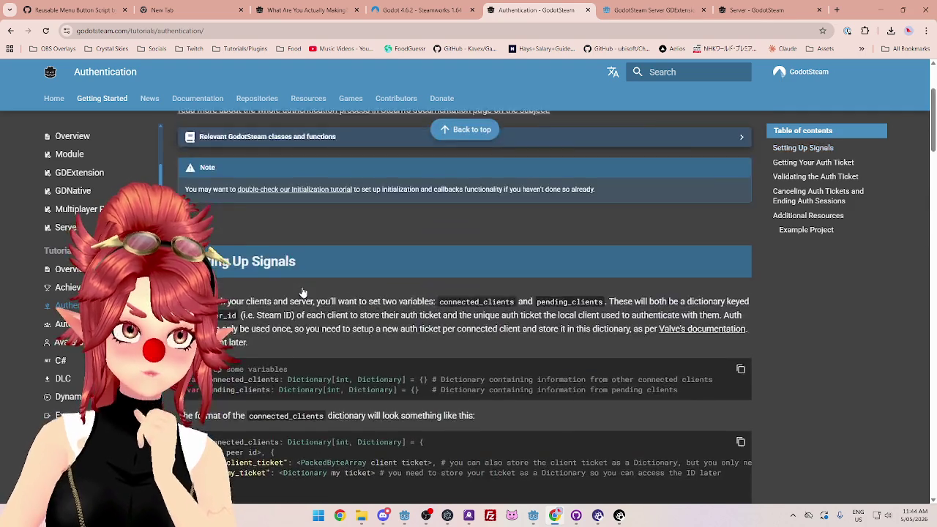
# Step: Copy the connected_clients and pending_clients declarations and return to the server.tscn Godot window
pyautogui.scroll(-4, 303, 292)
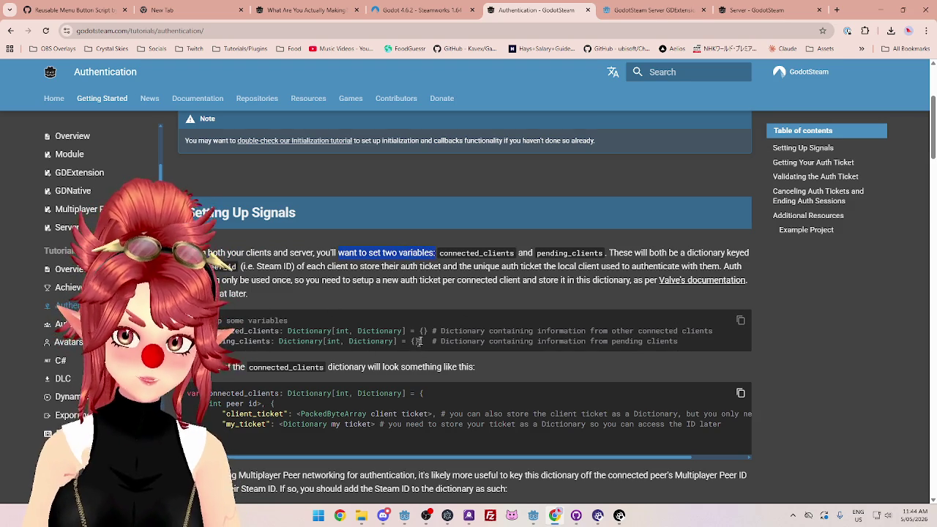
pyautogui.moveTo(688, 341); pyautogui.dragTo(317, 325)
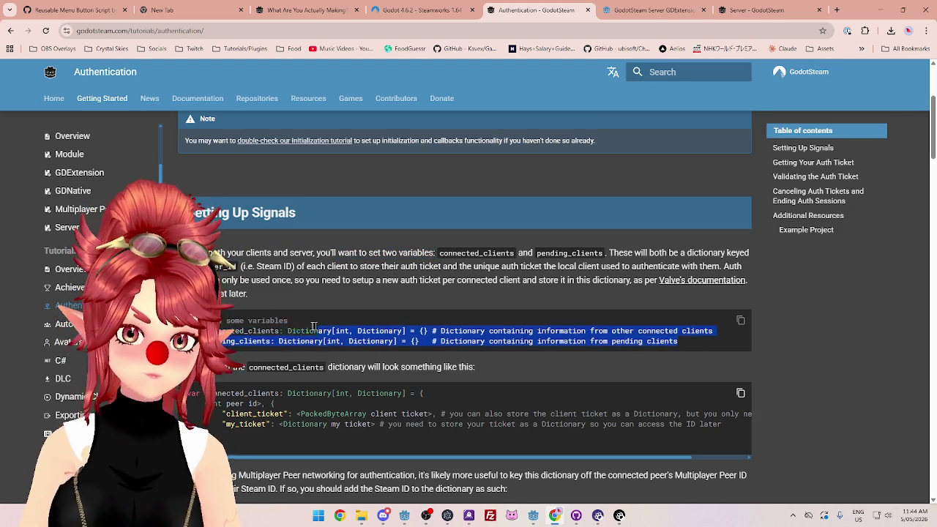
pyautogui.click(740, 322)
pyautogui.moveTo(532, 522)
pyautogui.click(513, 454)
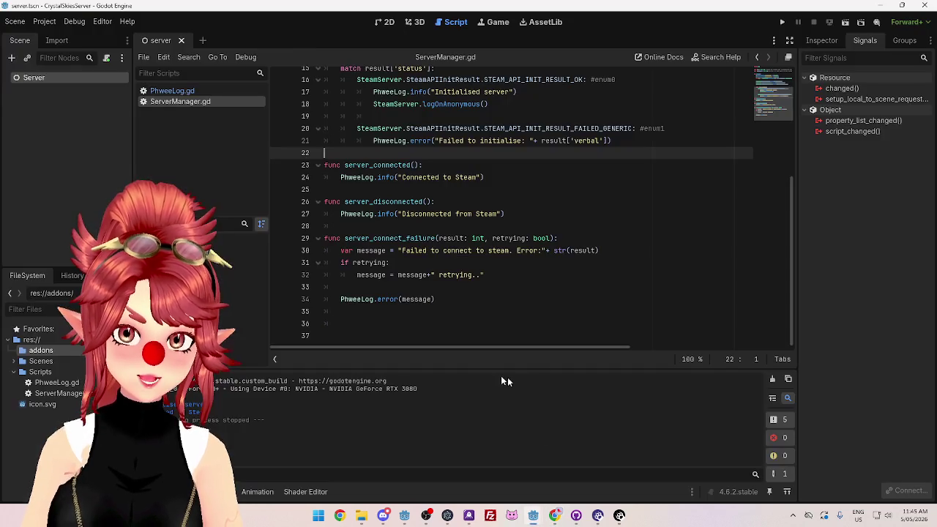
# Step: Bring the CrystalSkiesServer Godot editor in front of the GodotSteam Authentication docs
pyautogui.scroll(1, 419, 258)
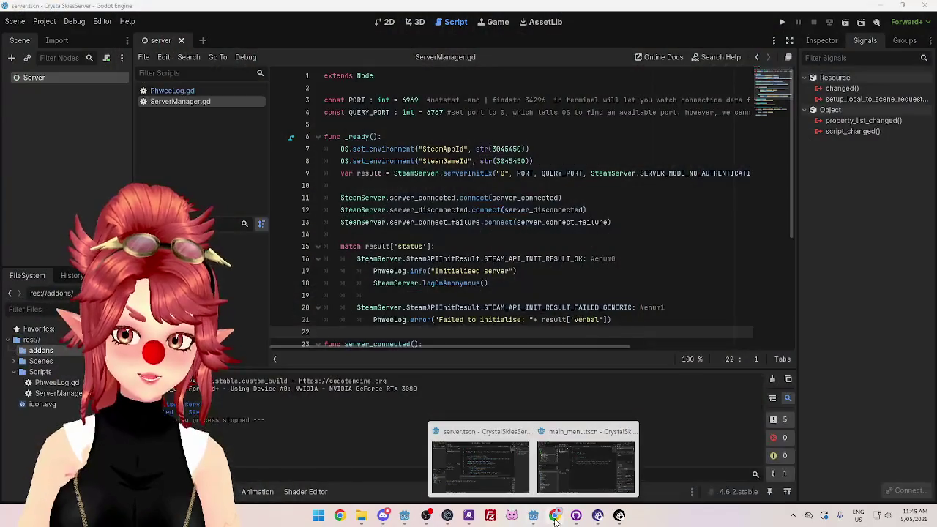
pyautogui.click(555, 515)
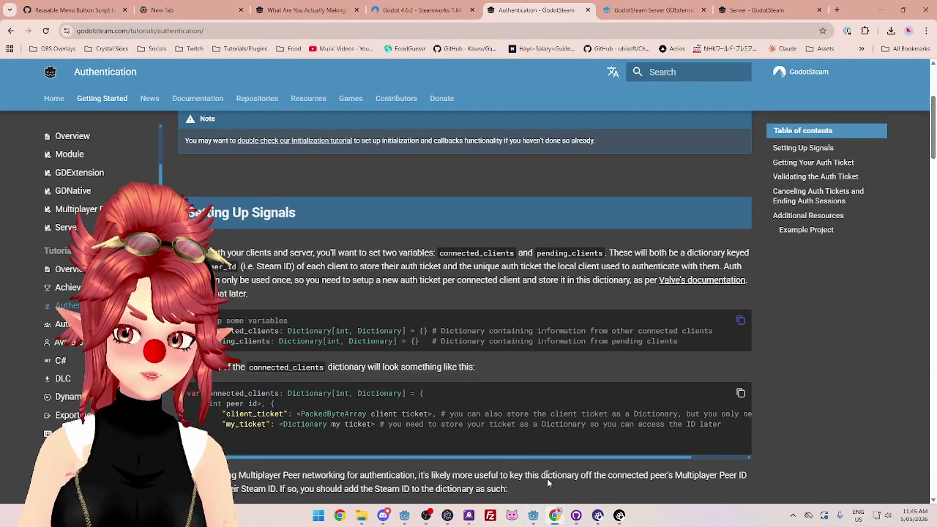
pyautogui.moveTo(535, 517)
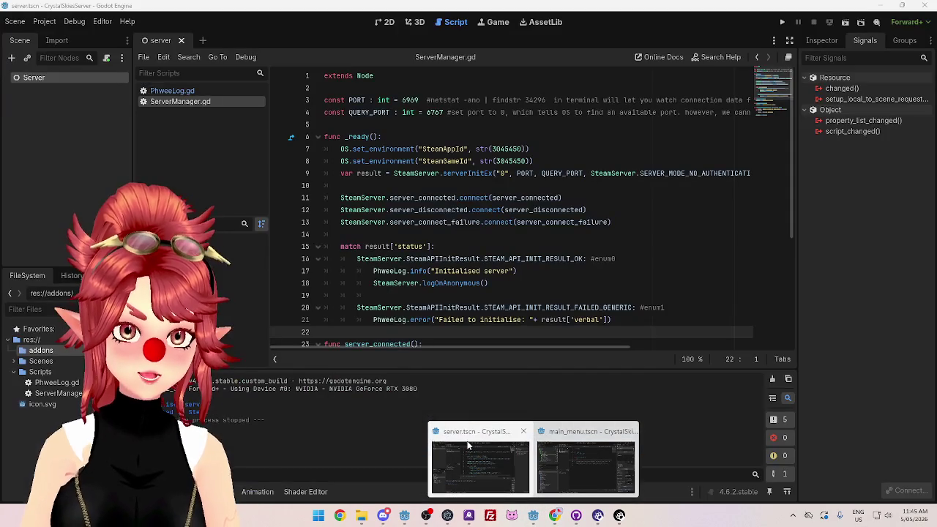
pyautogui.click(469, 444)
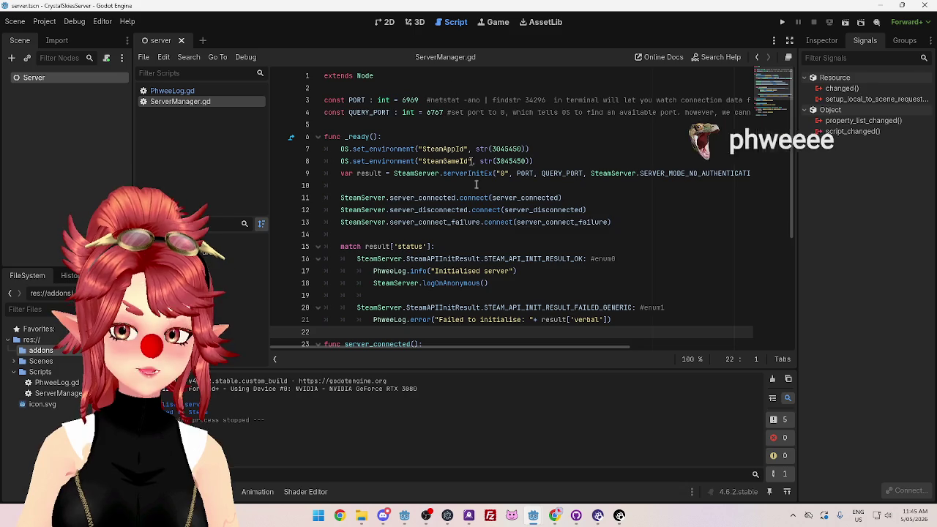
# Step: Scroll through ServerManager.gd to review PORT 6969, QUERY_PORT 6767 and the _ready() Steam setup
pyautogui.scroll(-5, 439, 241)
pyautogui.scroll(5, 420, 216)
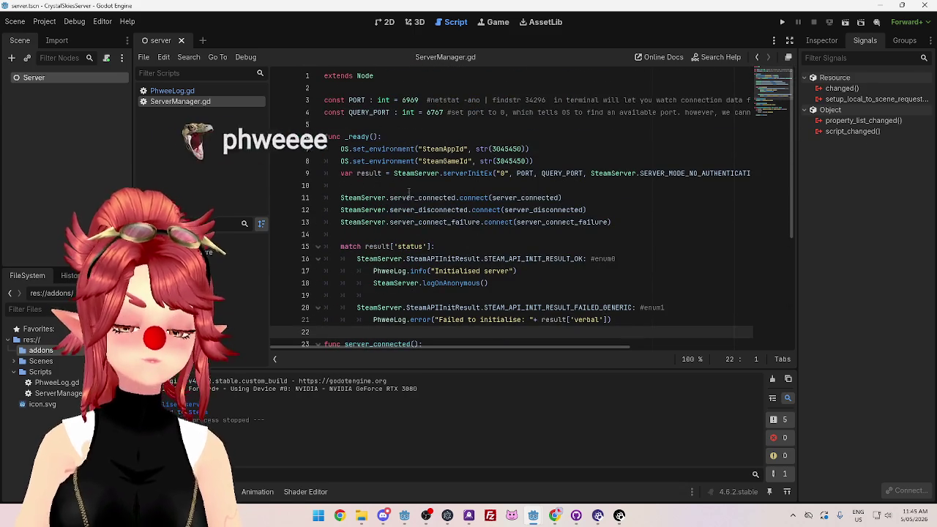
pyautogui.scroll(-5, 419, 216)
pyautogui.scroll(5, 381, 198)
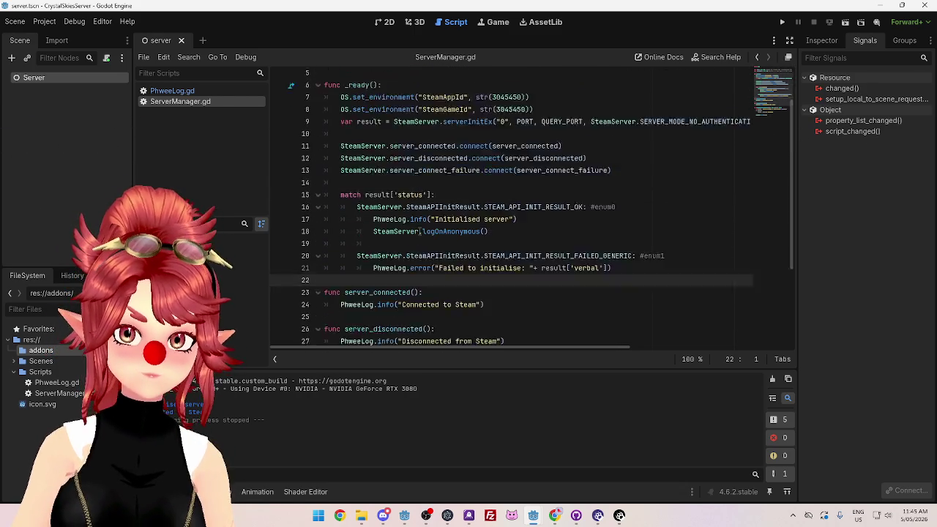
pyautogui.scroll(-4, 393, 163)
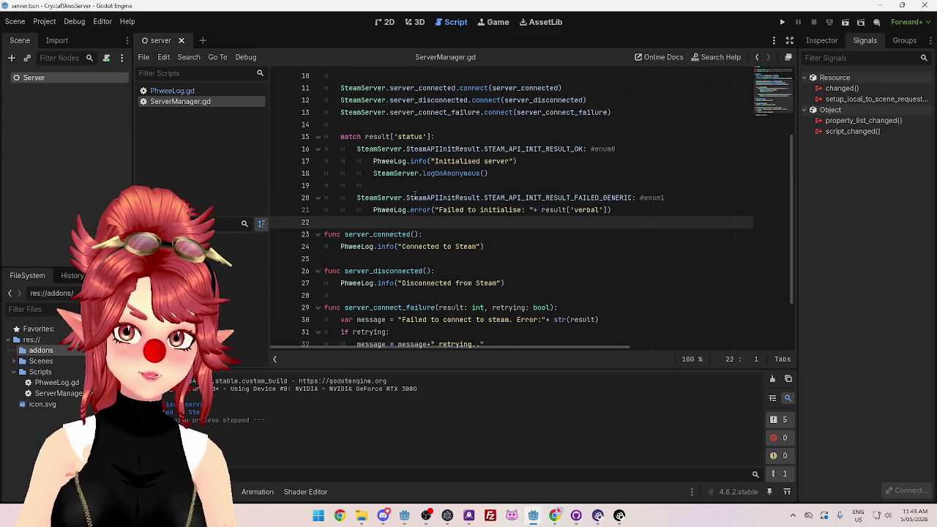
pyautogui.scroll(4, 393, 162)
pyautogui.scroll(-5, 445, 184)
pyautogui.scroll(5, 432, 176)
pyautogui.scroll(-5, 428, 170)
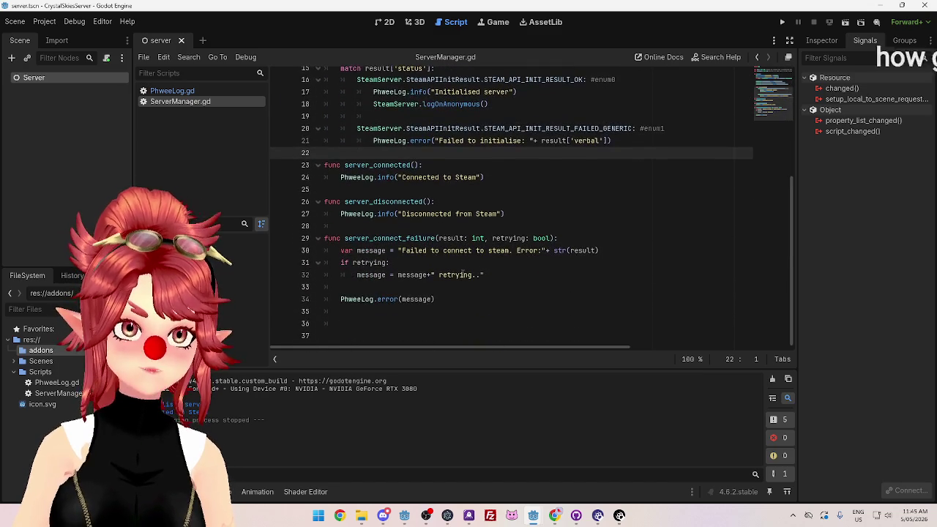
pyautogui.scroll(5, 462, 271)
pyautogui.scroll(-4, 462, 271)
pyautogui.scroll(4, 462, 271)
pyautogui.scroll(-5, 460, 271)
pyautogui.scroll(3, 460, 271)
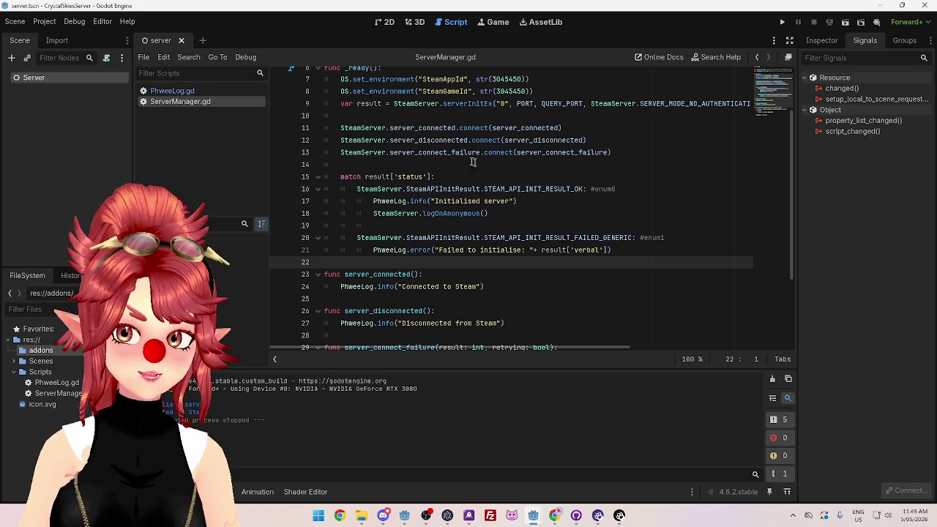
pyautogui.scroll(-3, 418, 221)
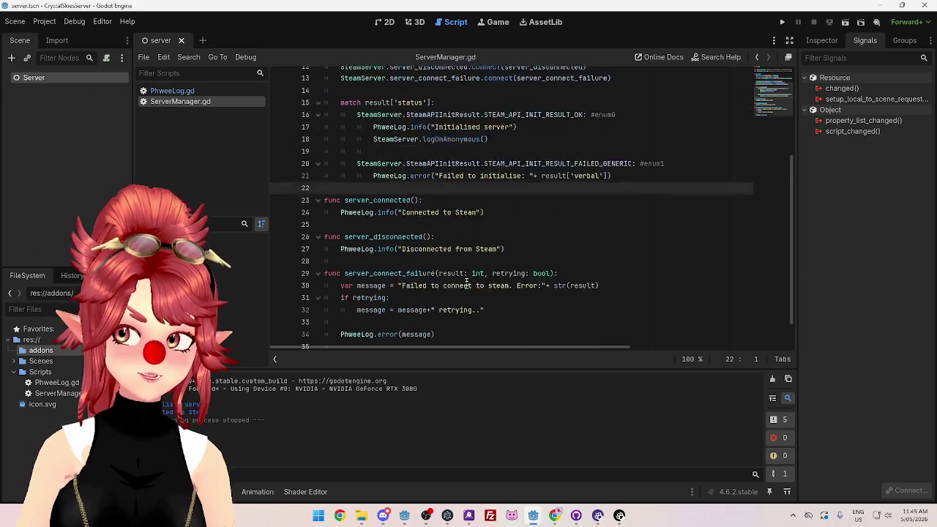
pyautogui.scroll(5, 414, 241)
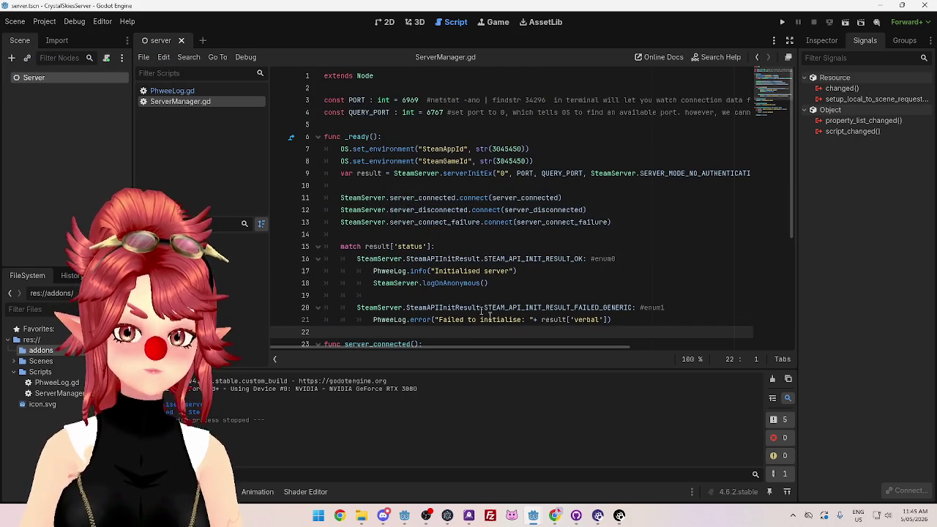
# Step: Switch to the CrystalSkies_Client project's editor showing client_manager.gd
pyautogui.click(404, 515)
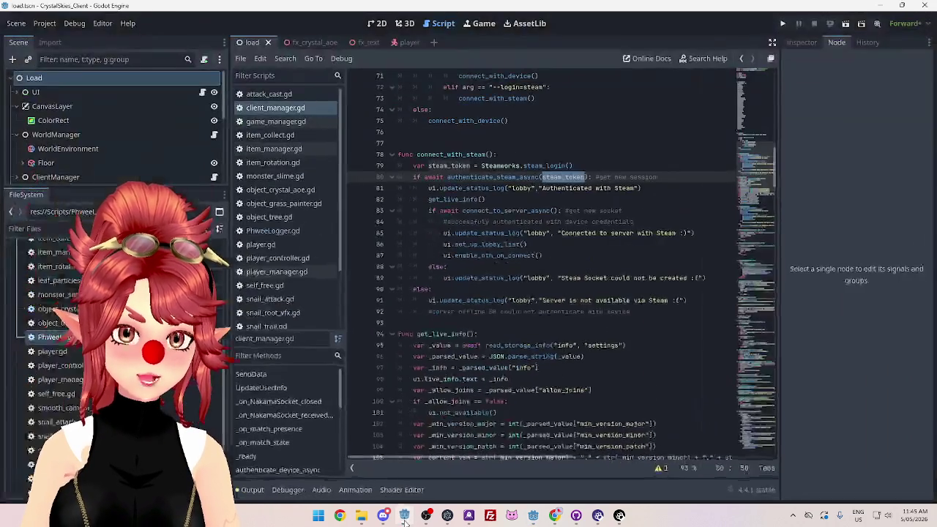
pyautogui.scroll(9, 544, 195)
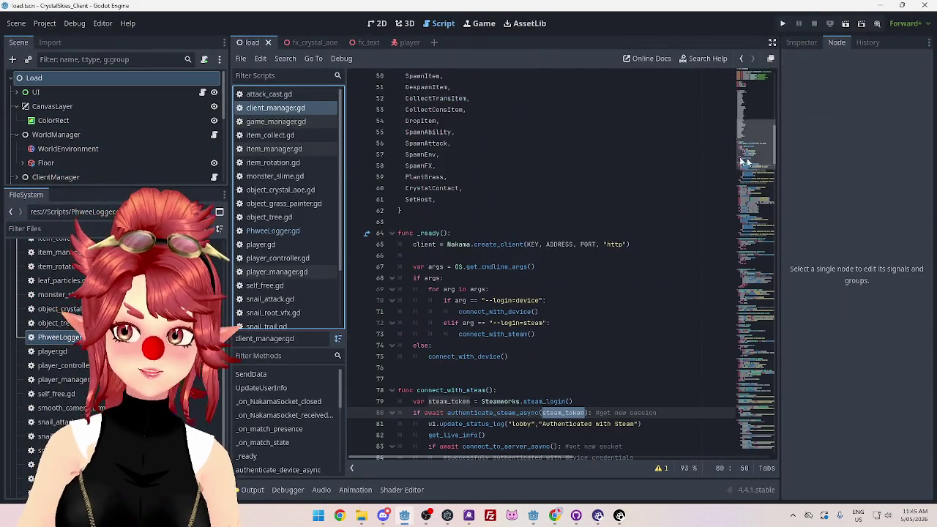
pyautogui.scroll(10, 749, 151)
pyautogui.scroll(-8, 746, 148)
pyautogui.scroll(-10, 745, 148)
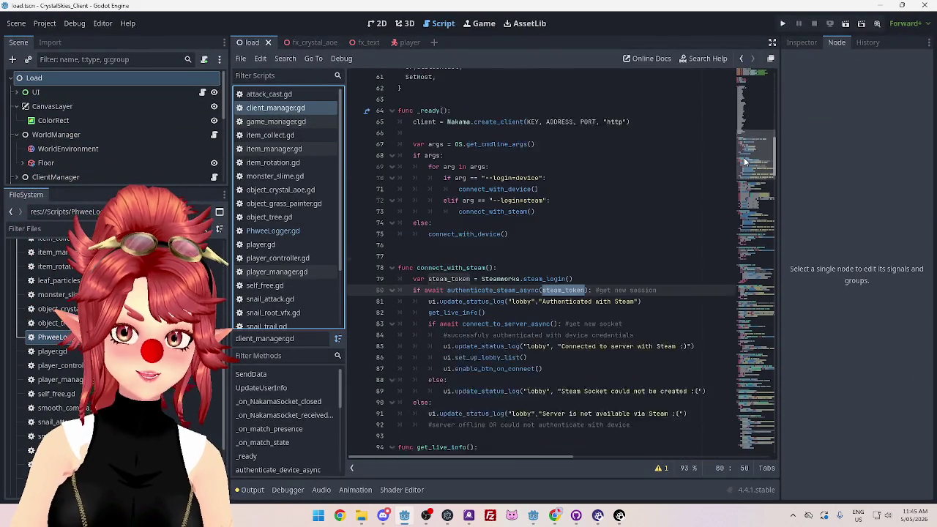
# Step: Scroll client_manager.gd to the authenticate_steam_async() and authenticate_device_async() functions
pyautogui.scroll(-20, 747, 168)
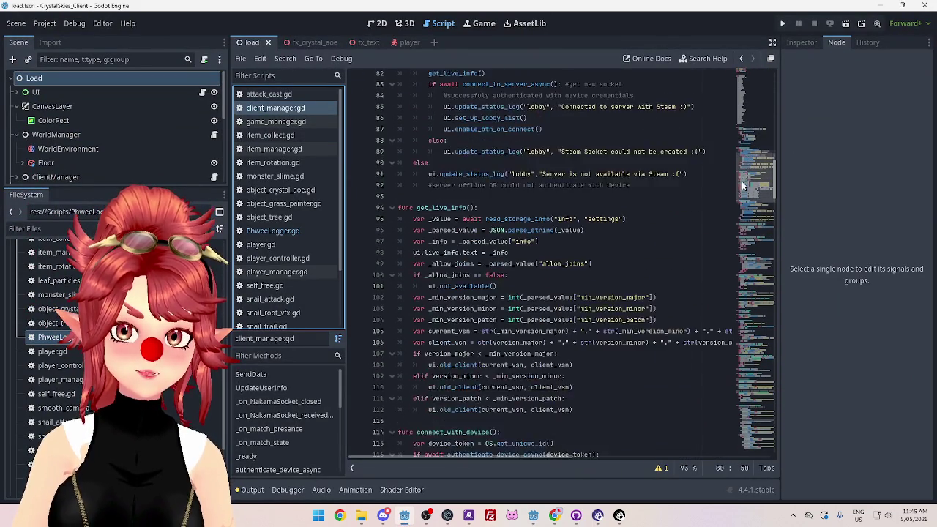
pyautogui.scroll(-8, 727, 260)
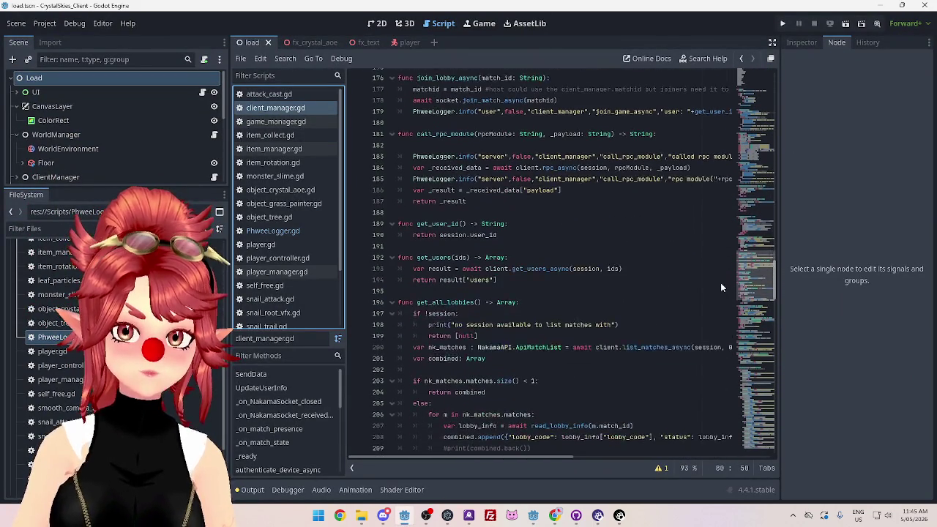
pyautogui.scroll(-3, 721, 286)
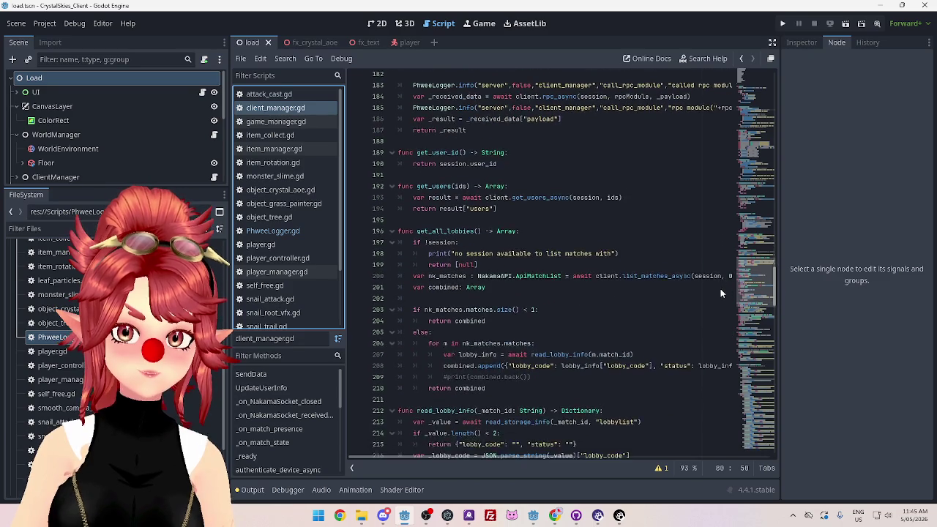
pyautogui.scroll(-5, 718, 304)
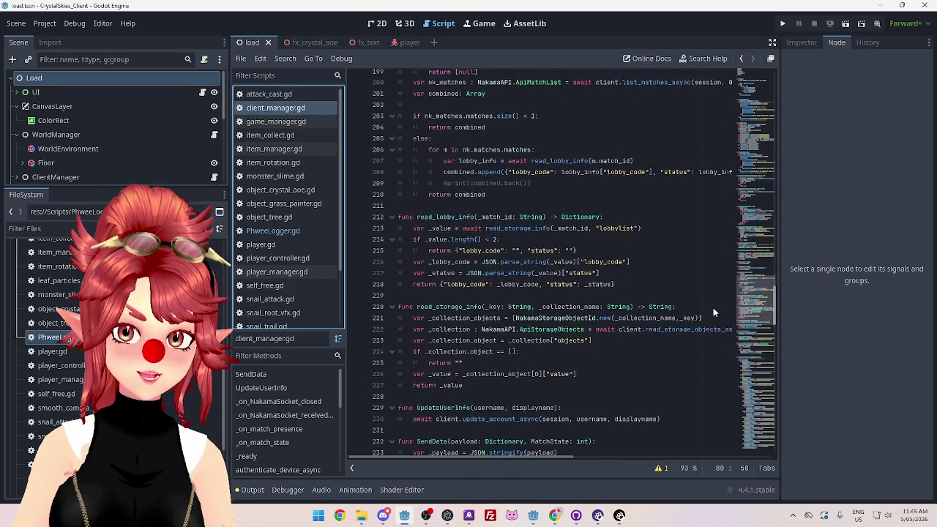
pyautogui.scroll(-3, 712, 317)
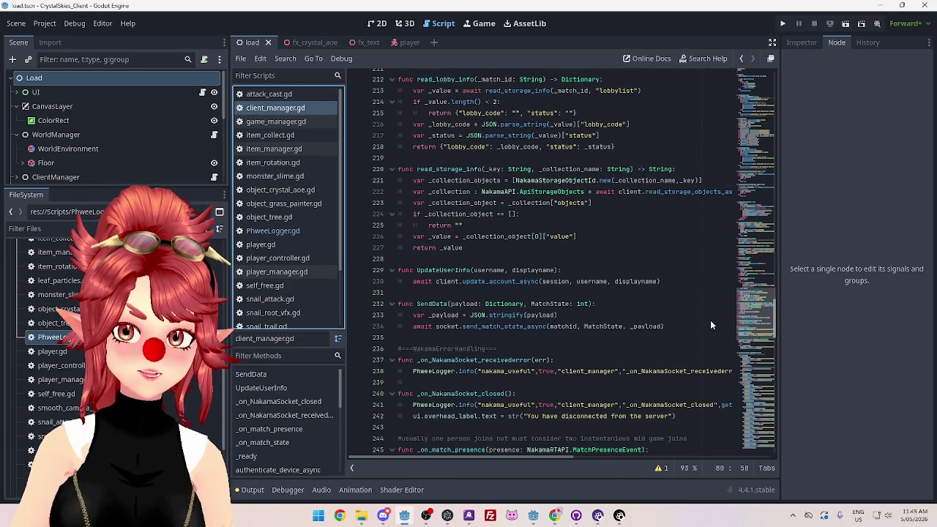
pyautogui.scroll(-5, 710, 333)
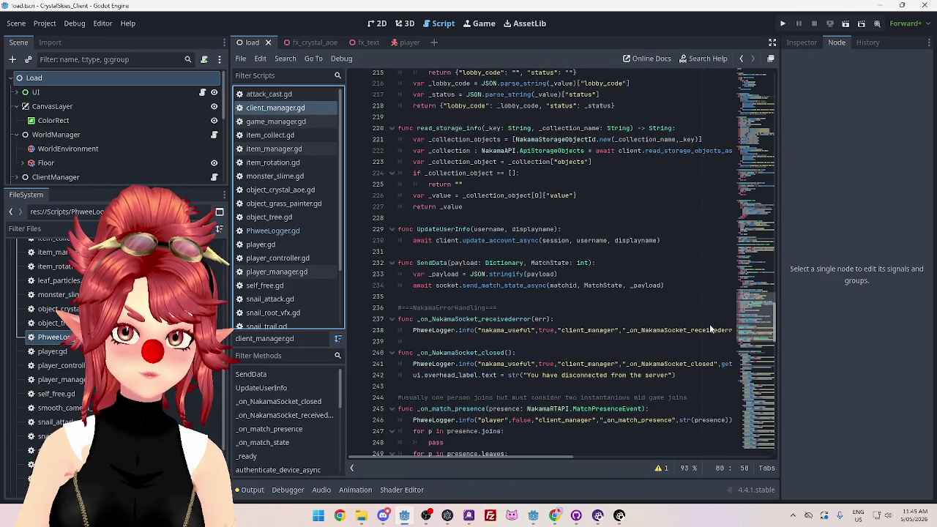
pyautogui.scroll(-20, 705, 359)
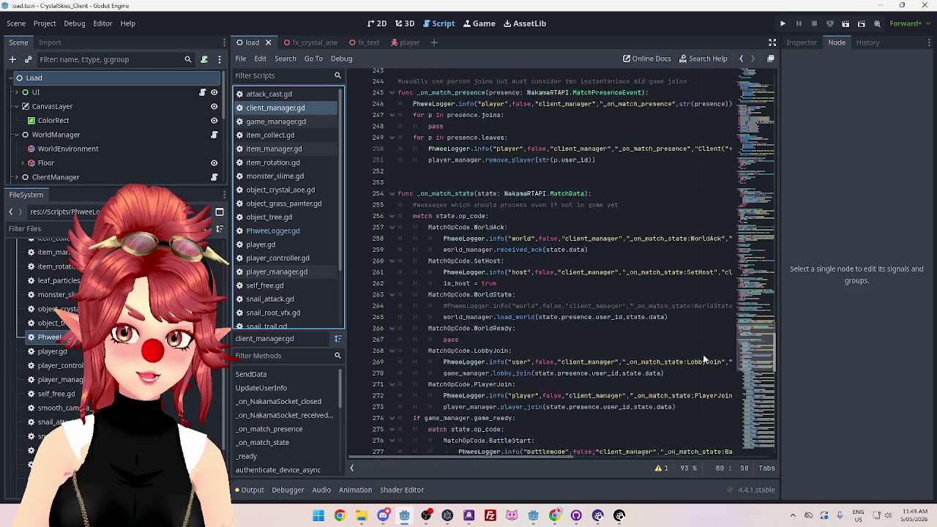
pyautogui.scroll(-4, 708, 408)
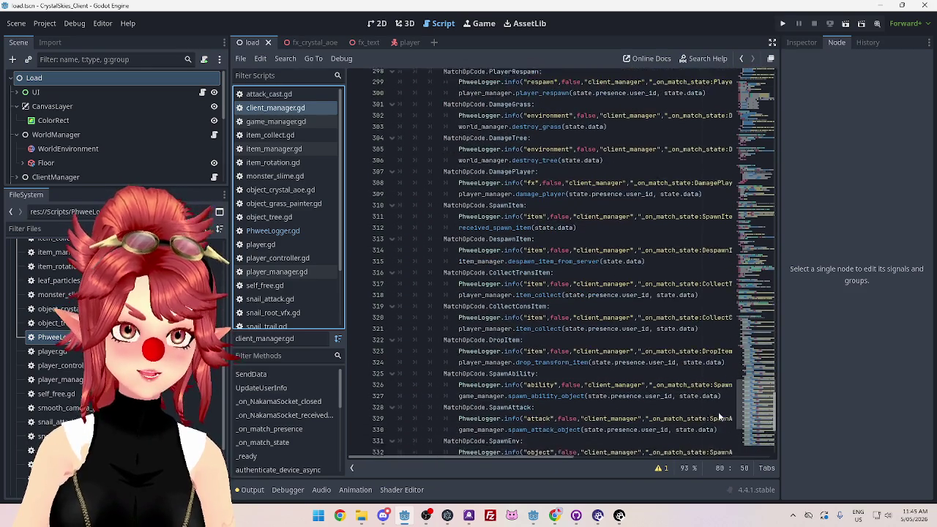
pyautogui.scroll(-5, 720, 428)
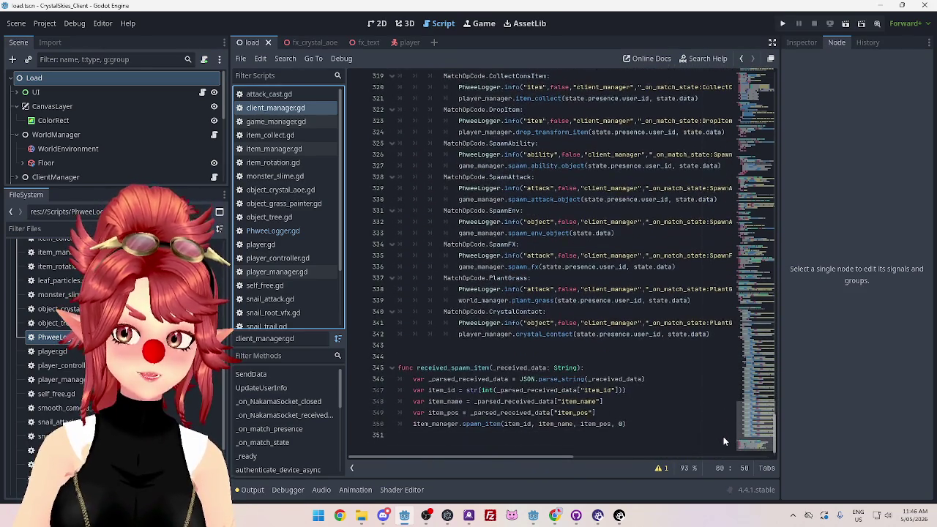
pyautogui.scroll(7, 724, 436)
pyautogui.scroll(20, 731, 406)
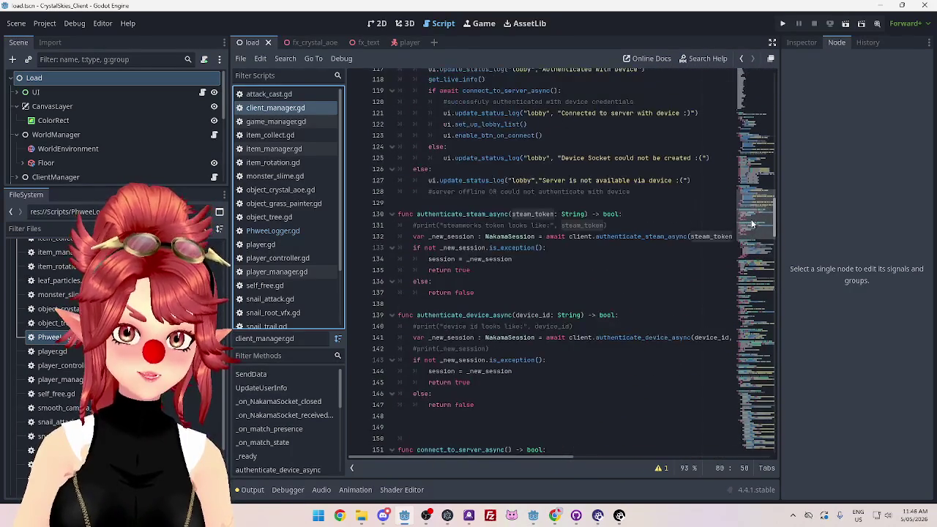
pyautogui.moveTo(535, 517)
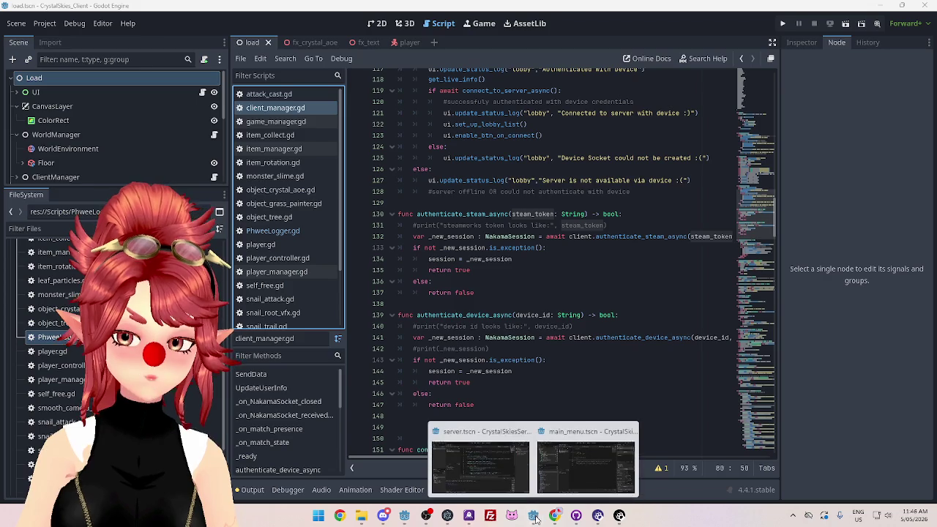
pyautogui.click(530, 472)
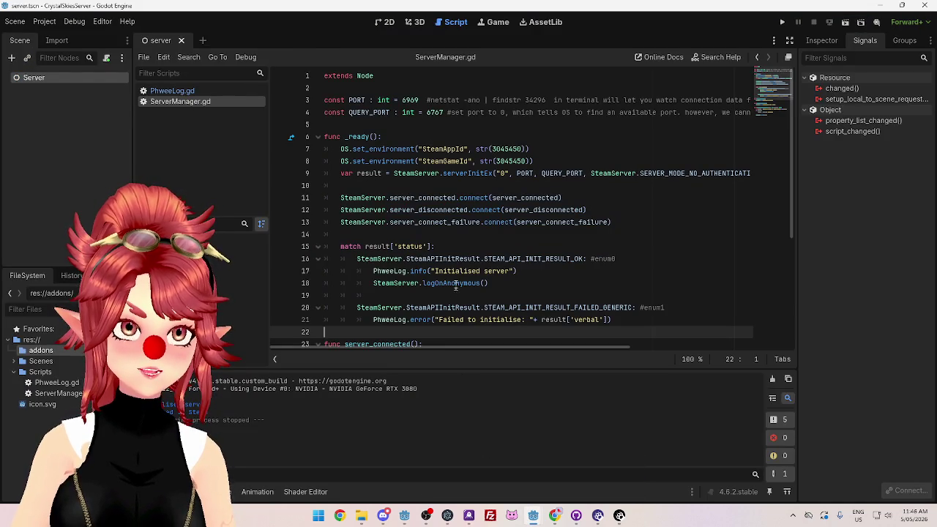
pyautogui.scroll(-5, 450, 278)
pyautogui.scroll(5, 439, 267)
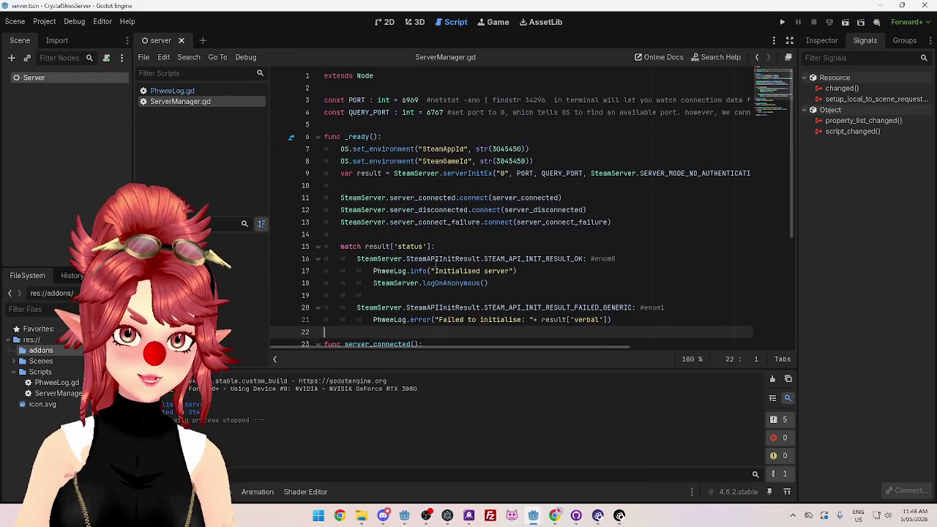
pyautogui.moveTo(437, 261)
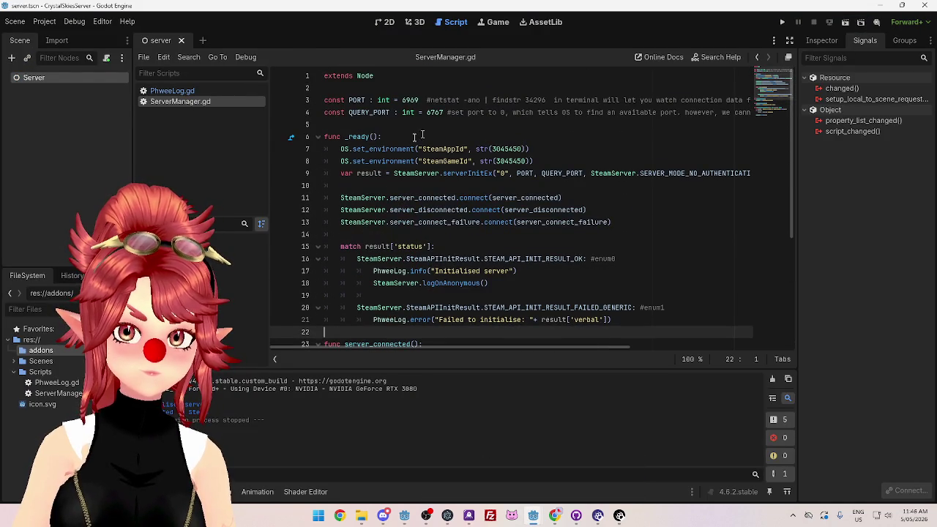
pyautogui.scroll(-5, 438, 177)
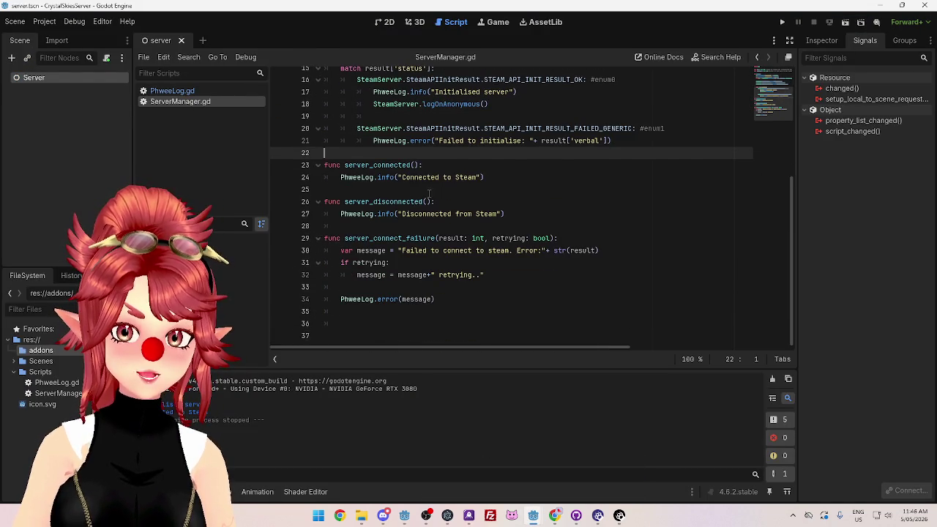
pyautogui.click(375, 289)
pyautogui.press('BackSpace')
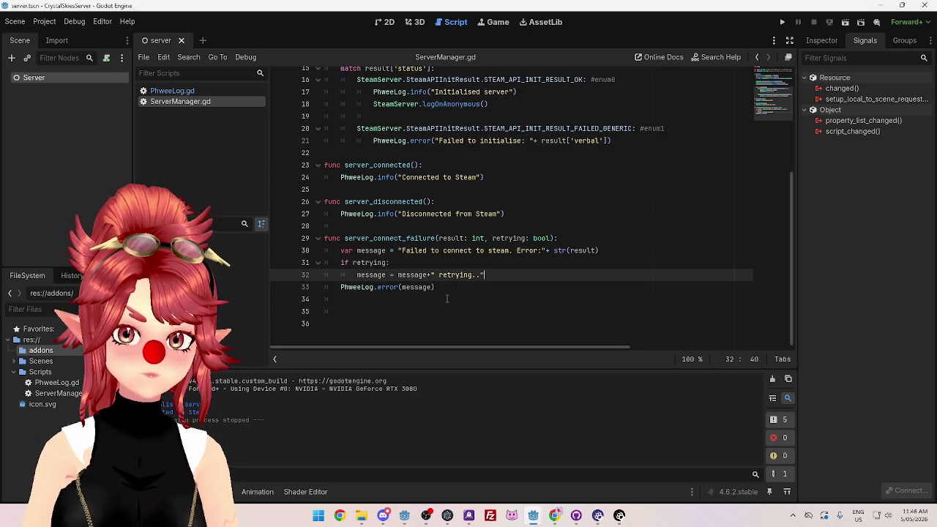
pyautogui.scroll(5, 361, 180)
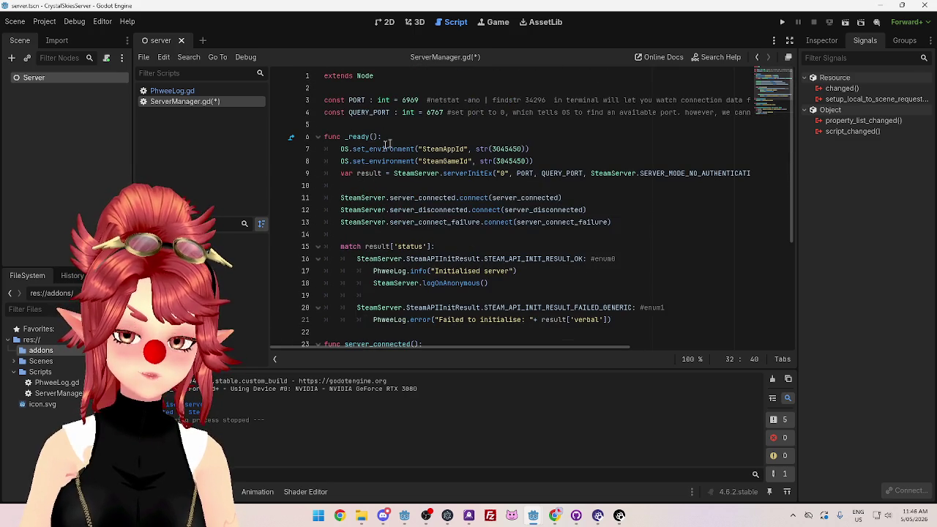
pyautogui.scroll(-4, 395, 141)
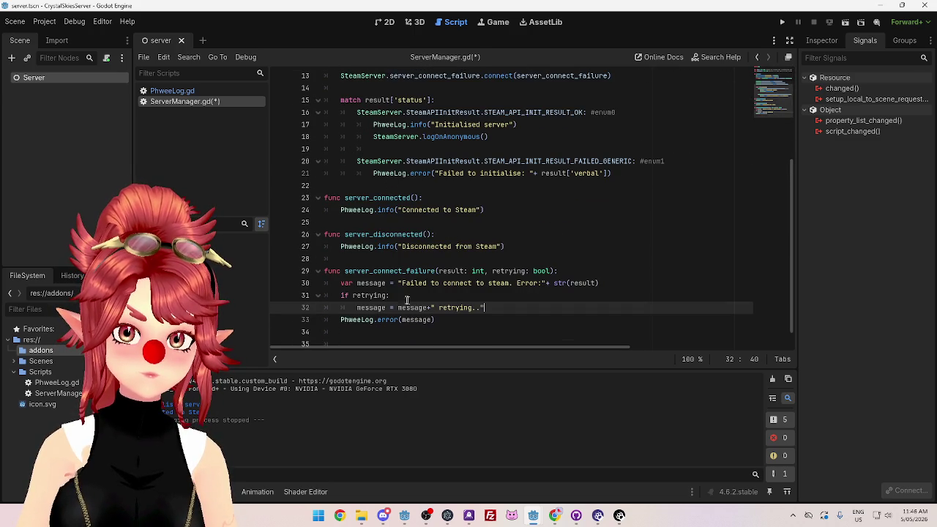
pyautogui.scroll(4, 411, 302)
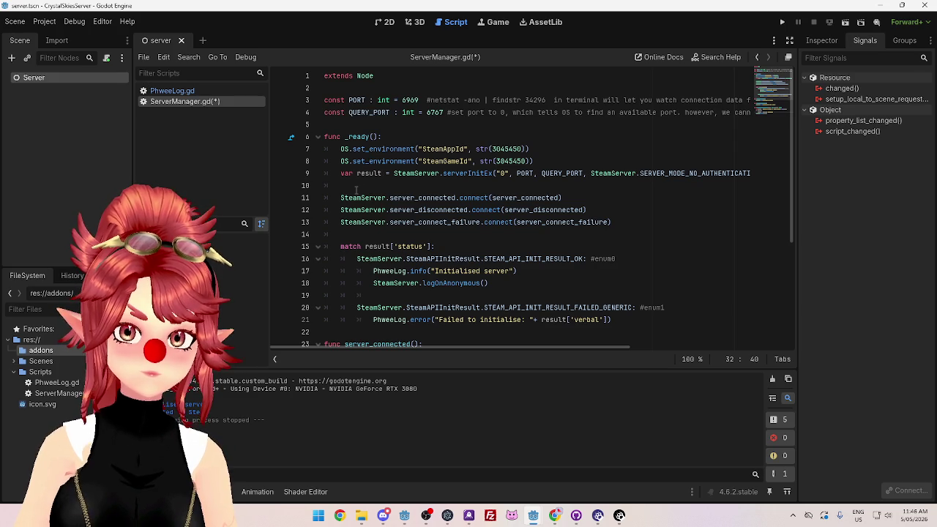
pyautogui.scroll(-2, 358, 193)
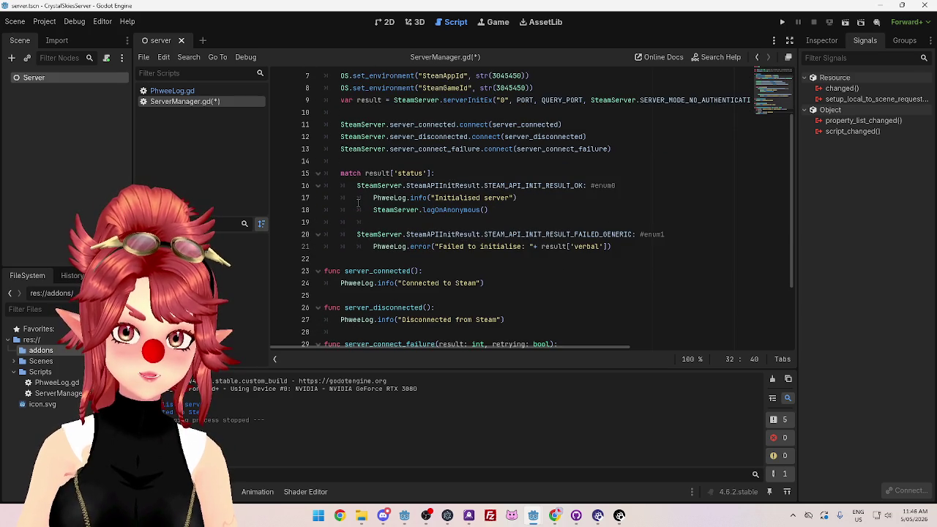
pyautogui.scroll(-3, 353, 170)
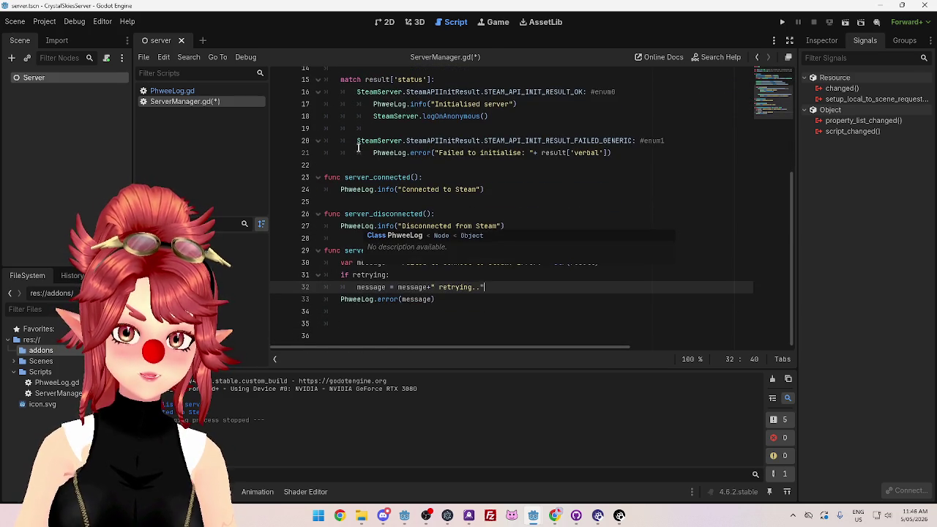
pyautogui.scroll(3, 361, 187)
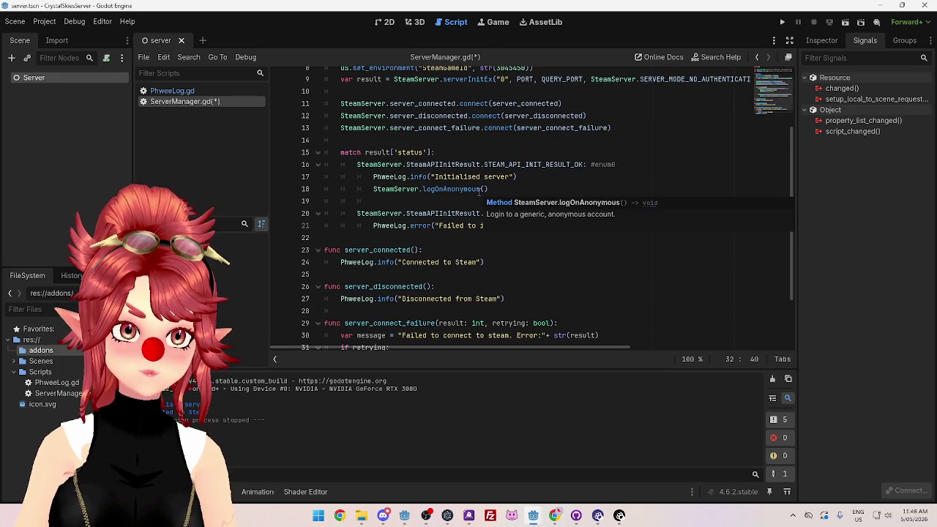
pyautogui.scroll(2, 420, 235)
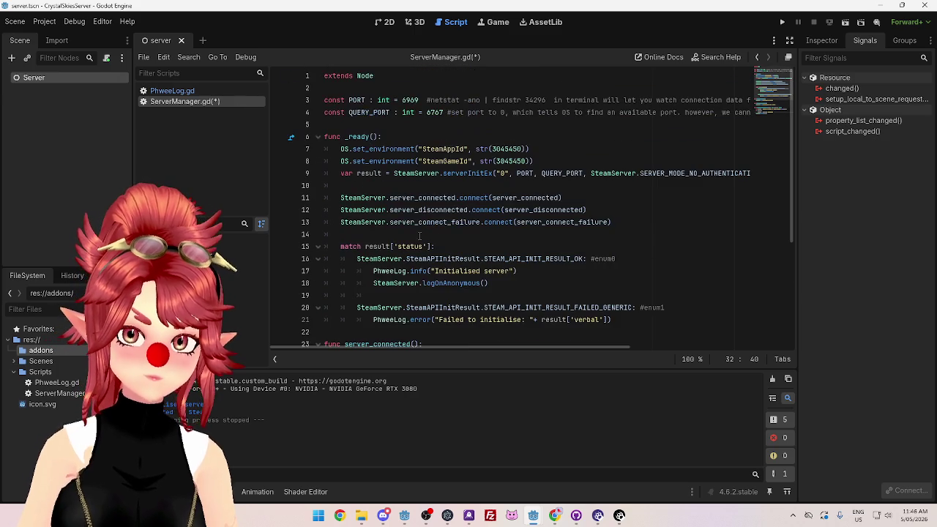
# Step: Paste the connected_clients and pending_clients Dictionary declarations on a new line after QUERY_PORT
pyautogui.click(554, 516)
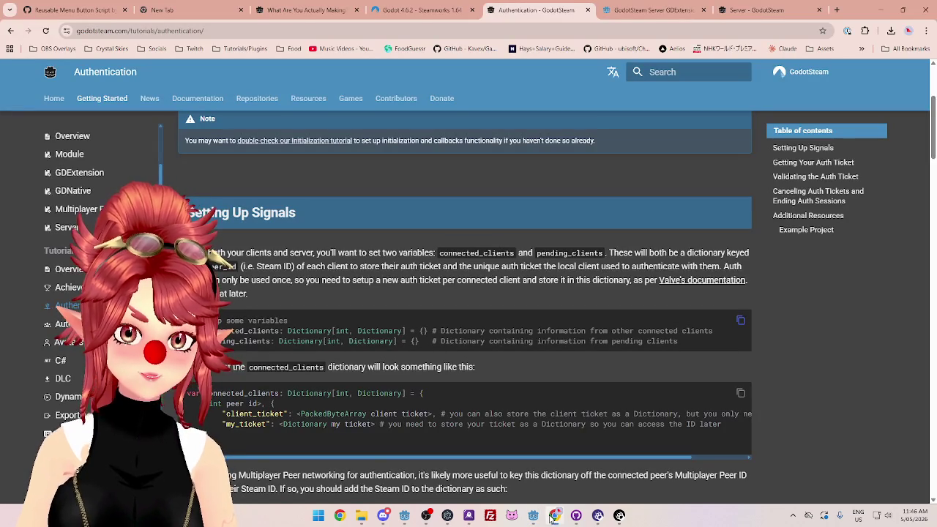
pyautogui.click(555, 515)
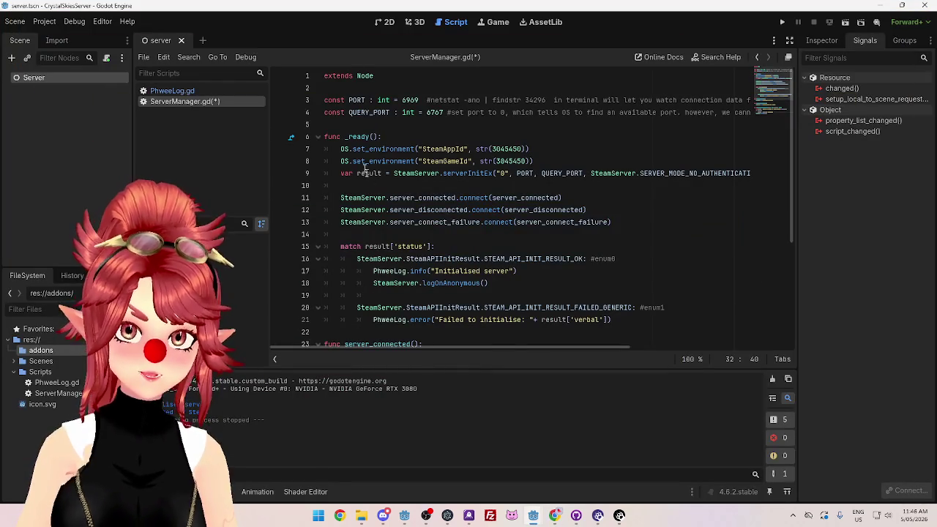
pyautogui.click(378, 124)
pyautogui.press('Return')
pyautogui.press('Return')
pyautogui.hotkey('ctrl', 'v')
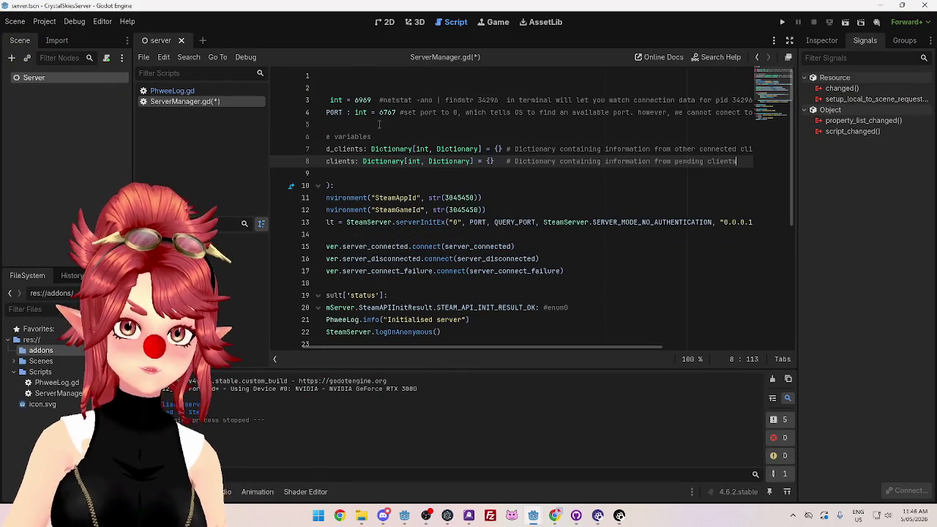
pyautogui.moveTo(476, 347); pyautogui.dragTo(339, 333)
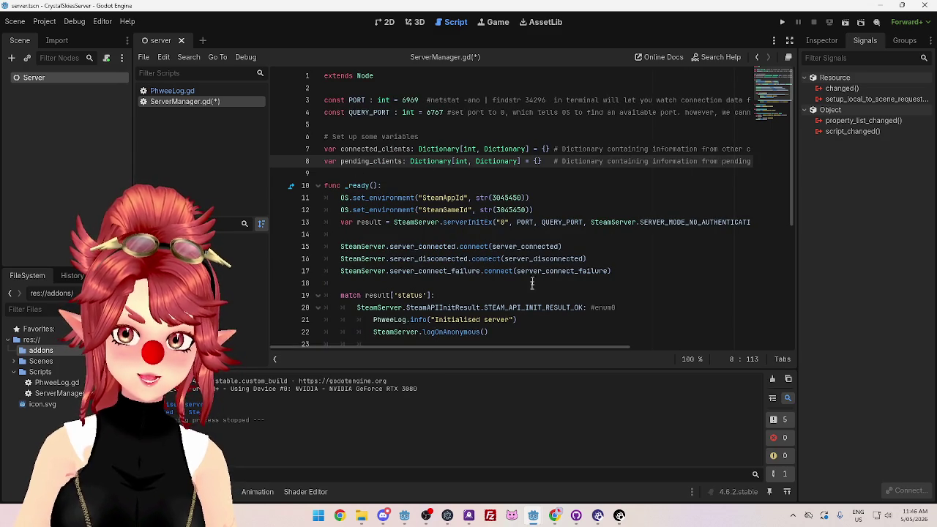
pyautogui.moveTo(524, 349)
pyautogui.mouseDown()
pyautogui.moveTo(621, 355)
pyautogui.moveTo(464, 342)
pyautogui.mouseUp()
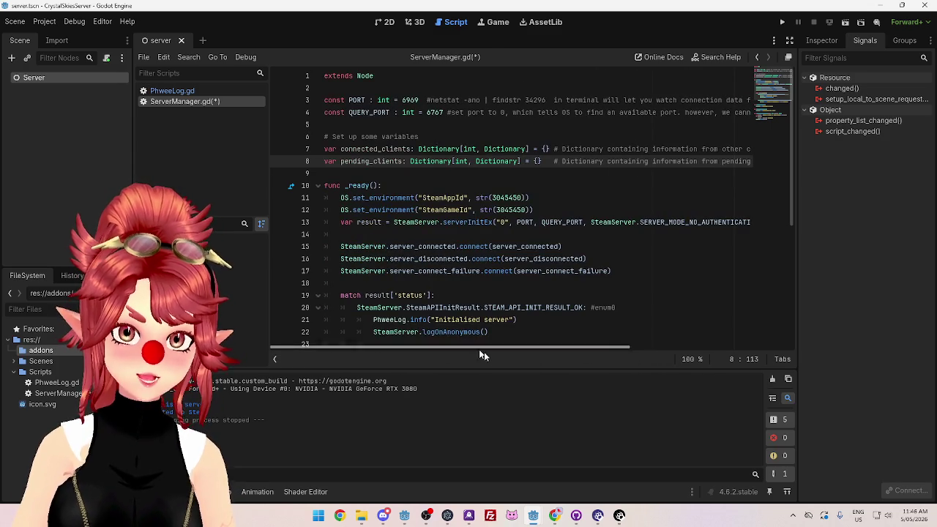
pyautogui.click(555, 516)
# Step: Copy an example code block from the Authentication page's dictionary format section
pyautogui.scroll(-2, 455, 357)
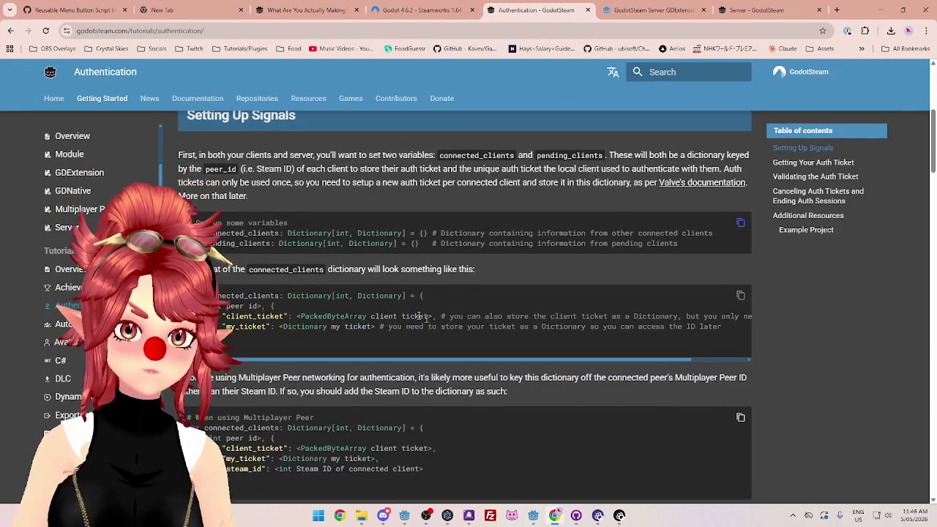
pyautogui.moveTo(326, 269); pyautogui.dragTo(457, 269)
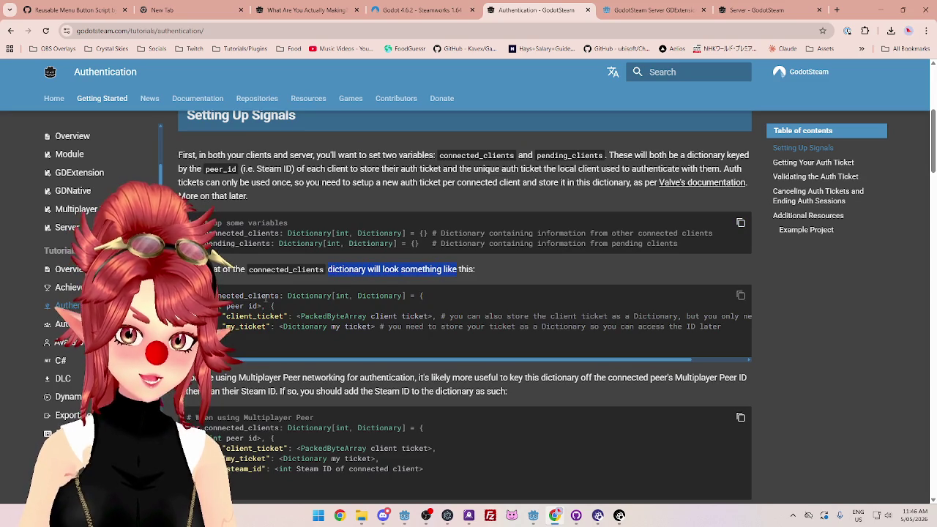
pyautogui.click(741, 297)
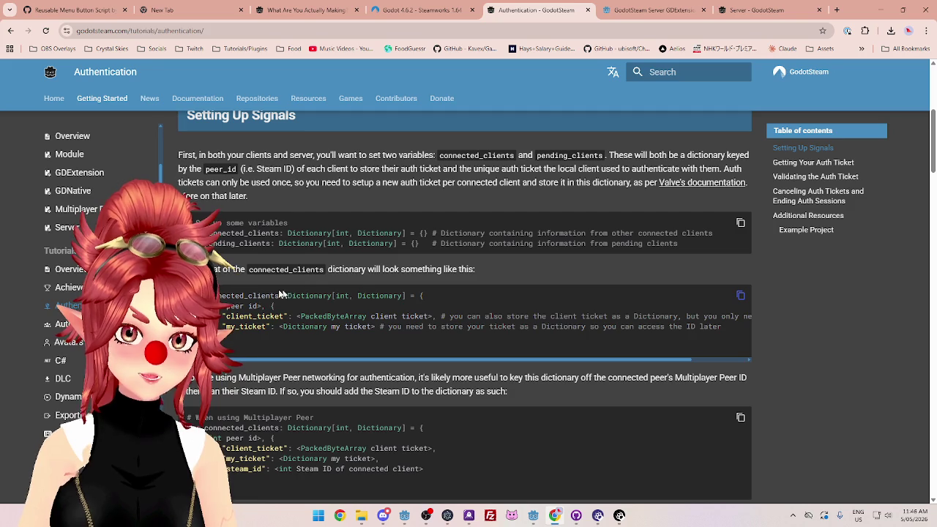
# Step: Select the whole connected_clients format example, then return to the server project's editor
pyautogui.scroll(-1, 290, 294)
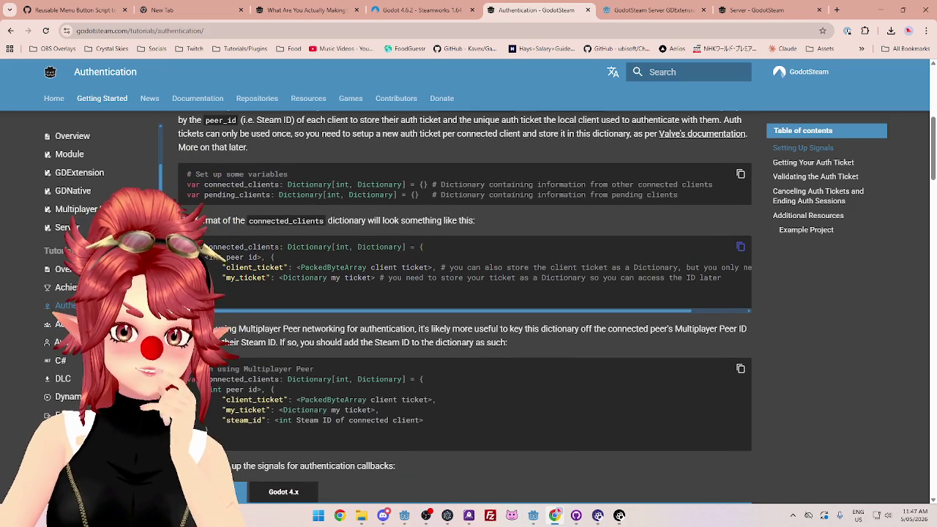
pyautogui.moveTo(210, 247); pyautogui.dragTo(380, 249)
pyautogui.click(251, 261)
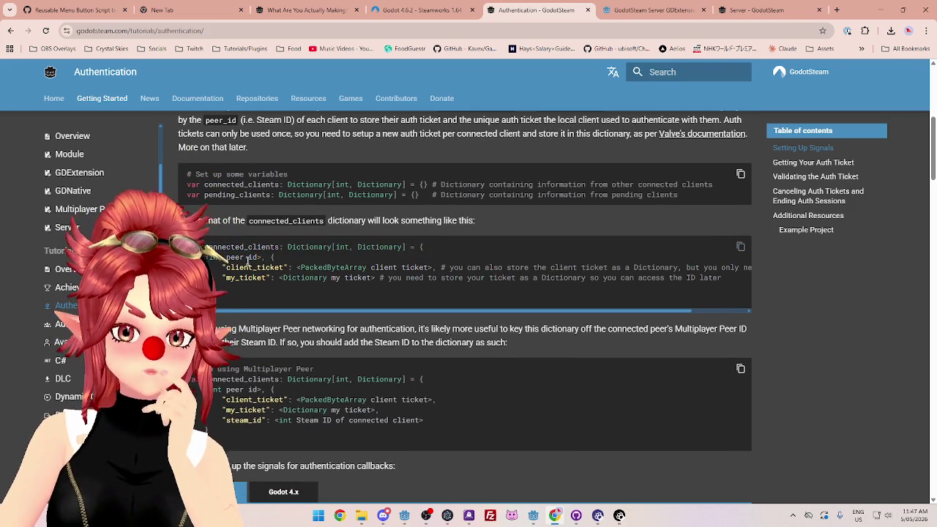
pyautogui.moveTo(209, 257); pyautogui.dragTo(259, 258)
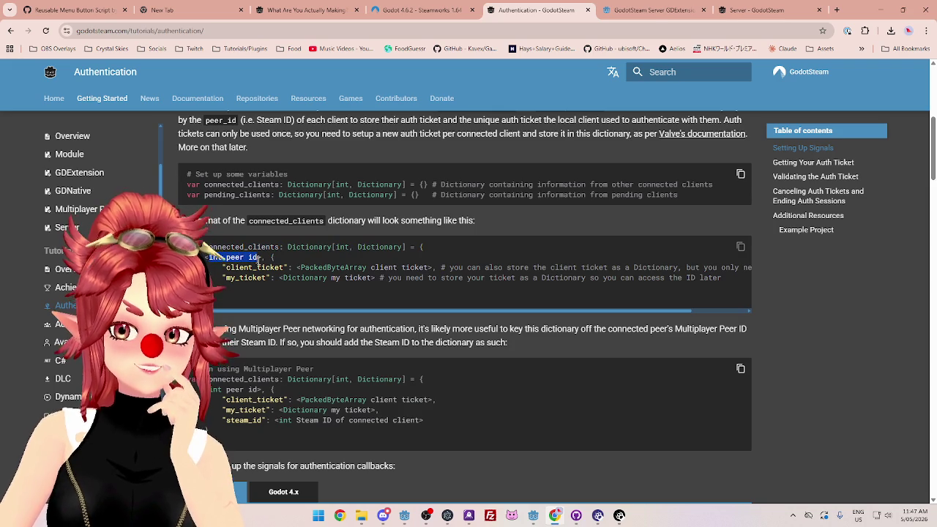
pyautogui.moveTo(205, 247)
pyautogui.mouseDown()
pyautogui.moveTo(373, 247)
pyautogui.moveTo(410, 288)
pyautogui.mouseUp()
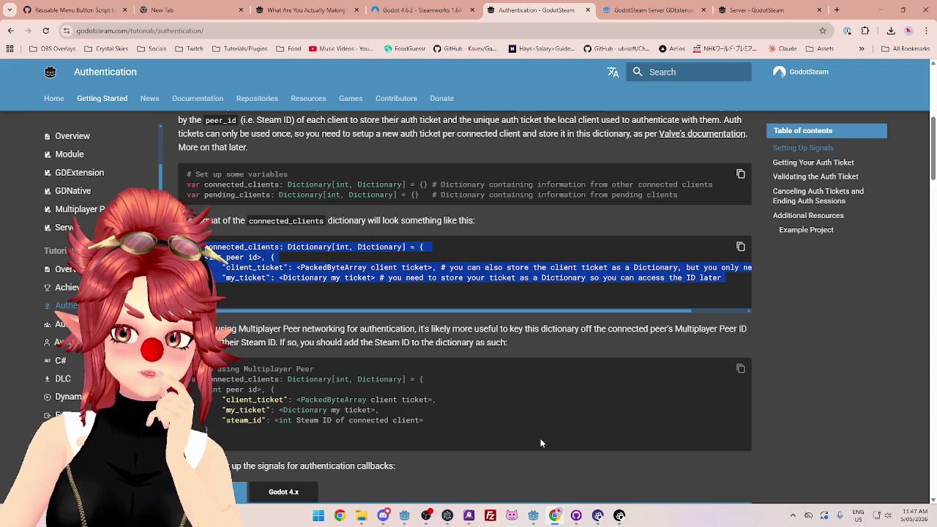
pyautogui.moveTo(533, 516)
pyautogui.click(522, 483)
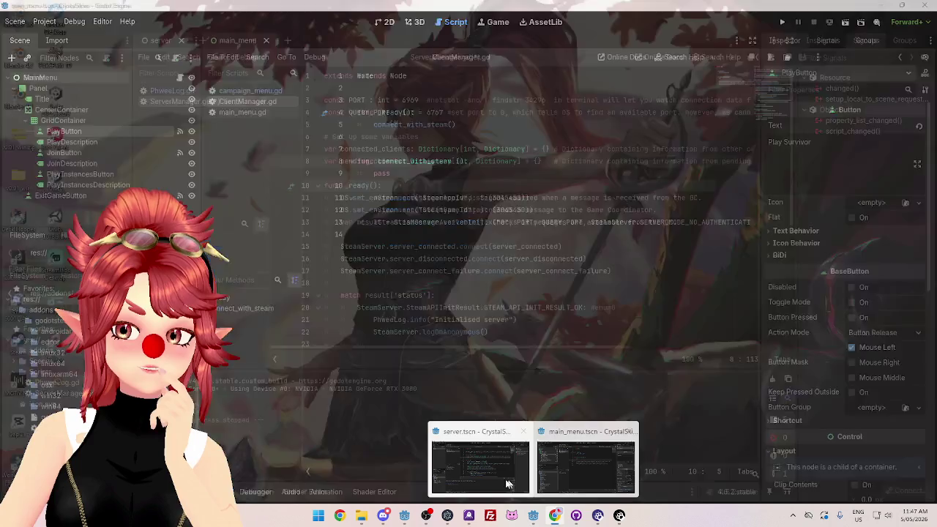
# Step: Paste the connected_clients format example above _ready() and comment it out with Ctrl+K
pyautogui.click(390, 181)
pyautogui.press('Return')
pyautogui.press('Return')
pyautogui.press('Return')
pyautogui.press('Up')
pyautogui.press('Up')
pyautogui.hotkey('ctrl', 'v')
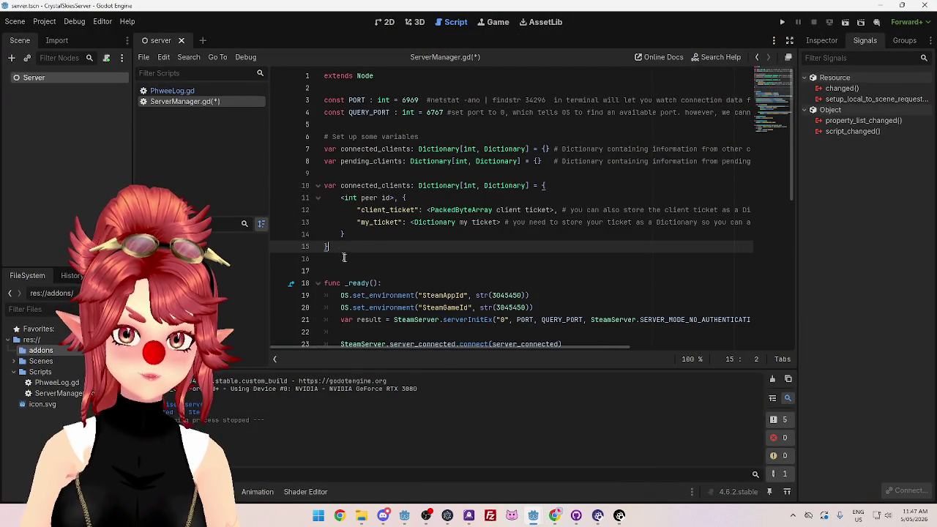
pyautogui.moveTo(342, 254); pyautogui.dragTo(312, 190)
pyautogui.hotkey('ctrl', 'k')
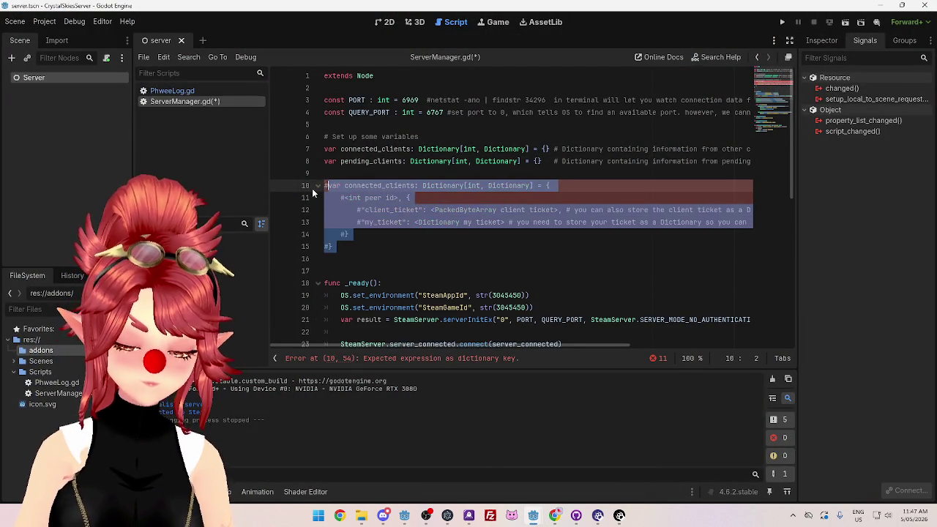
# Step: Add the heading comment '#what a dictionary entry will look like' above the commented block
pyautogui.click(403, 256)
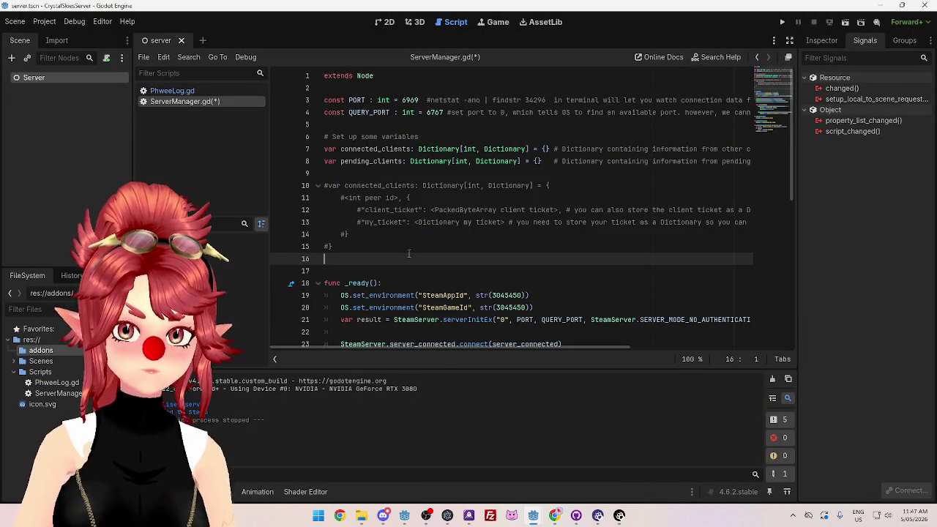
pyautogui.click(343, 176)
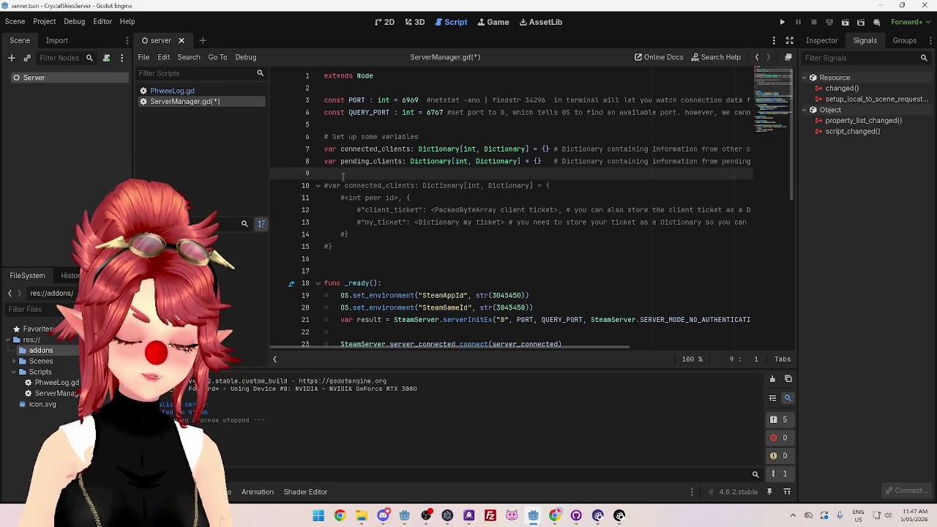
pyautogui.press('Return')
pyautogui.write('#')
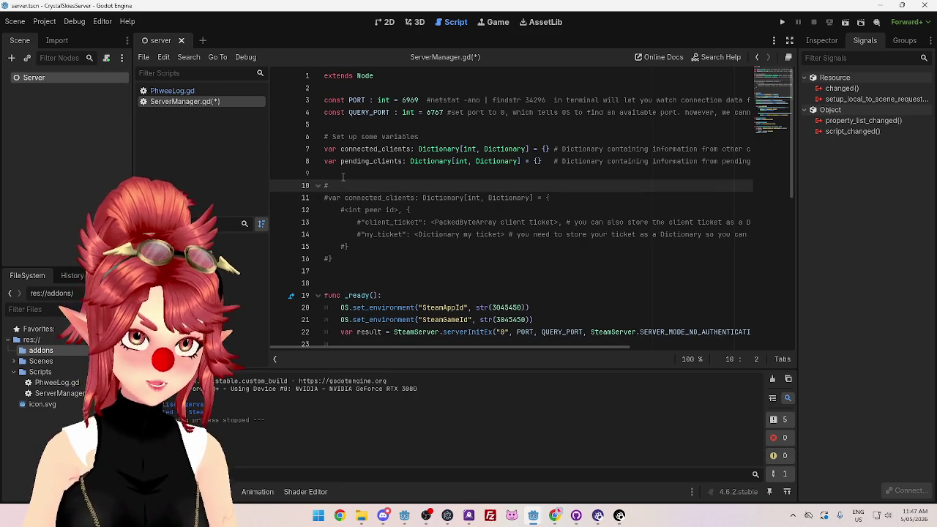
pyautogui.write('what a dictionary entry will look like')
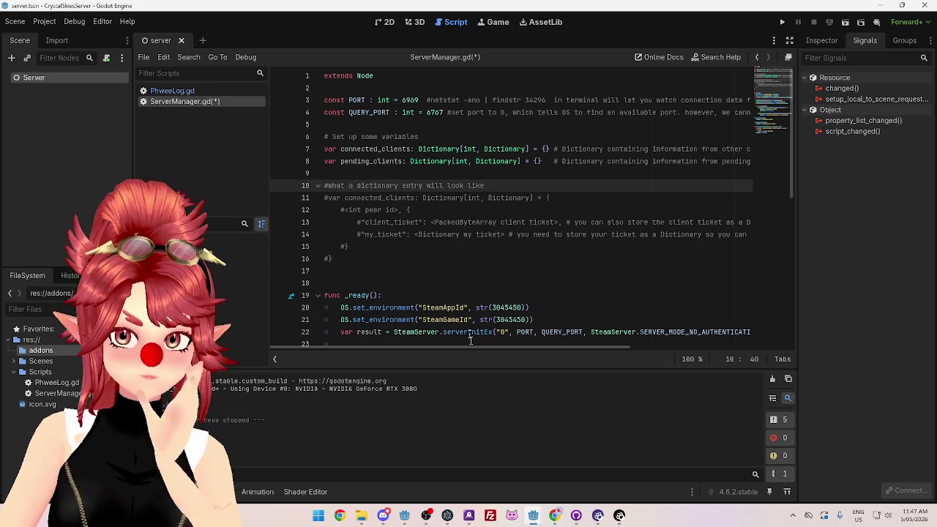
# Step: Return to the GodotSteam Authentication page and scroll further down
pyautogui.click(551, 515)
pyautogui.click(379, 332)
pyautogui.scroll(-1, 258, 292)
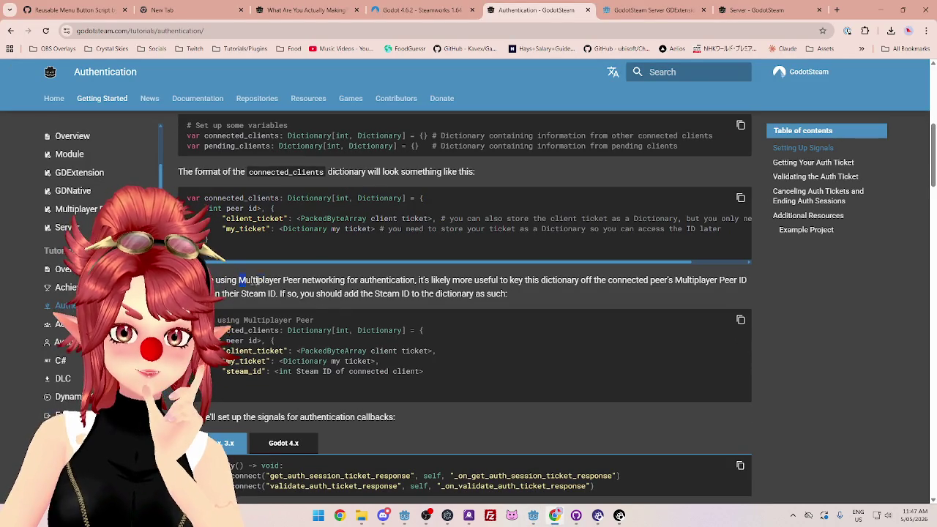
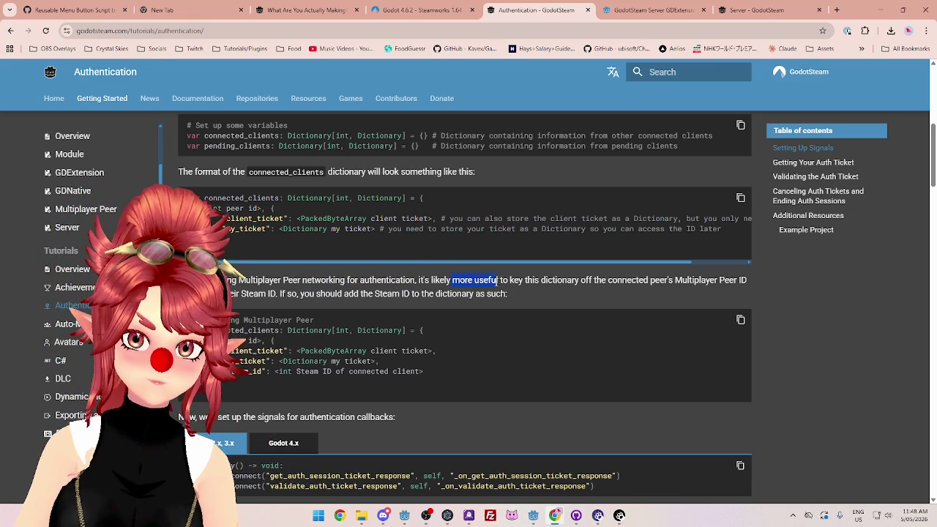
# Step: Highlight the peer-ID keying advice and copy the Multiplayer Peer example's steam_id line for Godot
pyautogui.moveTo(431, 280); pyautogui.dragTo(632, 280)
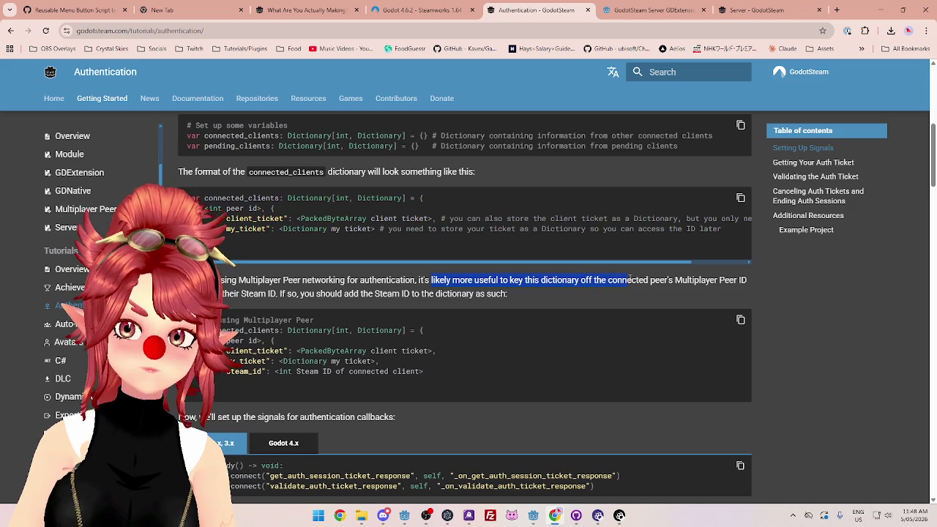
pyautogui.moveTo(722, 281); pyautogui.dragTo(752, 283)
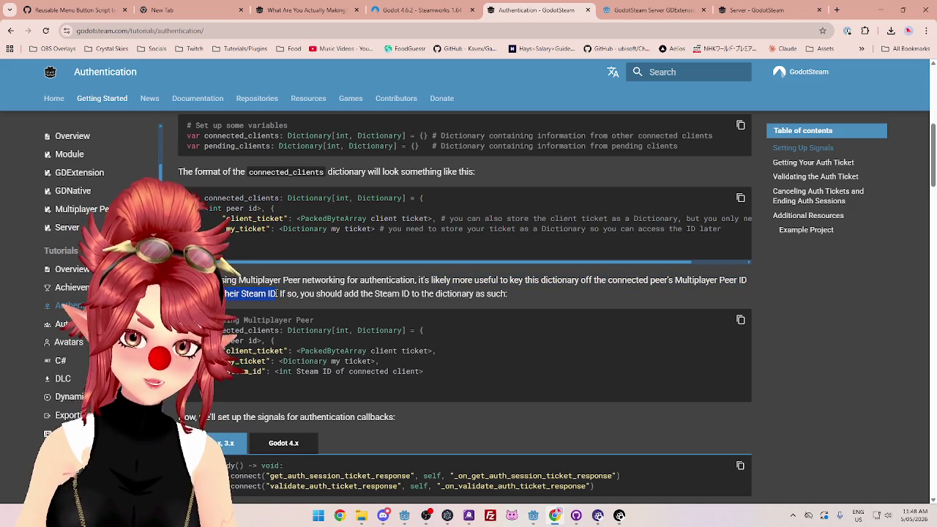
pyautogui.moveTo(278, 293); pyautogui.dragTo(507, 294)
pyautogui.moveTo(424, 373); pyautogui.dragTo(237, 374)
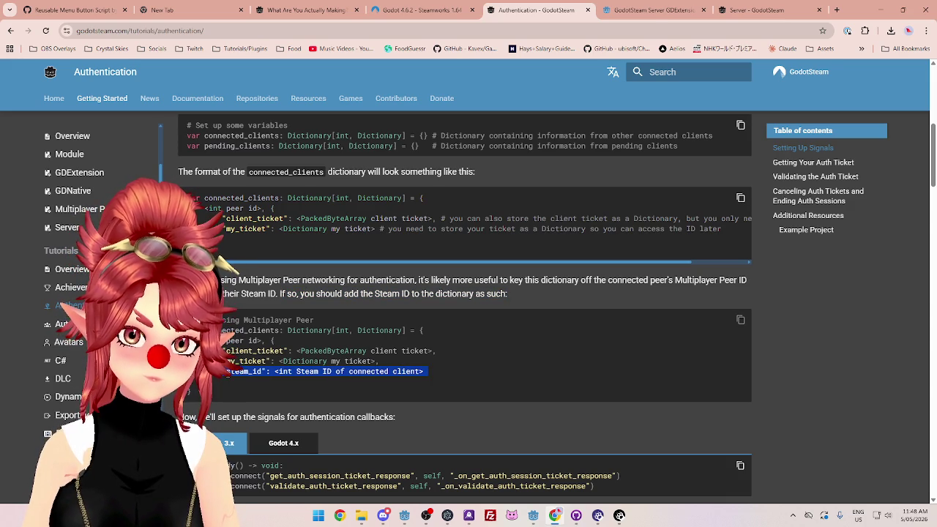
pyautogui.click(534, 515)
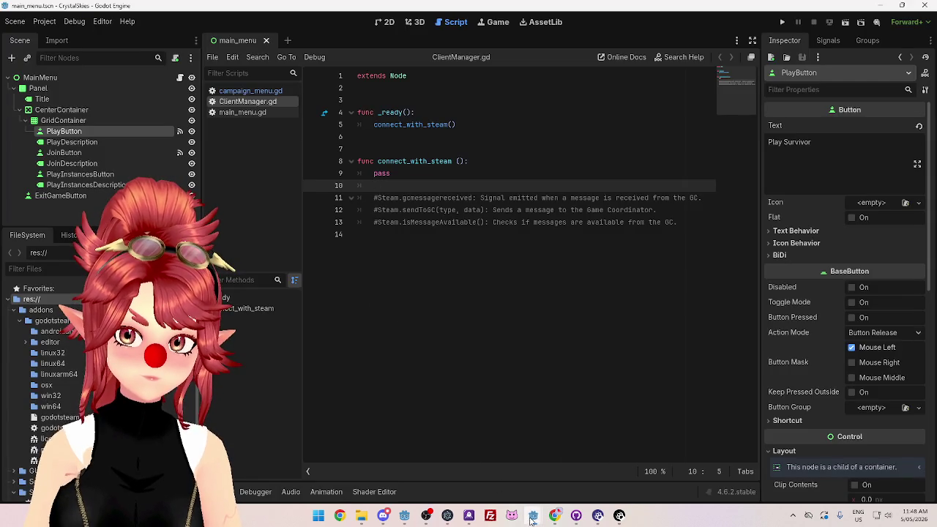
# Step: Paste the steam_id entry as a new line 15 in ServerManager.gd's dictionary comment and save
pyautogui.click(480, 463)
pyautogui.click(366, 247)
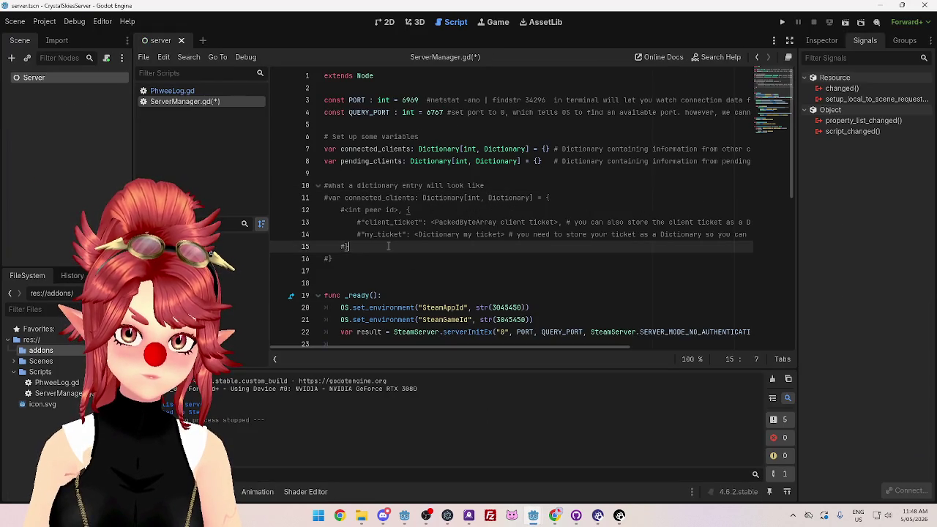
pyautogui.press('Return')
pyautogui.click(340, 246)
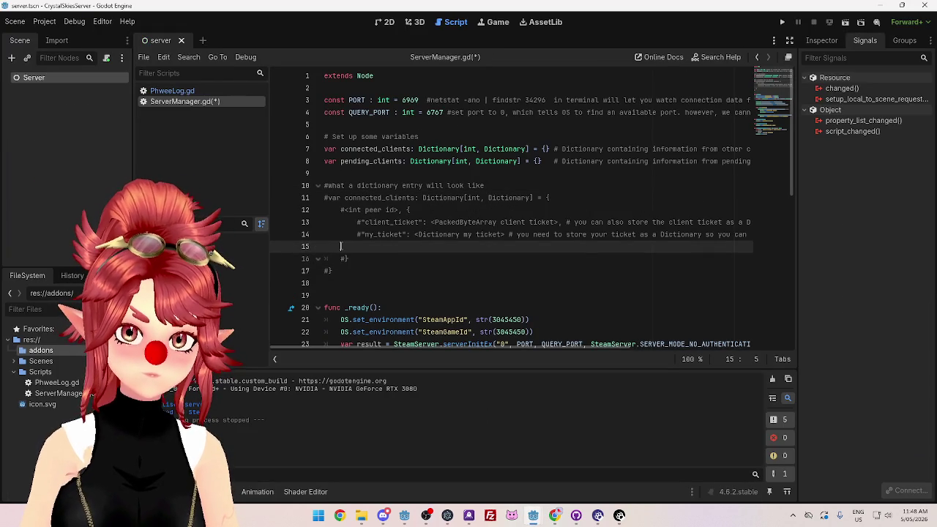
pyautogui.press('Tab')
pyautogui.press('BackSpace')
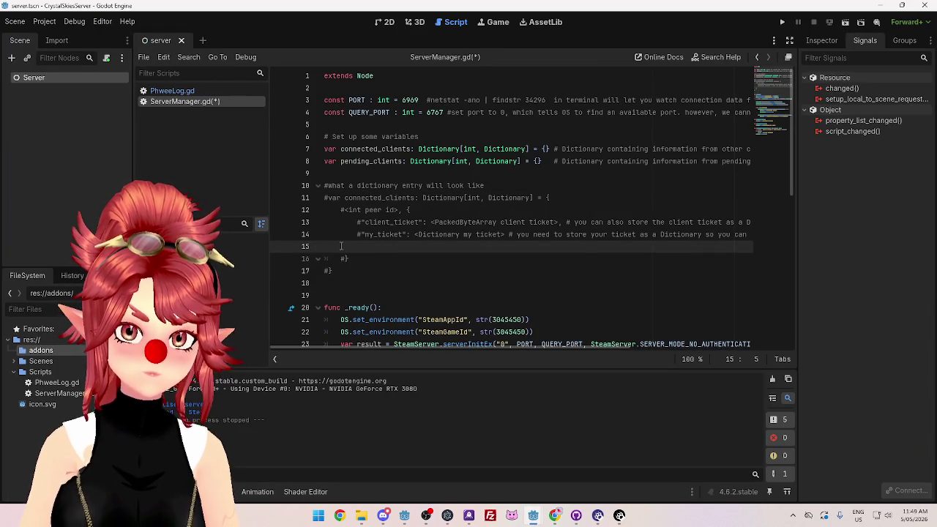
pyautogui.write('"steam_id": <int Steam ID of connected client>')
pyautogui.click(358, 246)
pyautogui.click(430, 262)
pyautogui.hotkey('ctrl', 's')
# Step: In the Authentication docs, find the signal setup section and select both Steam signal connect lines
pyautogui.click(551, 513)
pyautogui.scroll(-3, 427, 378)
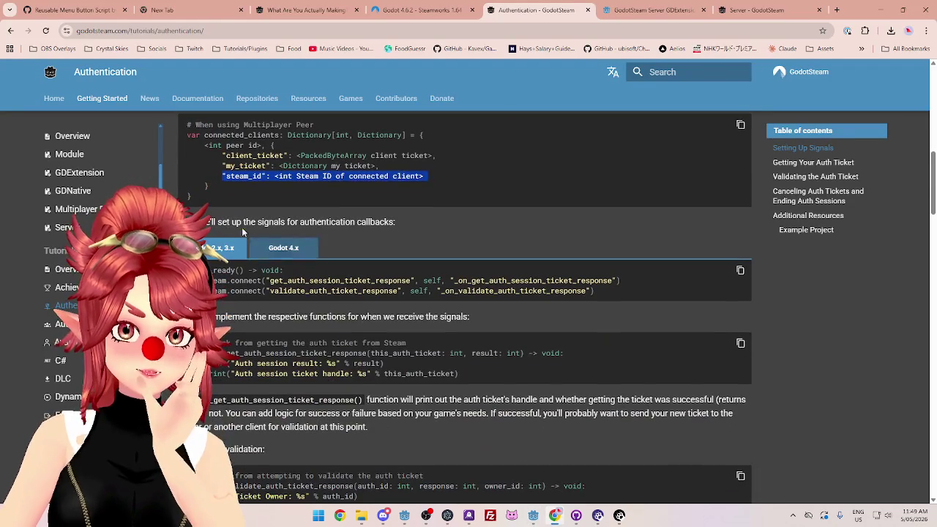
pyautogui.moveTo(217, 222); pyautogui.dragTo(375, 222)
pyautogui.scroll(-1, 379, 303)
pyautogui.moveTo(228, 268)
pyautogui.mouseDown()
pyautogui.moveTo(319, 293)
pyautogui.moveTo(228, 268)
pyautogui.mouseUp()
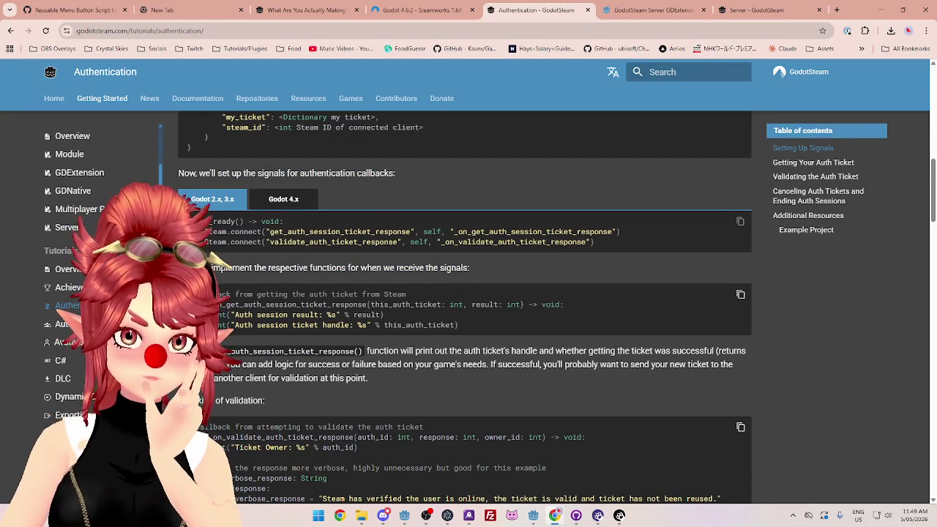
pyautogui.moveTo(206, 231); pyautogui.dragTo(613, 251)
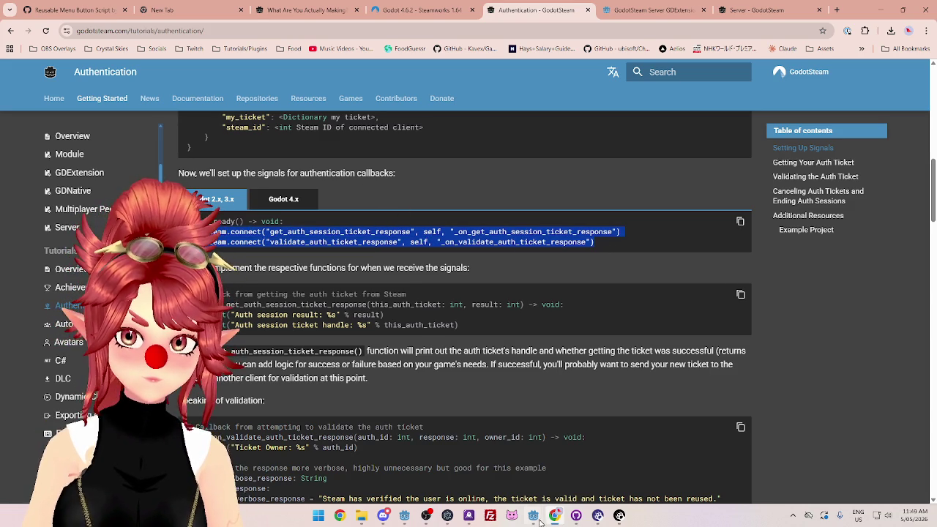
# Step: Scroll through the server project script in Godot to compare it with the signal code
pyautogui.moveTo(533, 515)
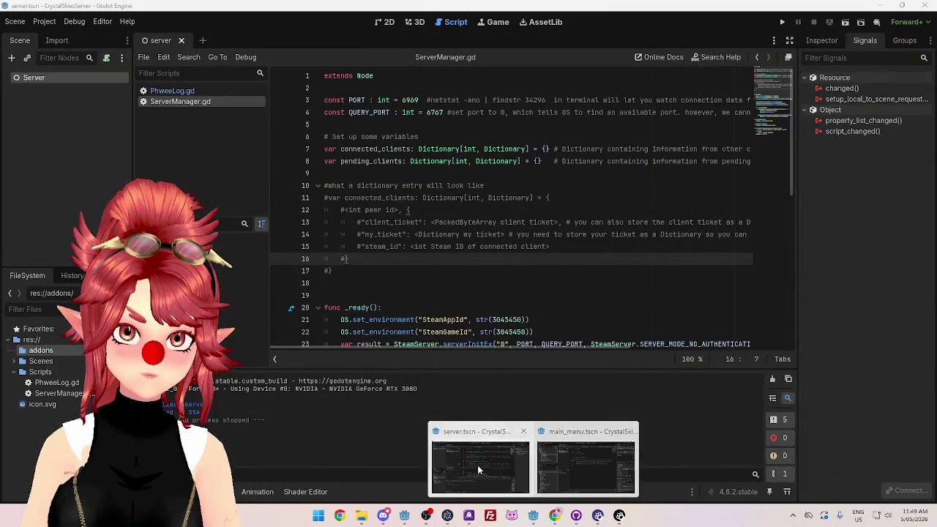
pyautogui.click(477, 465)
pyautogui.scroll(-2, 436, 246)
pyautogui.scroll(-4, 436, 246)
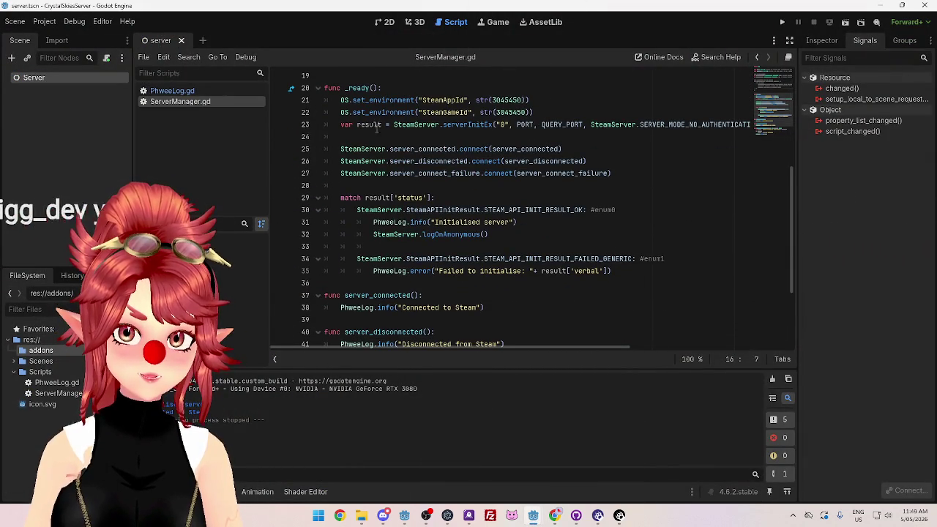
pyautogui.scroll(-1, 378, 127)
pyautogui.scroll(1, 392, 208)
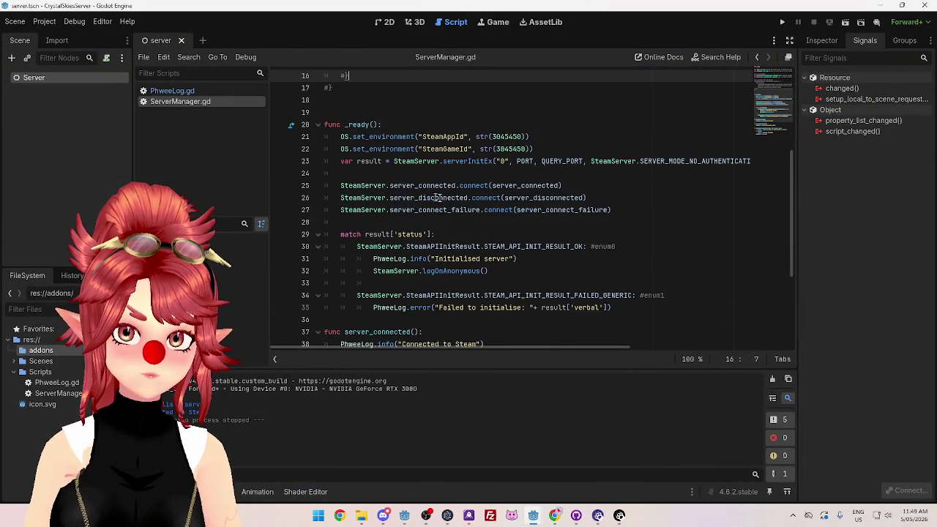
# Step: Move between the docs, the server script and the main menu project, ending on the Authentication docs
pyautogui.click(555, 517)
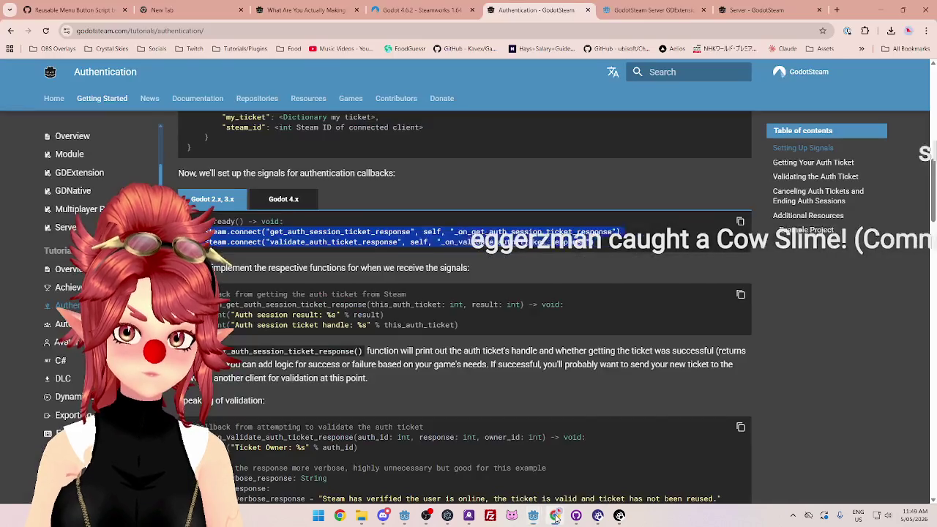
pyautogui.moveTo(533, 516)
pyautogui.click(476, 457)
pyautogui.scroll(2, 402, 291)
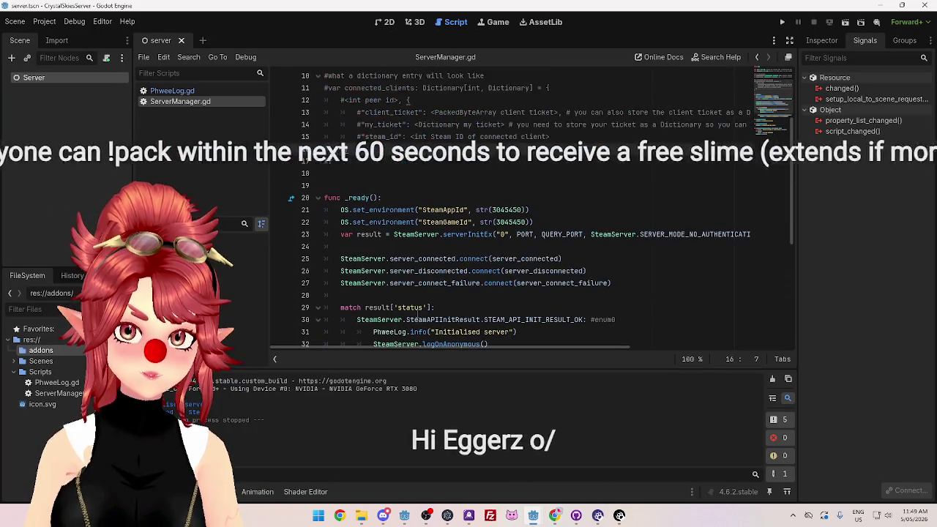
pyautogui.scroll(-3, 402, 286)
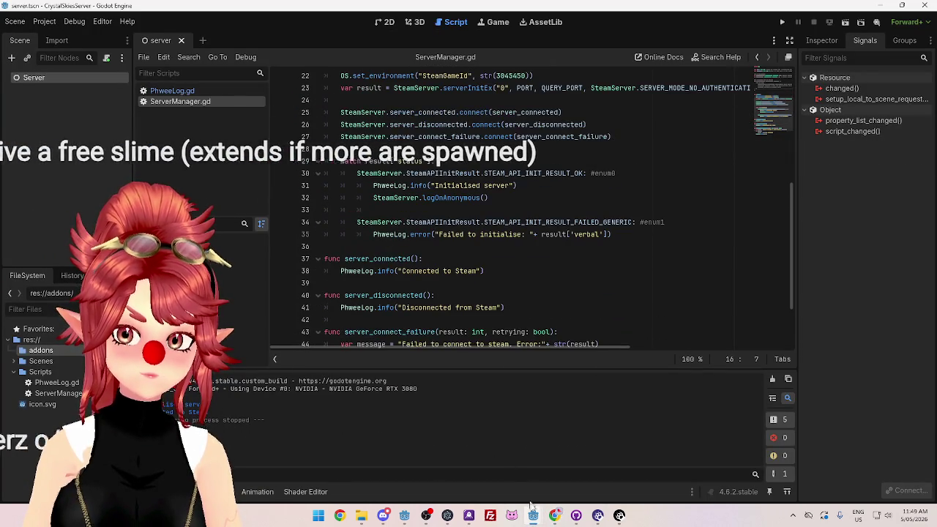
pyautogui.moveTo(533, 515)
pyautogui.click(564, 476)
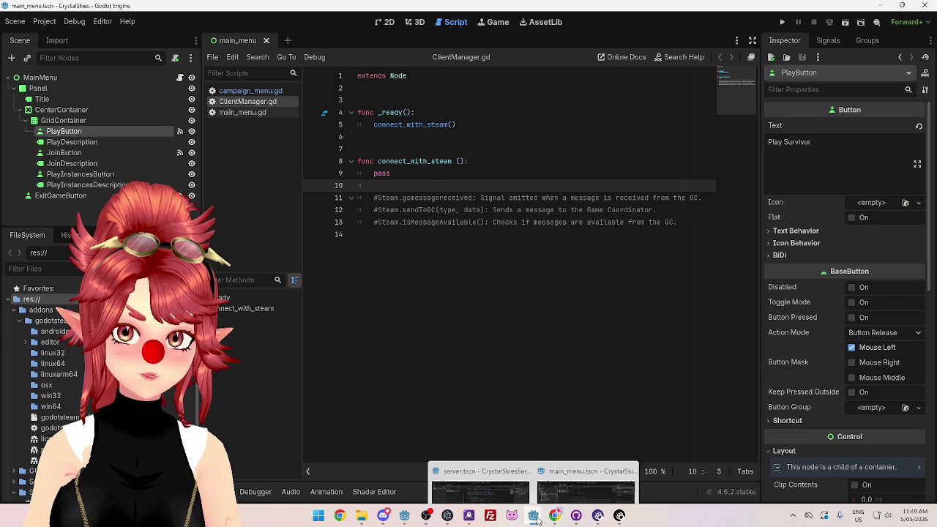
pyautogui.click(498, 477)
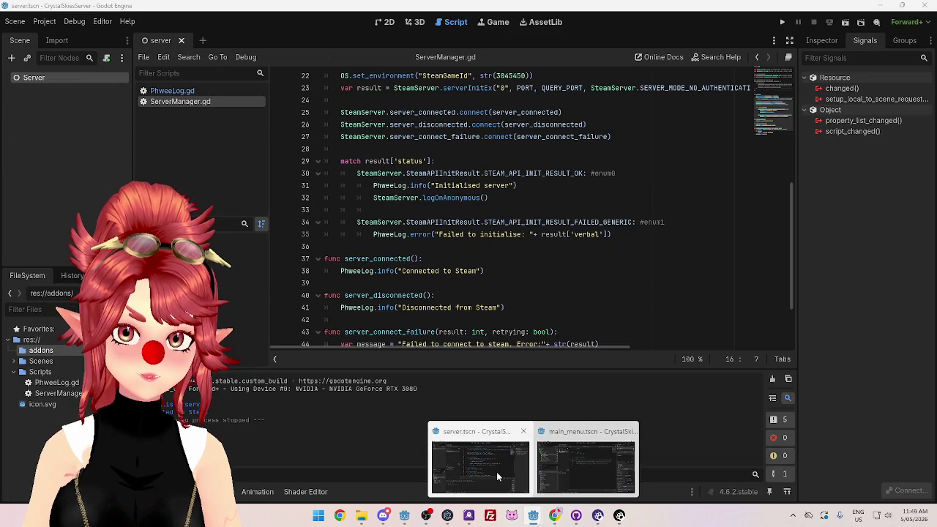
pyautogui.click(555, 516)
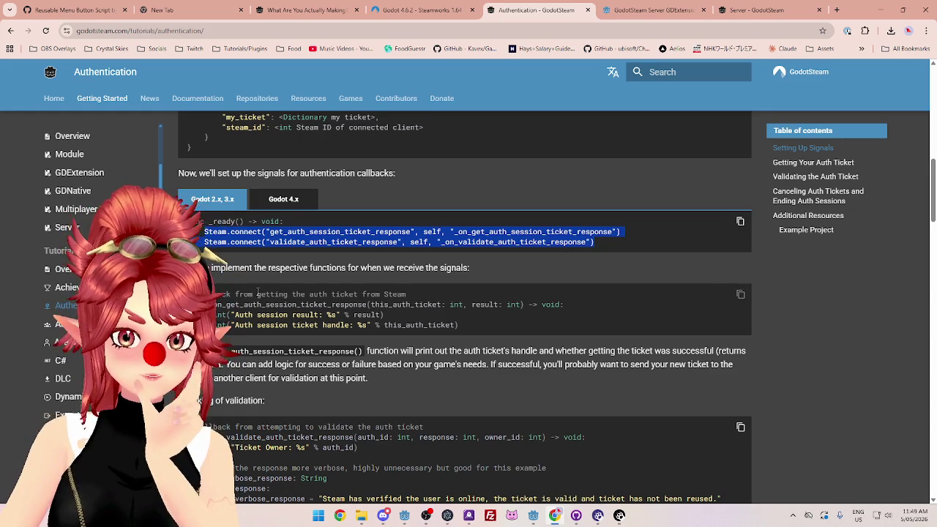
# Step: Show the Godot 4.x signal code and look over the session ticket and validate ticket connections
pyautogui.click(282, 202)
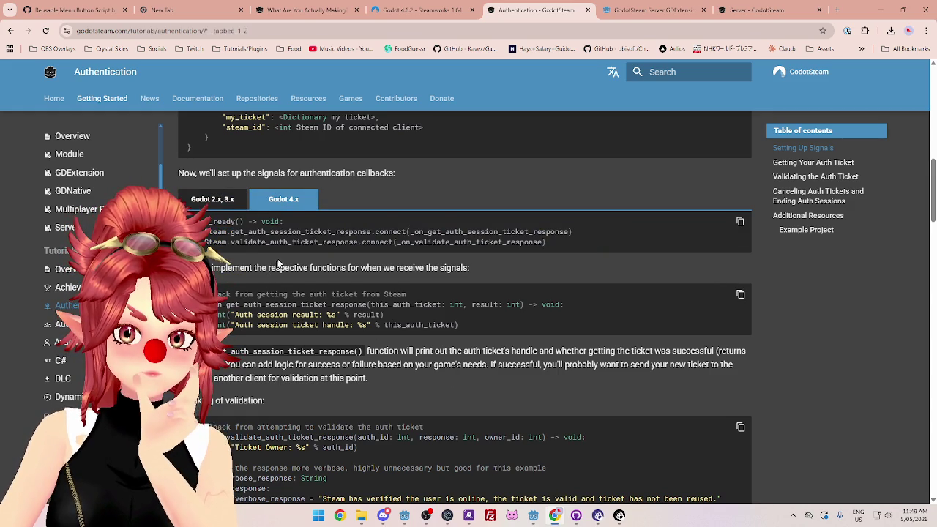
pyautogui.scroll(5, 398, 235)
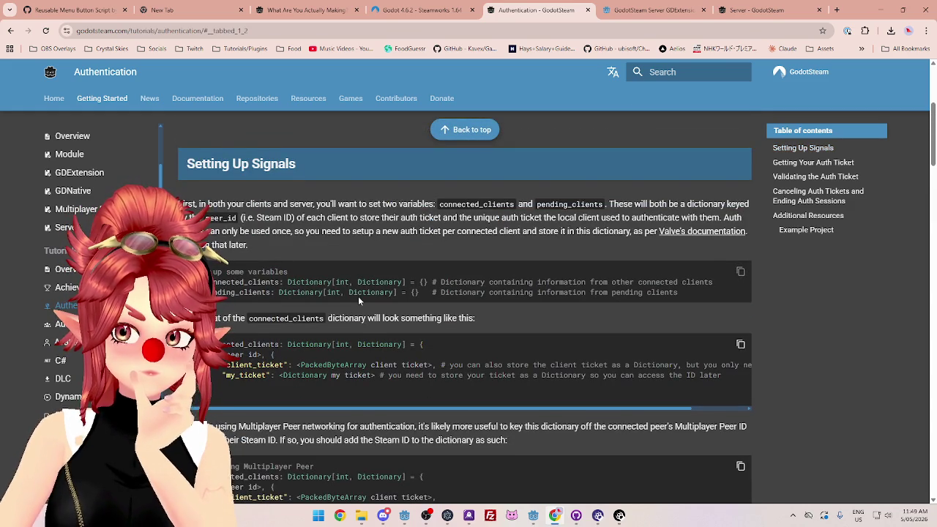
pyautogui.scroll(-5, 358, 296)
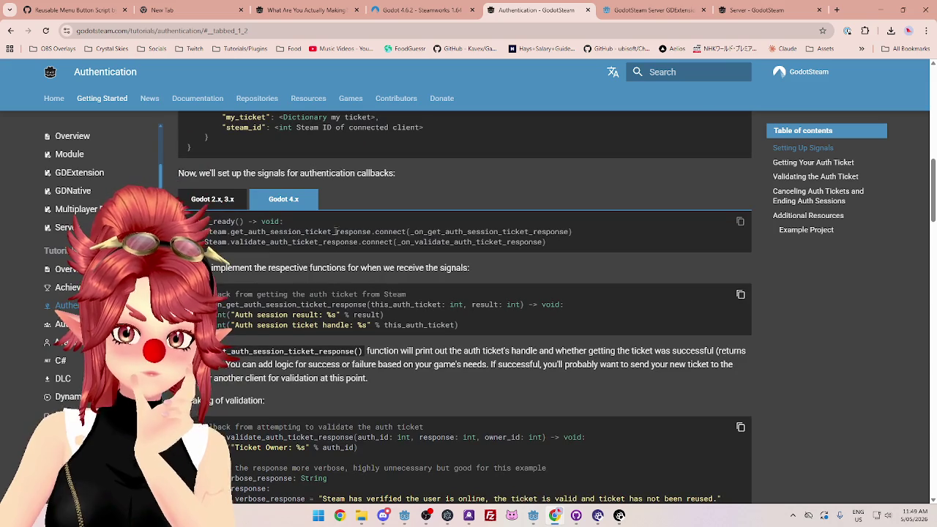
pyautogui.moveTo(245, 231); pyautogui.dragTo(443, 231)
pyautogui.moveTo(273, 231); pyautogui.dragTo(372, 232)
pyautogui.moveTo(241, 243); pyautogui.dragTo(380, 242)
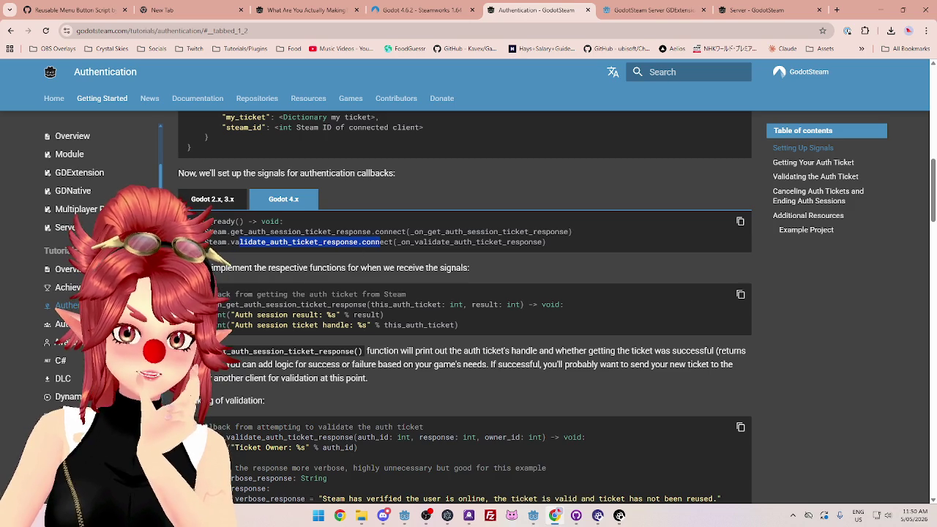
pyautogui.click(220, 265)
# Step: Read the callback notes, then copy the two Godot 4.x connect lines and return to ClientManager.gd
pyautogui.moveTo(321, 271); pyautogui.dragTo(477, 272)
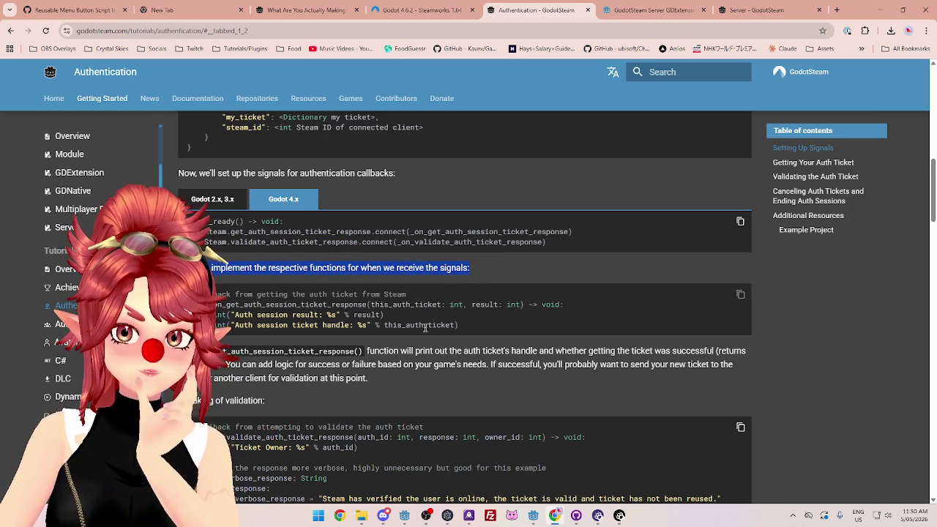
pyautogui.scroll(-1, 477, 277)
pyautogui.moveTo(210, 246); pyautogui.dragTo(408, 249)
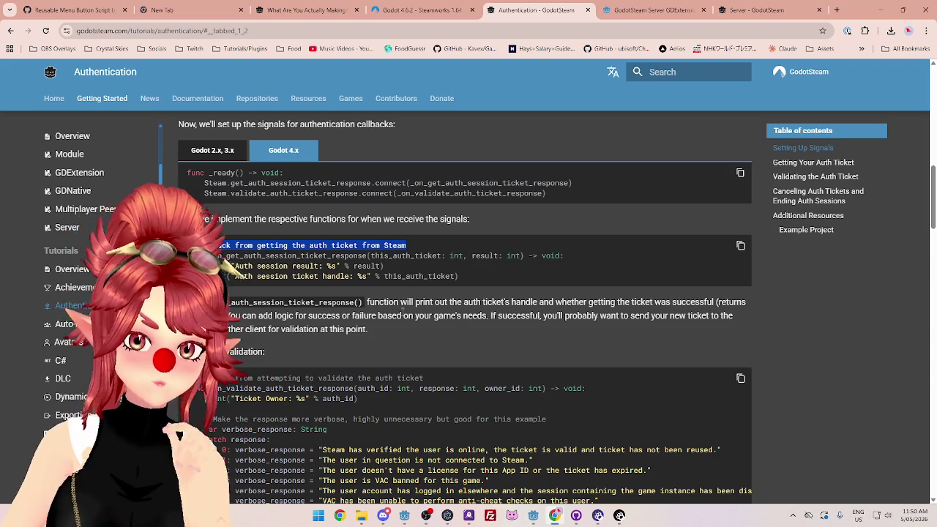
pyautogui.scroll(2, 403, 311)
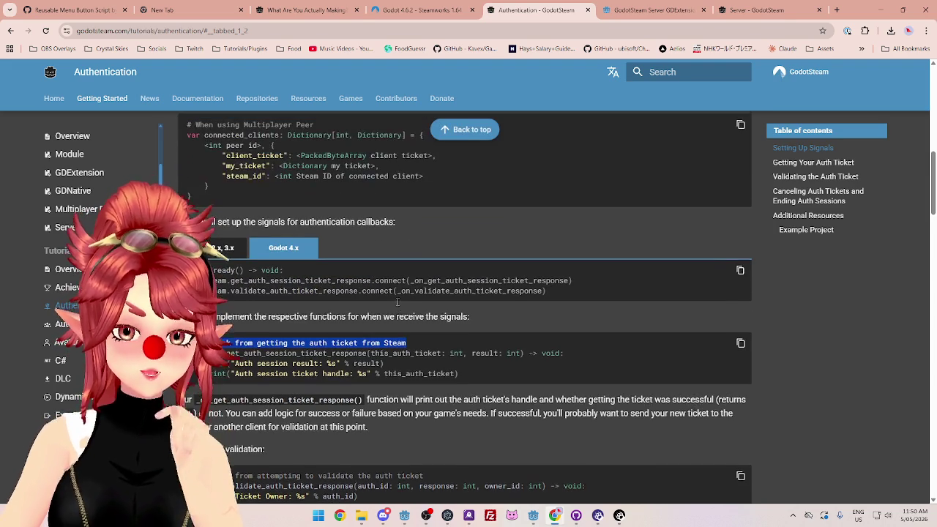
pyautogui.moveTo(219, 281)
pyautogui.mouseDown()
pyautogui.moveTo(572, 293)
pyautogui.moveTo(546, 292)
pyautogui.mouseUp()
pyautogui.moveTo(533, 516)
pyautogui.click(484, 476)
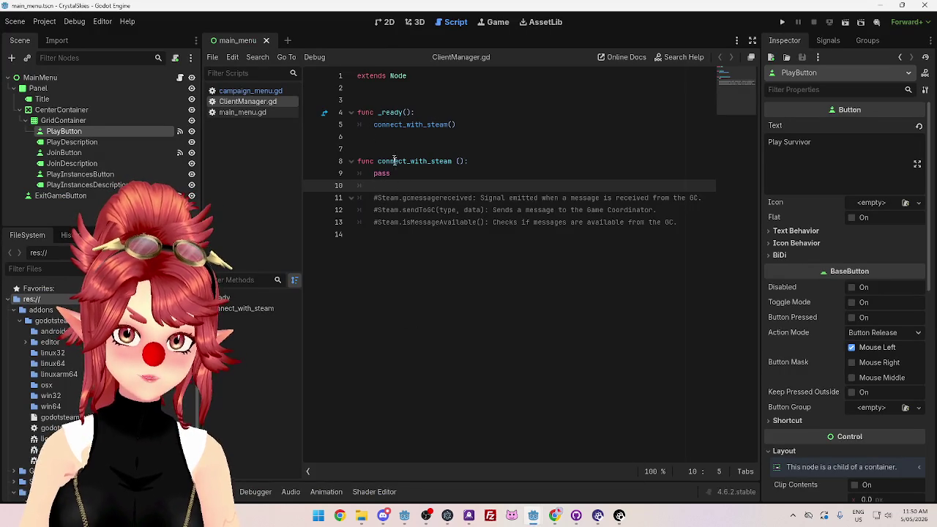
# Step: Paste the two Steam signal connect lines into connect_with_steam(), replacing the pass line
pyautogui.hotkey('ctrl', 'v')
pyautogui.press('Return')
pyautogui.press('Return')
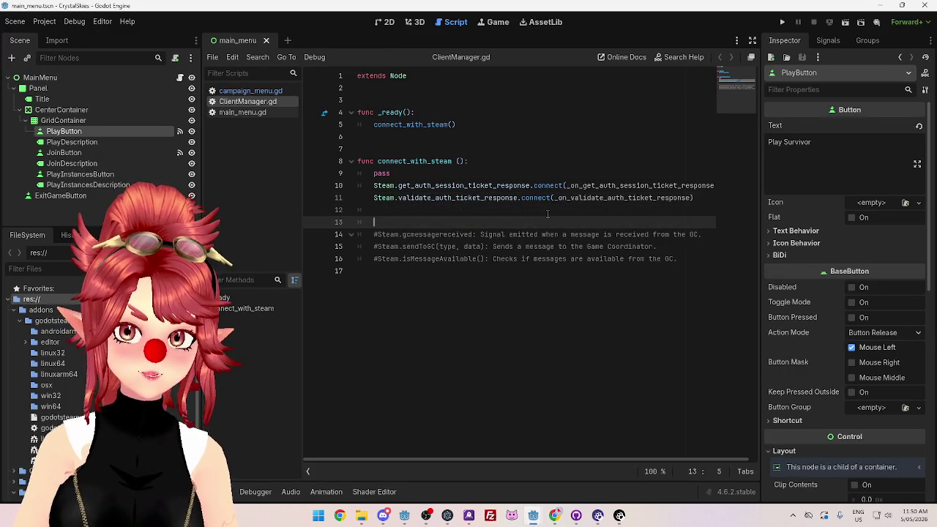
pyautogui.moveTo(357, 173); pyautogui.dragTo(391, 173)
pyautogui.click(412, 173)
pyautogui.press('BackSpace')
pyautogui.press('BackSpace')
pyautogui.press('BackSpace')
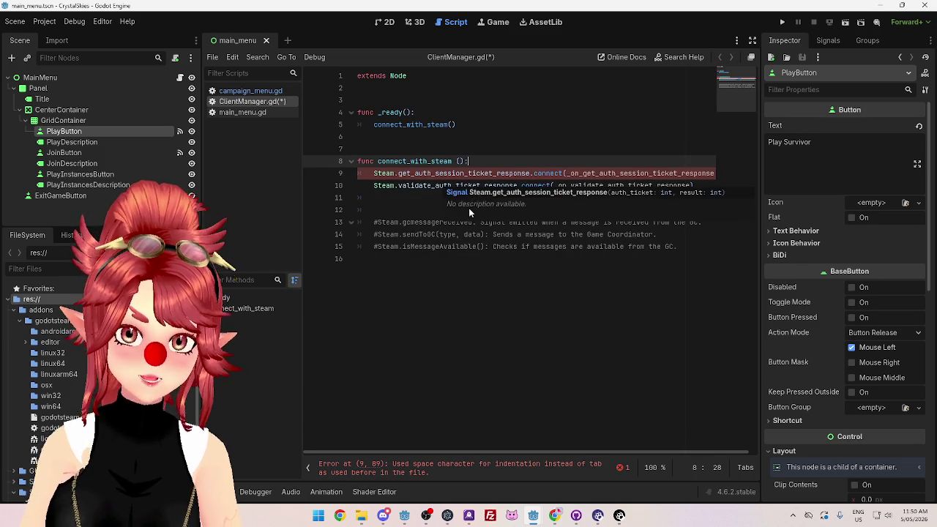
pyautogui.click(432, 223)
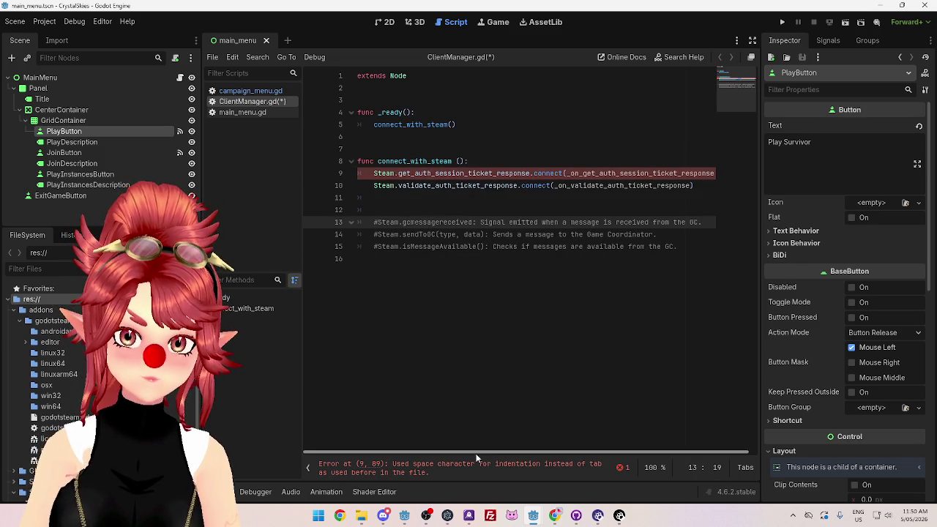
# Step: Give line 10's validate_auth_ticket_response connection a single tab indent matching line 9
pyautogui.moveTo(374, 185); pyautogui.dragTo(357, 185)
pyautogui.press('Tab')
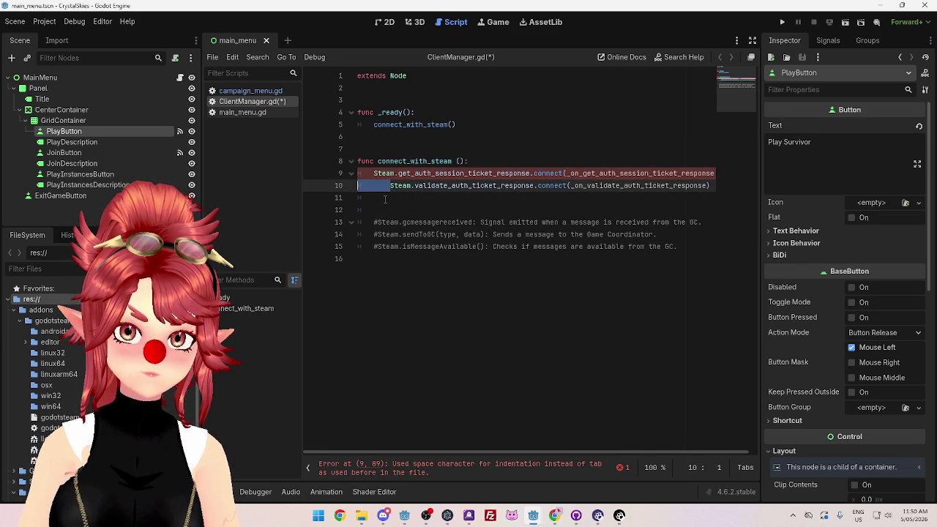
pyautogui.press('BackSpace')
pyautogui.press('Tab')
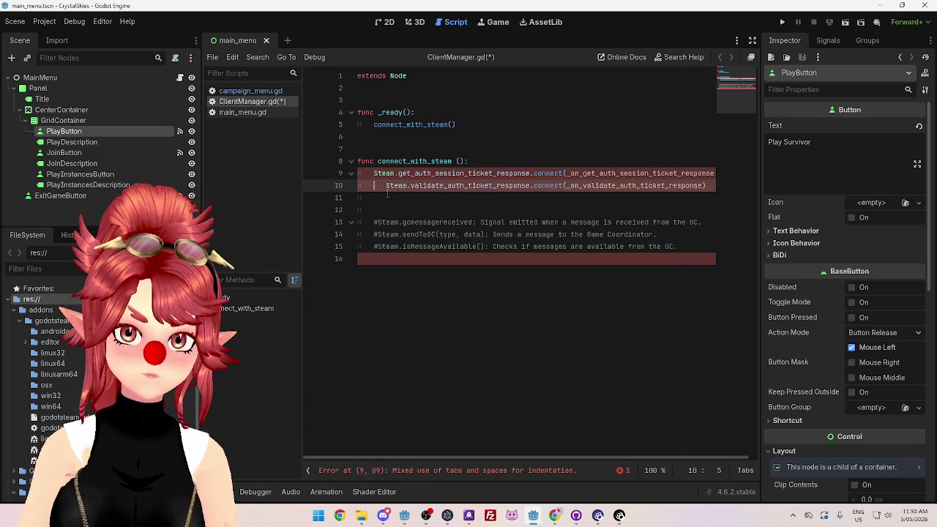
pyautogui.click(442, 209)
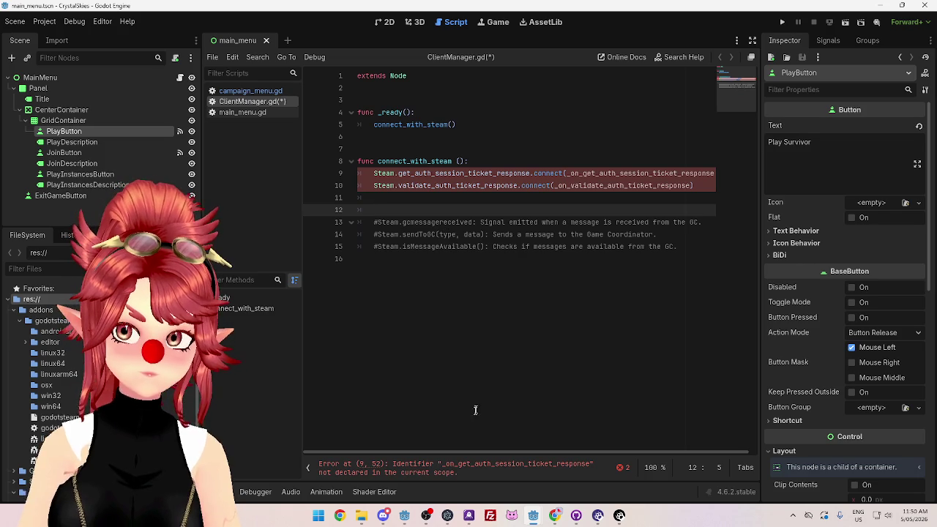
pyautogui.moveTo(460, 452); pyautogui.dragTo(462, 452)
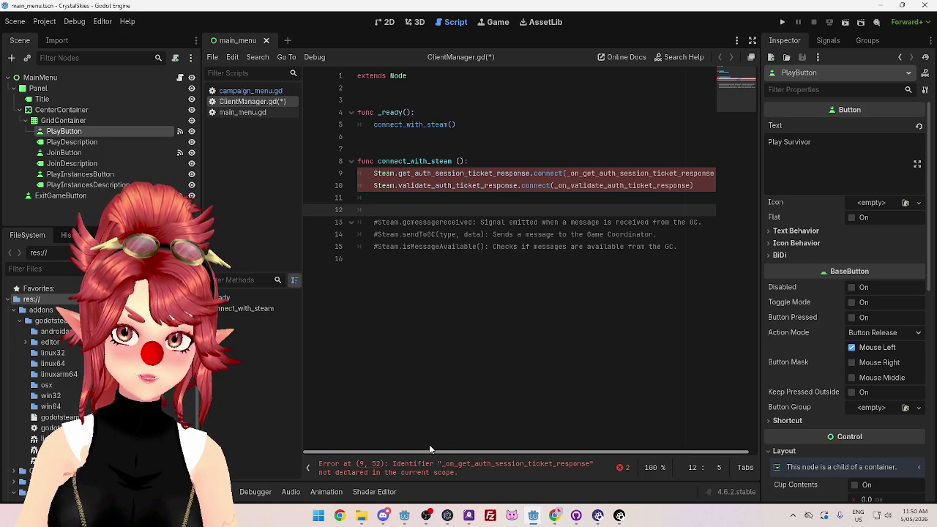
pyautogui.click(555, 516)
# Step: Copy the auth session ticket callback example from the docs and paste it into ClientManager.gd
pyautogui.scroll(-1, 267, 304)
pyautogui.scroll(-1, 267, 304)
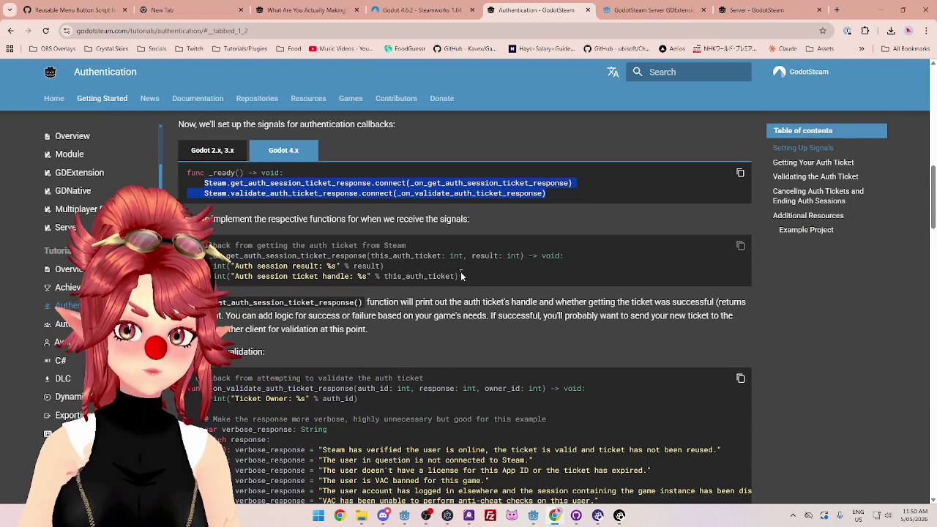
pyautogui.moveTo(460, 277); pyautogui.dragTo(250, 250)
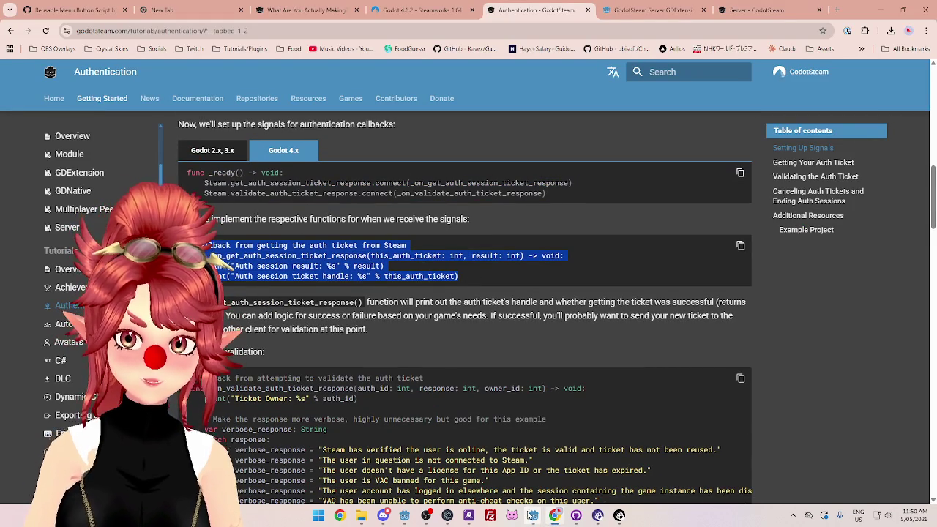
pyautogui.moveTo(533, 516)
pyautogui.click(566, 476)
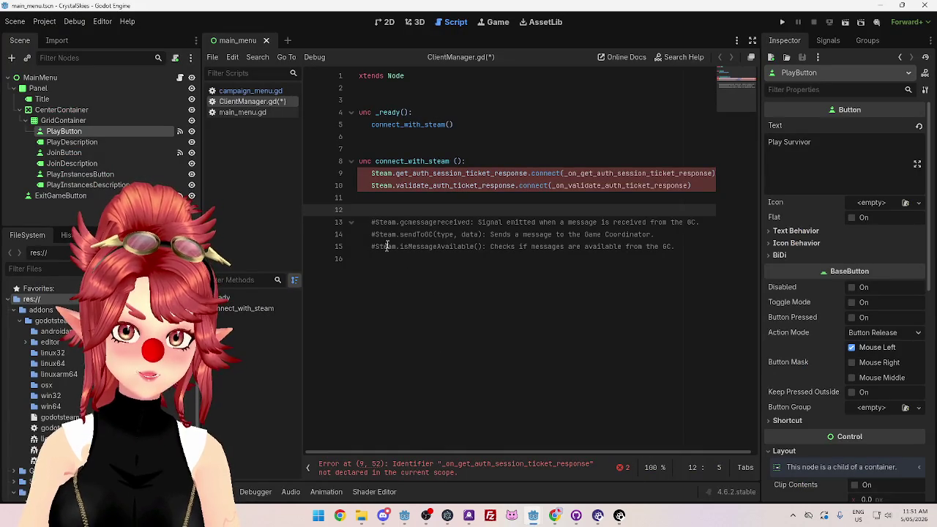
pyautogui.write('# Callback from getting the auth ticket from Steam func _on_get_auth_session_ticket_response(this_auth_ticket: int, result: int) -> void:     print("Auth session result: %s" % result)     print("Auth session ticket handle: %s" % this_auth_ticket)')
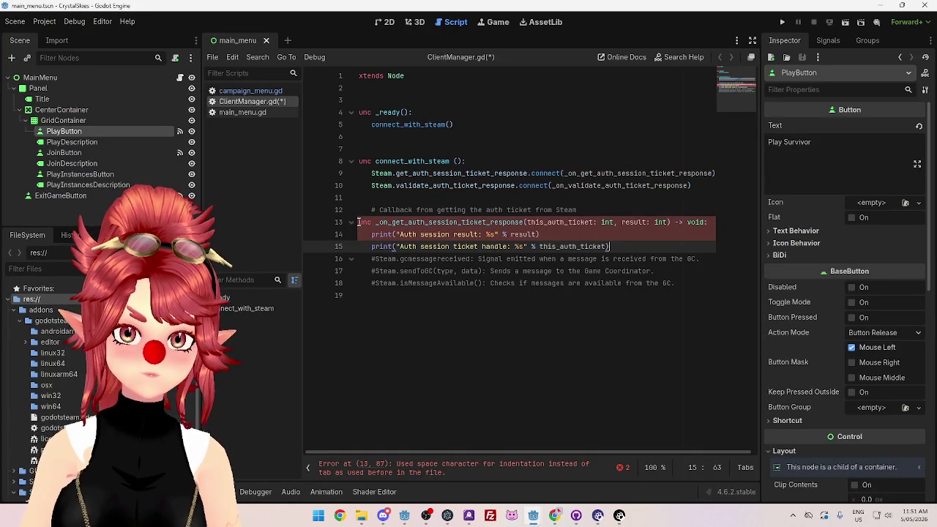
# Step: Indent the pasted function lines 13–15 one level and remove the trailing empty line 19
pyautogui.click(359, 222)
pyautogui.press('Left')
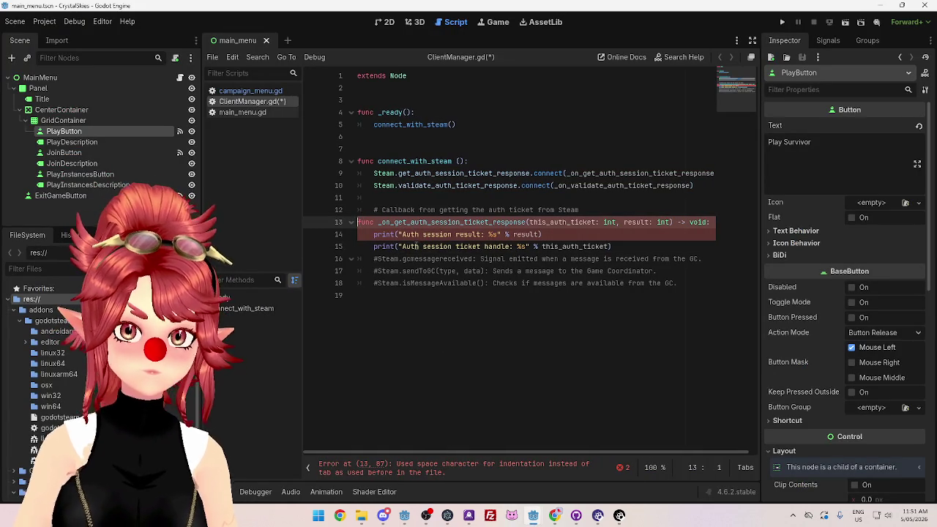
pyautogui.keyDown('shift'); pyautogui.click(417, 246); pyautogui.keyUp('shift')
pyautogui.press('Tab')
pyautogui.click(375, 234)
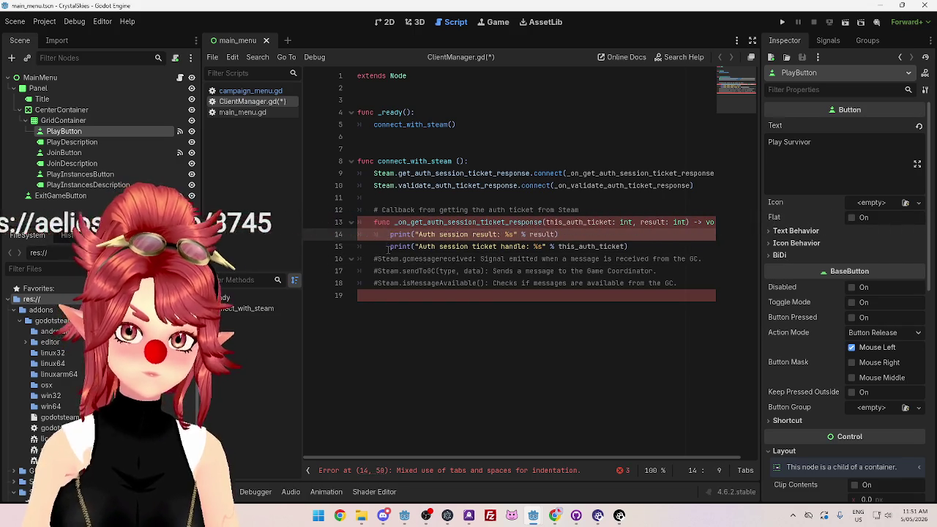
pyautogui.click(390, 247)
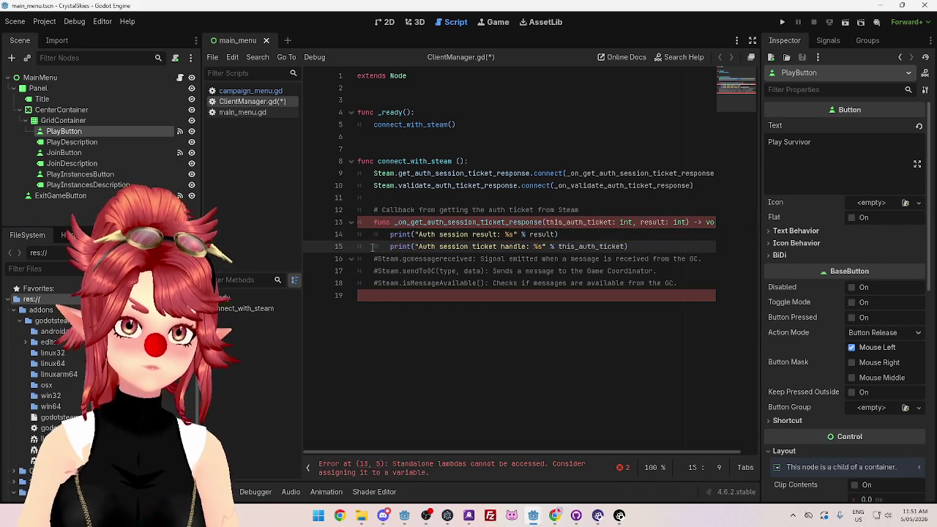
pyautogui.click(565, 234)
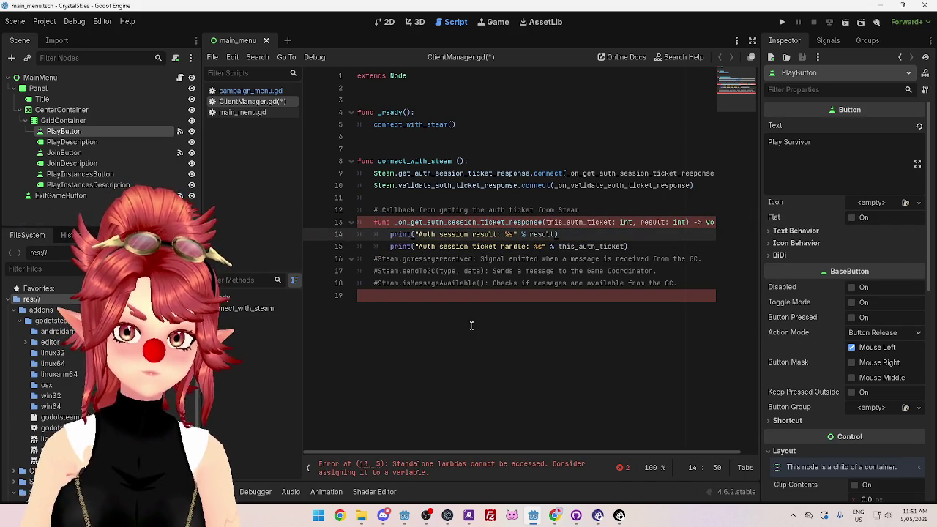
pyautogui.click(410, 301)
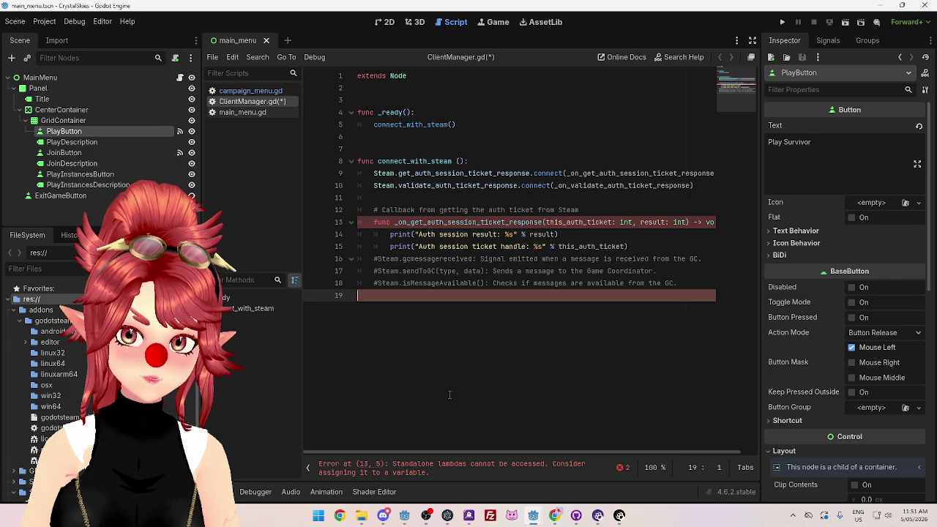
pyautogui.press('BackSpace')
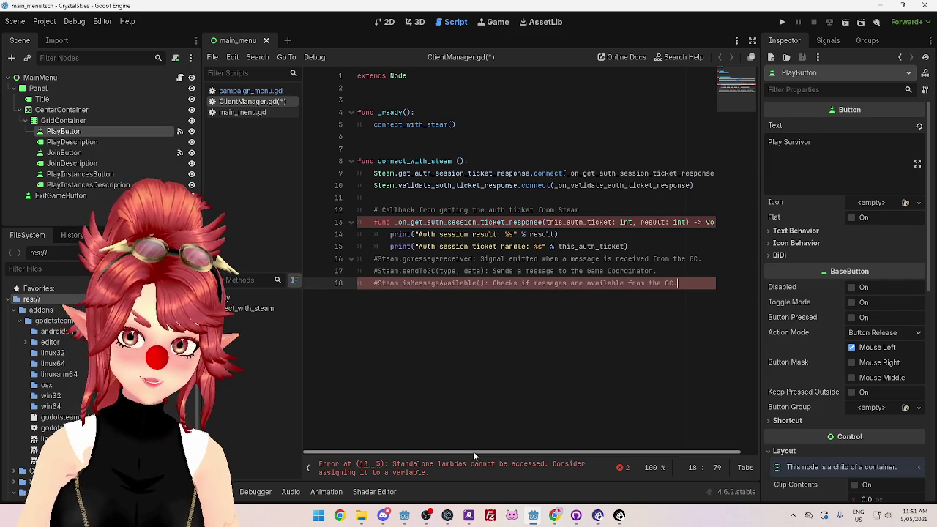
pyautogui.moveTo(473, 451)
pyautogui.mouseDown()
pyautogui.moveTo(599, 456)
pyautogui.moveTo(432, 434)
pyautogui.mouseUp()
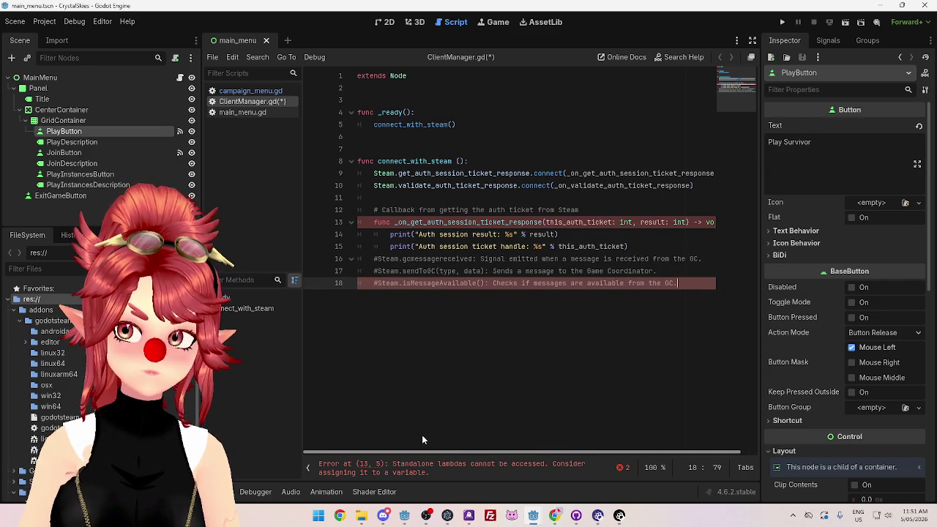
# Step: Remove the extra indent before func on line 13 and unindent print lines 14–15 one level
pyautogui.click(399, 222)
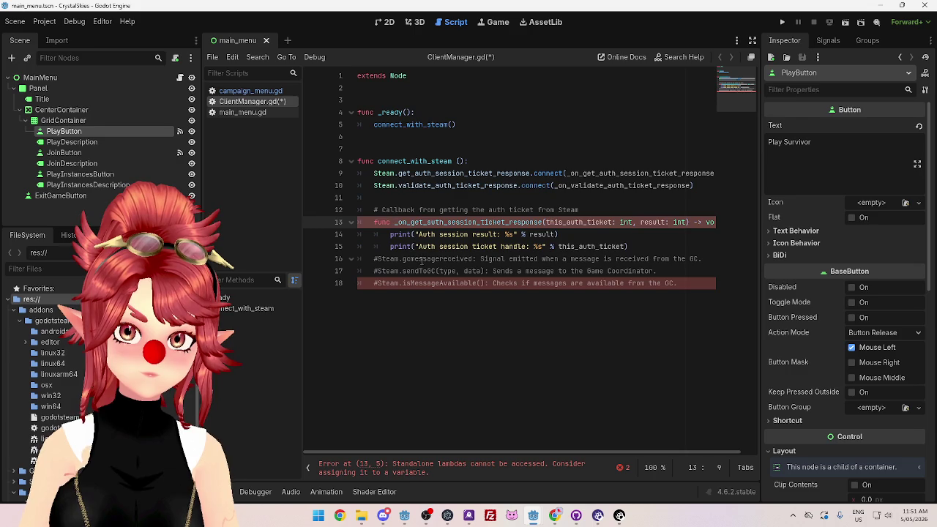
pyautogui.moveTo(375, 222); pyautogui.dragTo(387, 222)
pyautogui.click(373, 222)
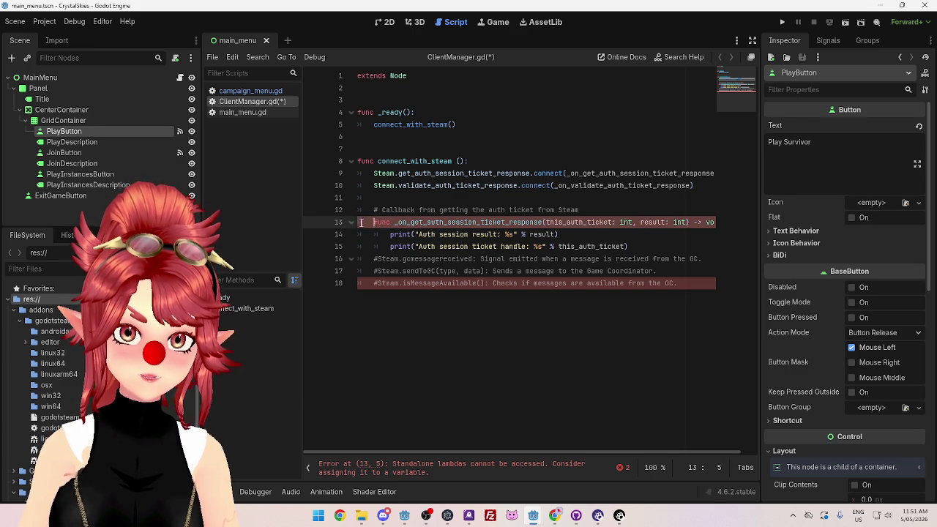
pyautogui.press('BackSpace')
pyautogui.moveTo(391, 235); pyautogui.dragTo(399, 246)
pyautogui.hotkey('shift', 'Tab')
pyautogui.click(409, 195)
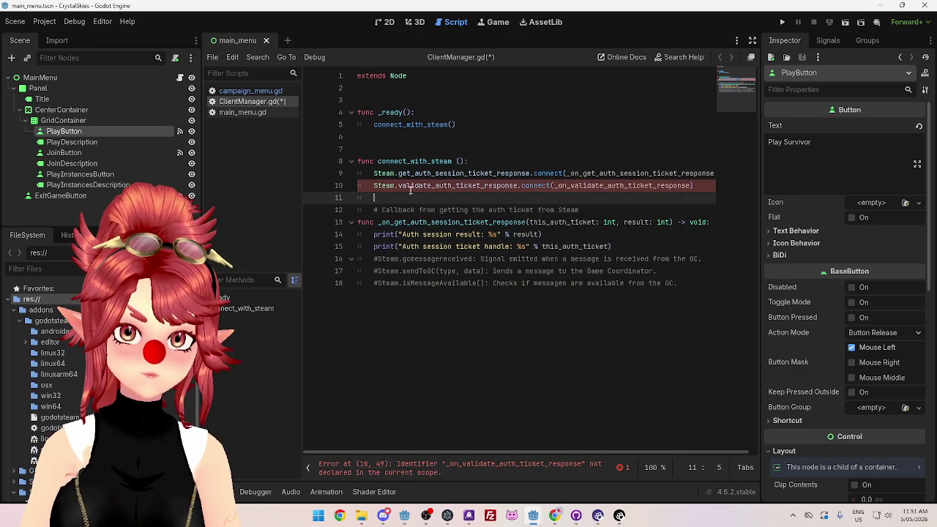
pyautogui.hscroll(1, 509, 453)
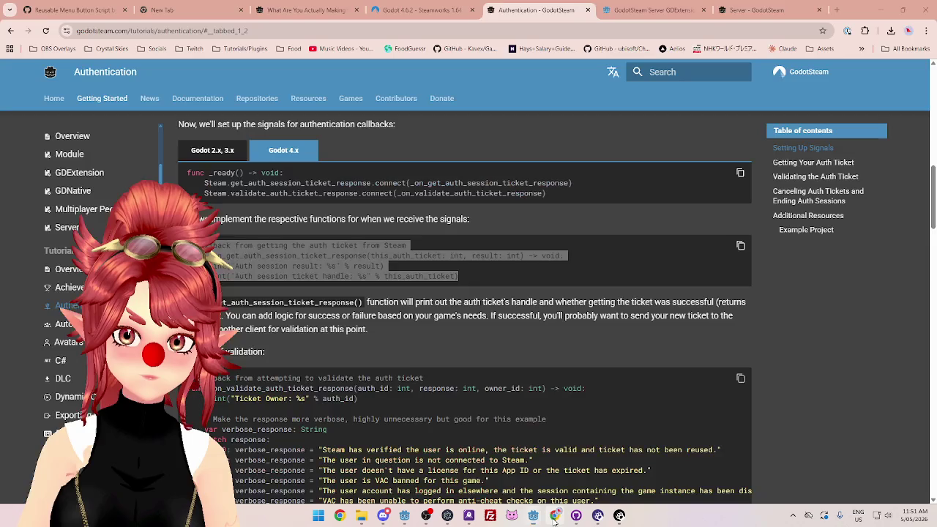
pyautogui.click(555, 516)
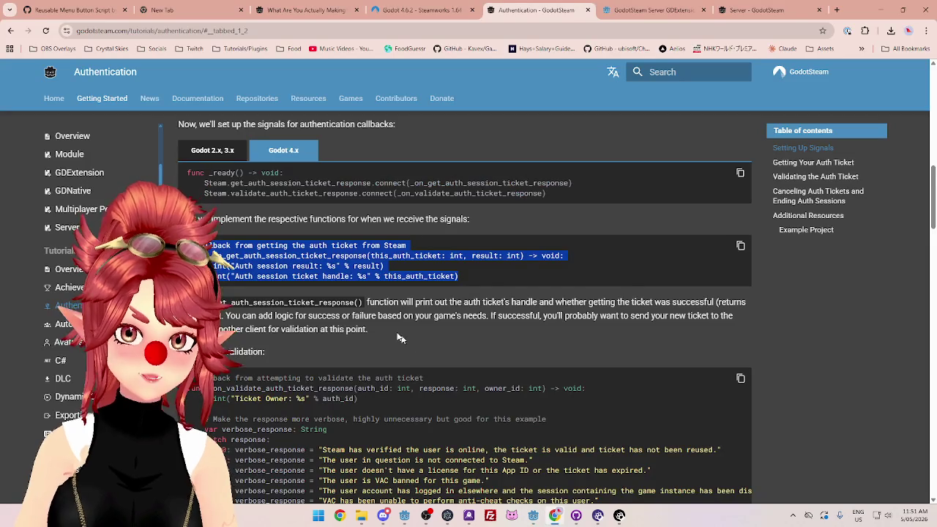
pyautogui.scroll(-2, 409, 344)
pyautogui.scroll(1, 440, 220)
pyautogui.scroll(1, 293, 234)
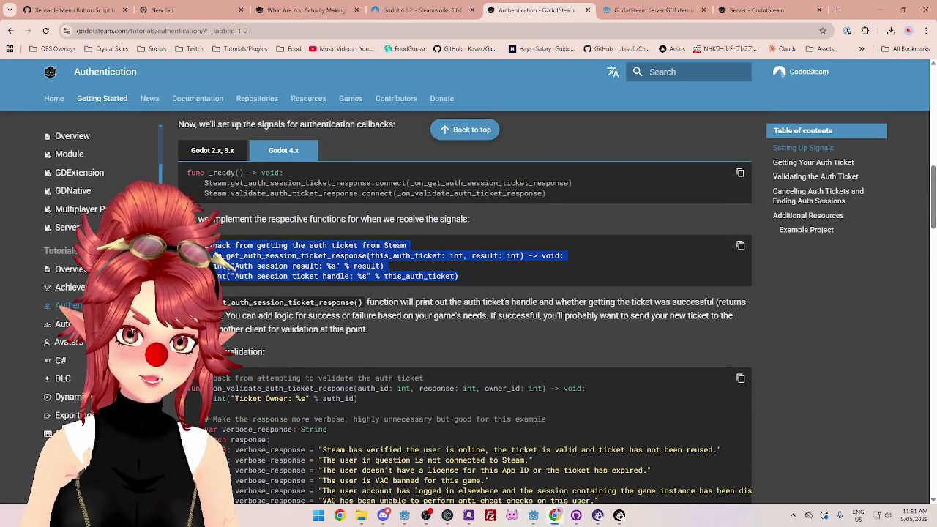
pyautogui.moveTo(365, 303); pyautogui.dragTo(708, 302)
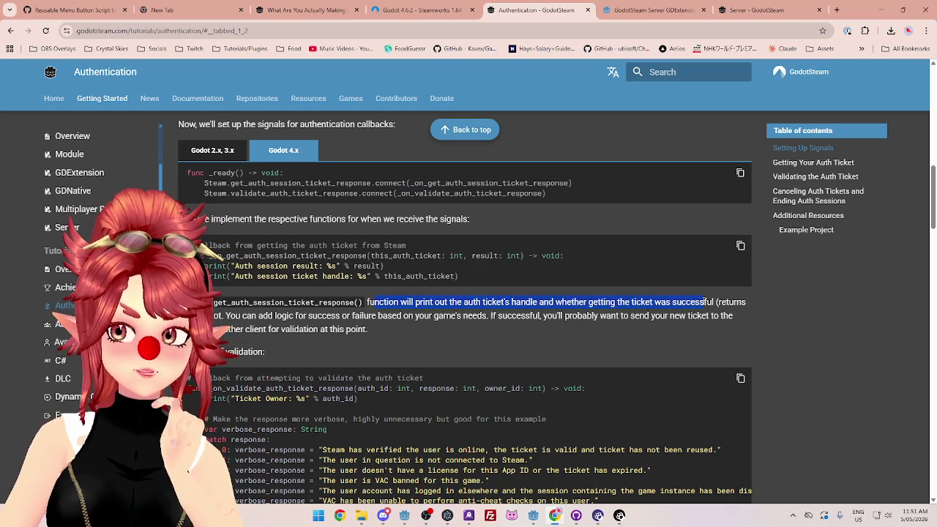
pyautogui.moveTo(226, 316); pyautogui.dragTo(489, 317)
pyautogui.moveTo(564, 314)
pyautogui.mouseDown()
pyautogui.moveTo(654, 328)
pyautogui.moveTo(693, 317)
pyautogui.moveTo(362, 313)
pyautogui.moveTo(276, 327)
pyautogui.mouseUp()
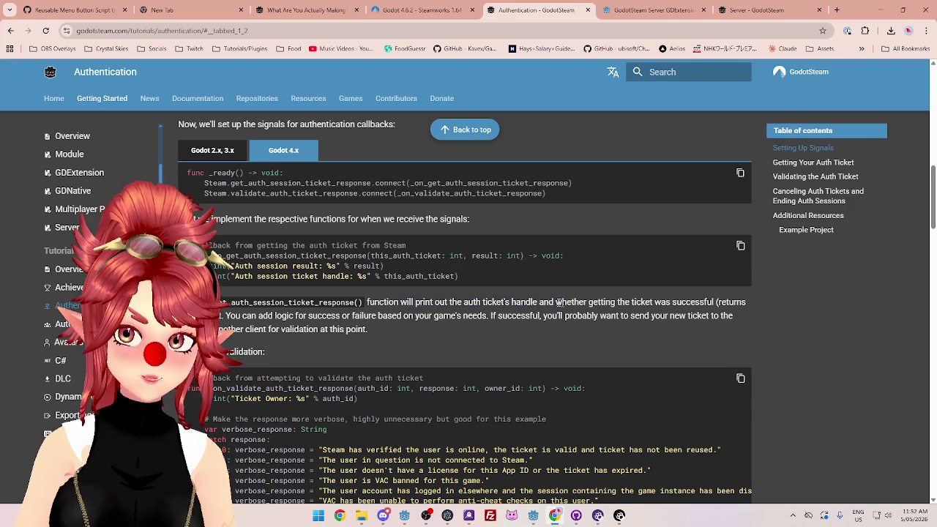
pyautogui.moveTo(621, 303); pyautogui.dragTo(697, 306)
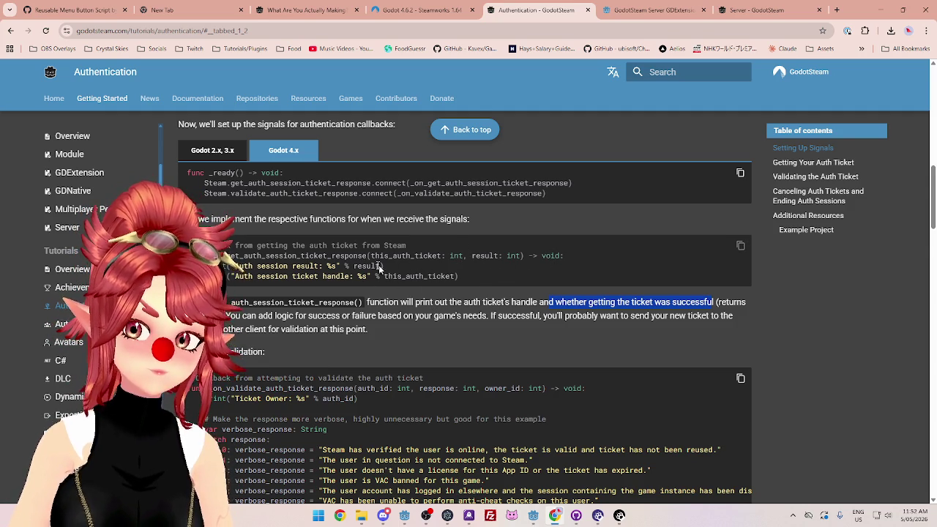
# Step: Scroll to the _on_validate_auth_ticket_response example and copy its code with the block's copy button
pyautogui.scroll(-2, 369, 266)
pyautogui.scroll(1, 368, 249)
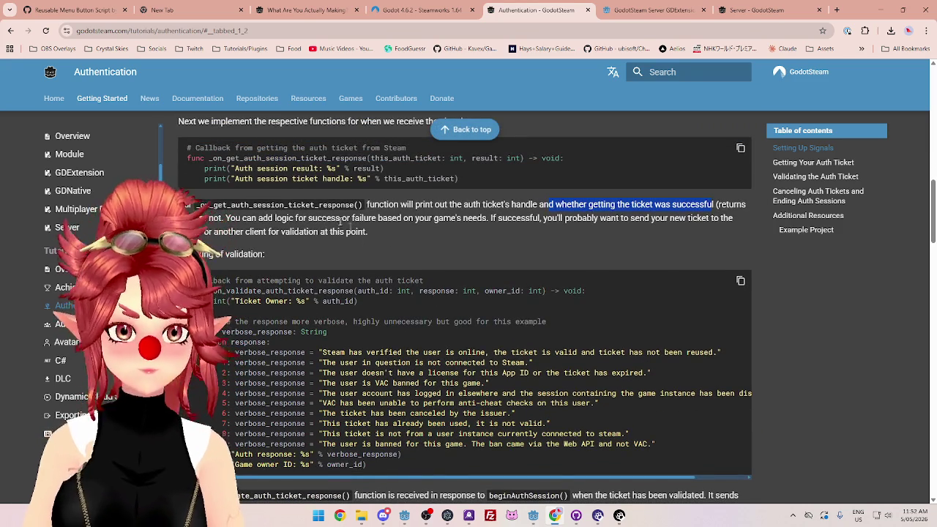
pyautogui.scroll(1, 395, 250)
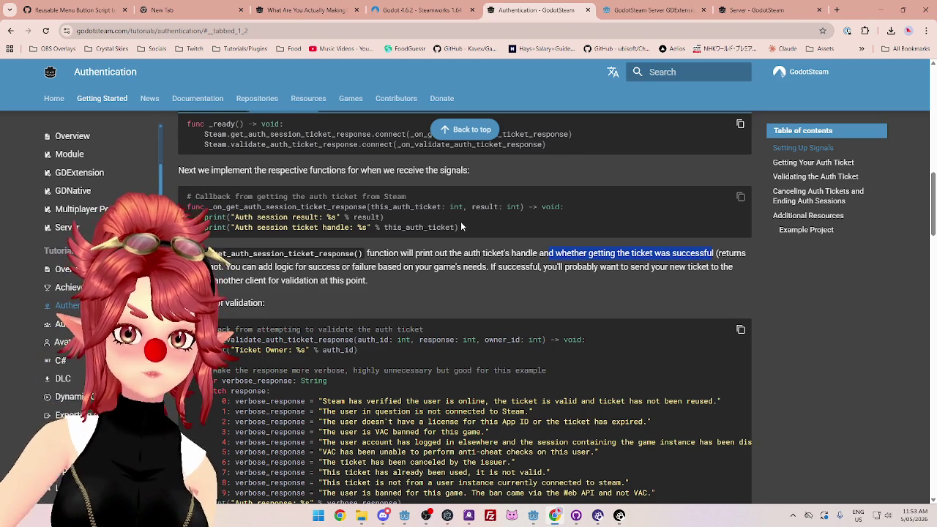
pyautogui.scroll(-1, 440, 283)
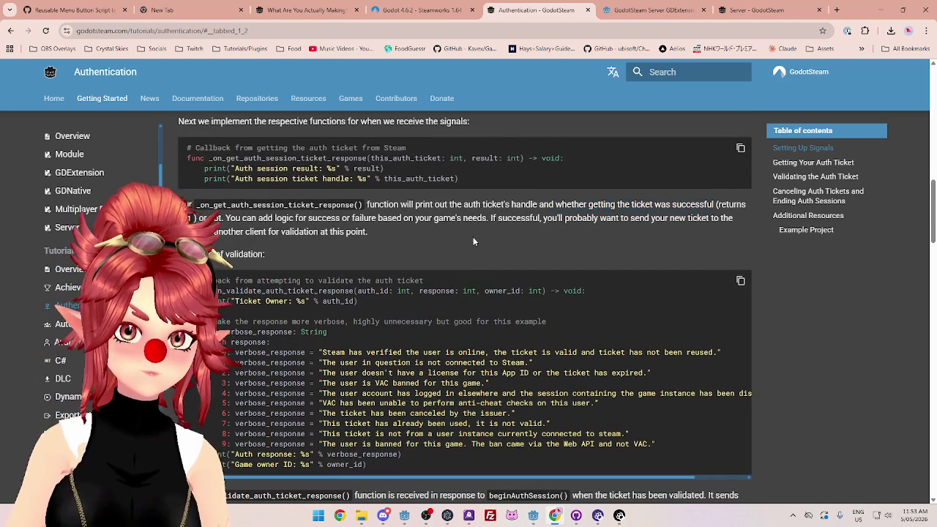
pyautogui.scroll(-3, 336, 245)
pyautogui.scroll(6, 345, 249)
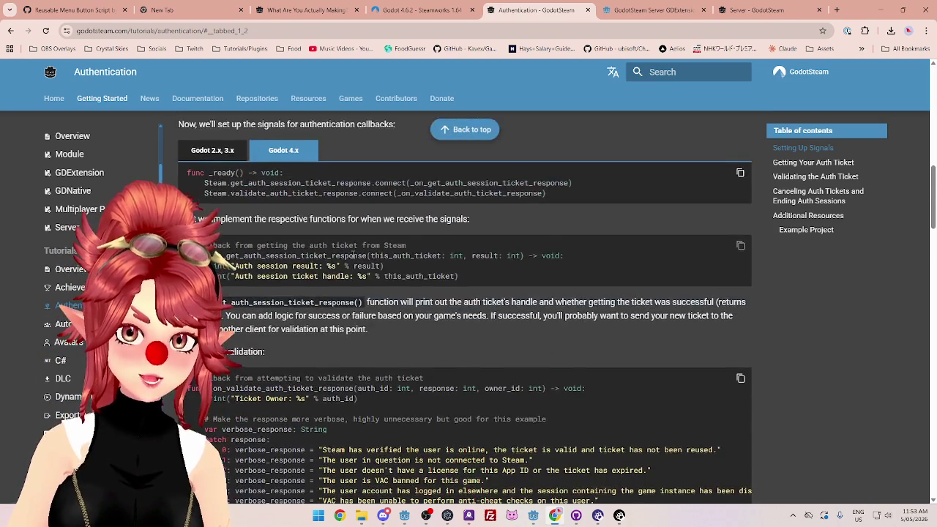
pyautogui.scroll(-3, 354, 256)
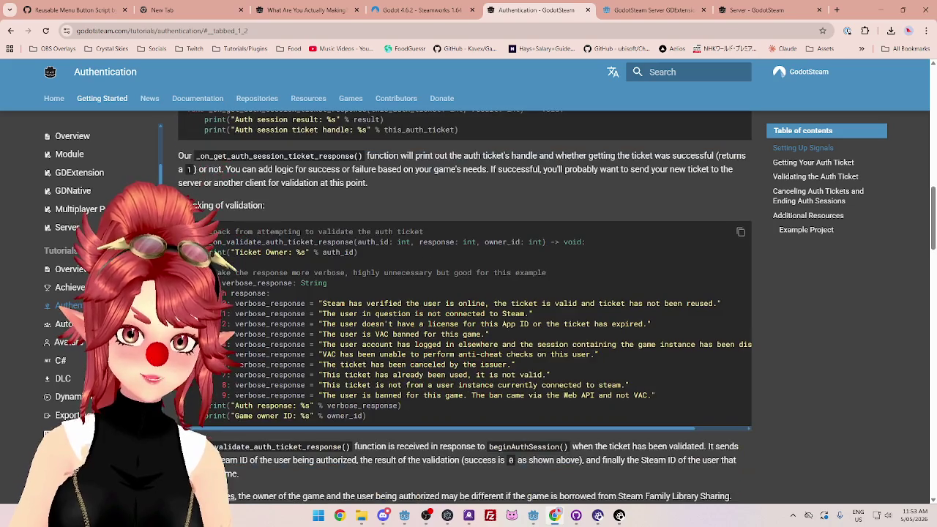
pyautogui.click(740, 231)
pyautogui.moveTo(535, 515)
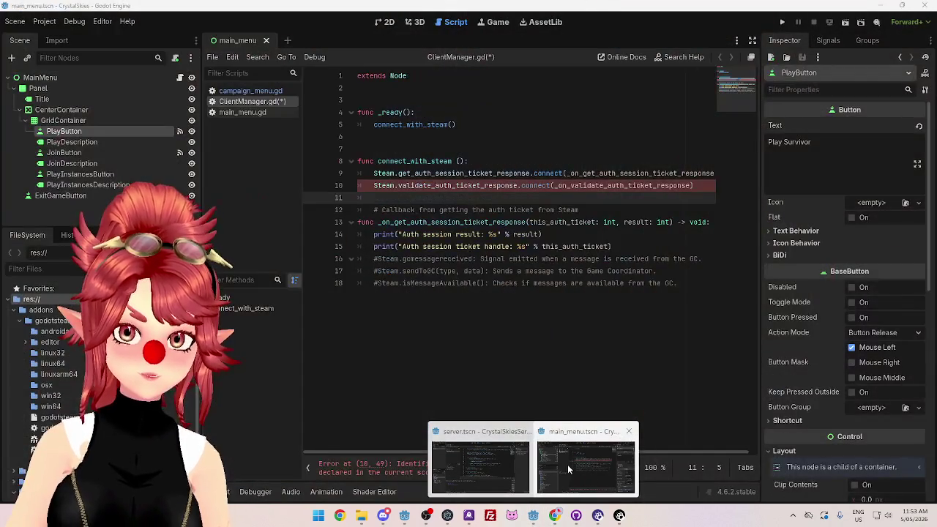
# Step: Paste the validate auth ticket callback into ClientManager.gd on a new line after line 15
pyautogui.click(568, 464)
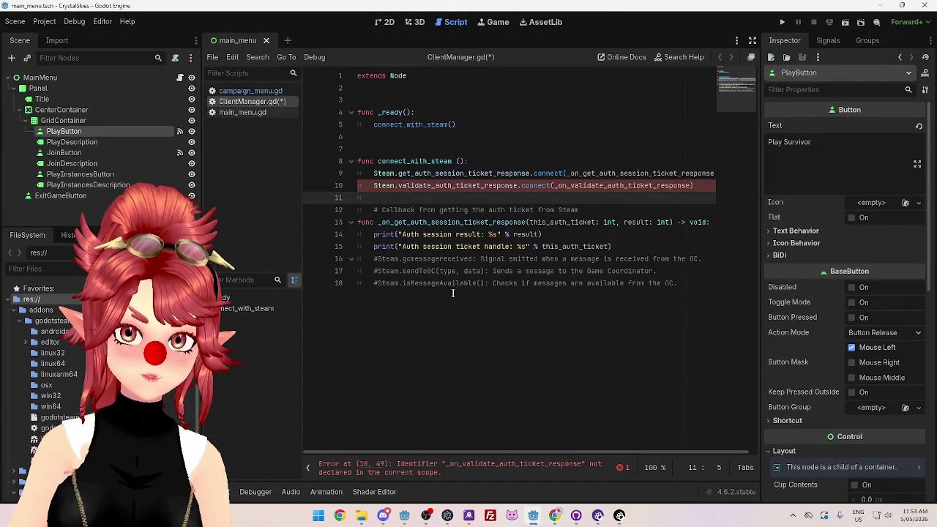
pyautogui.click(632, 247)
pyautogui.press('Return')
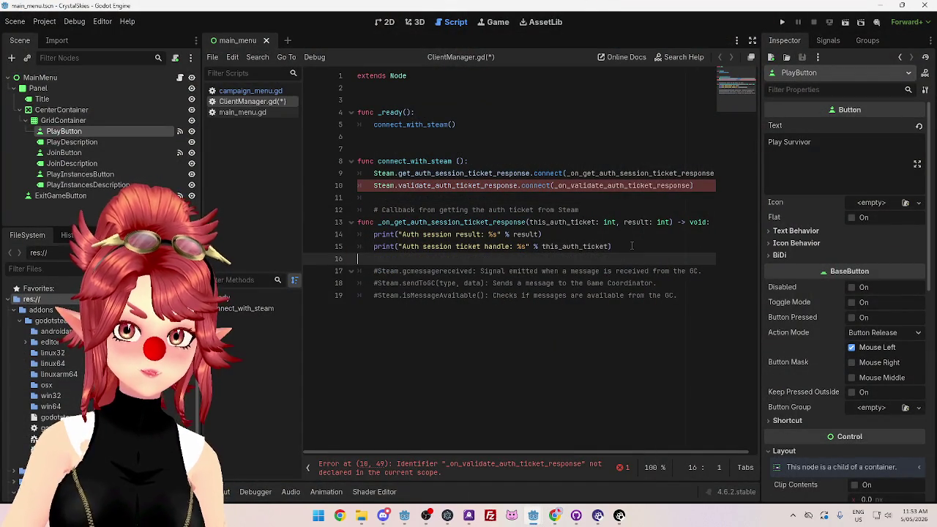
pyautogui.hotkey('ctrl', 'v')
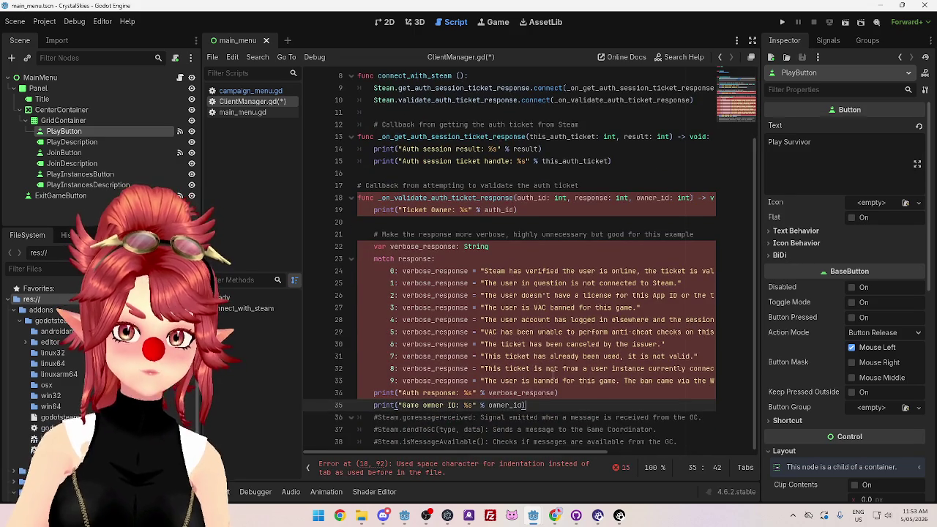
pyautogui.press('Return')
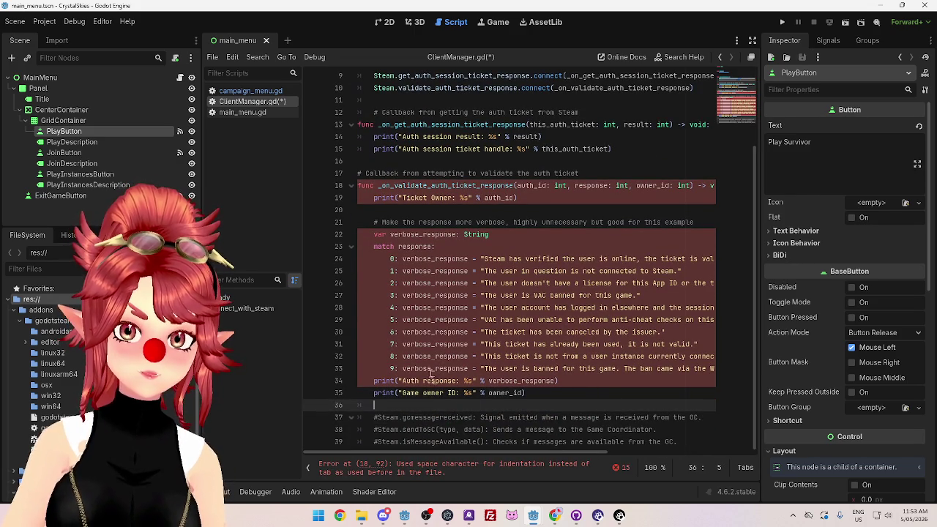
# Step: Re-indent the pasted callback block, lines 21–35, two levels
pyautogui.moveTo(375, 220)
pyautogui.mouseDown()
pyautogui.moveTo(439, 247)
pyautogui.moveTo(542, 393)
pyautogui.mouseUp()
pyautogui.press('Tab')
pyautogui.hotkey('shift', 'Tab')
pyautogui.hotkey('shift', 'Tab')
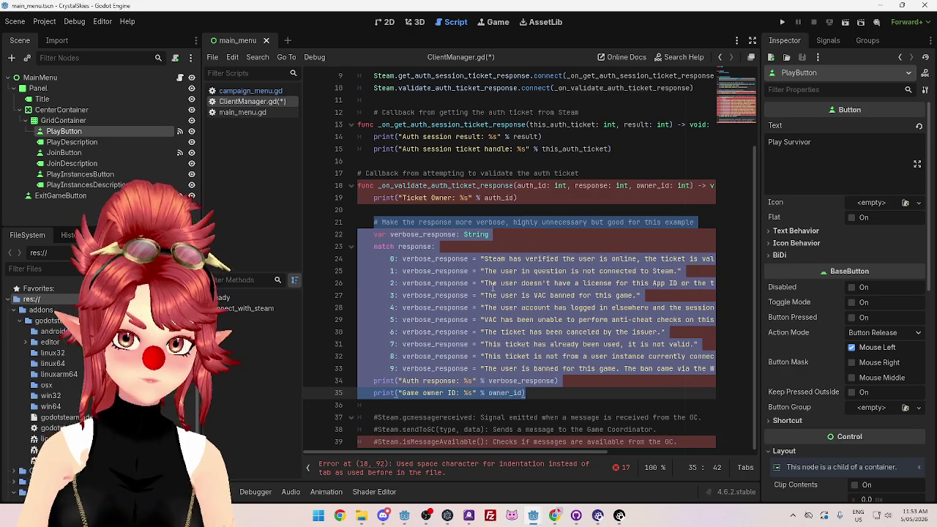
pyautogui.click(452, 259)
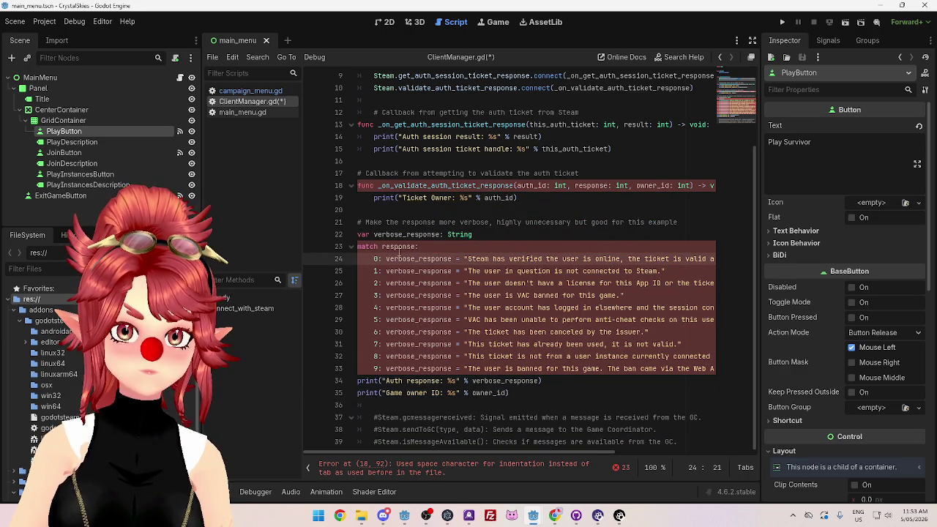
pyautogui.hotkey('ctrl', 'z')
pyautogui.hotkey('ctrl', 'z')
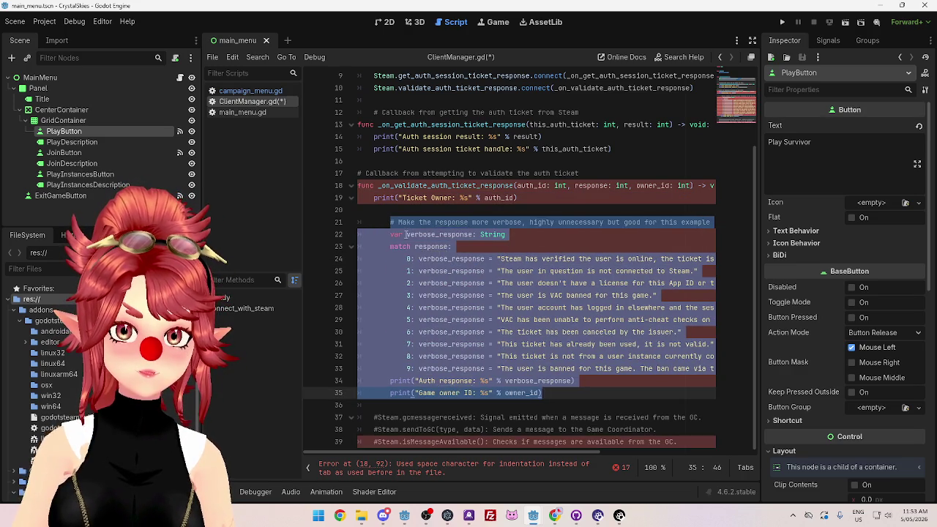
pyautogui.click(405, 235)
pyautogui.click(359, 186)
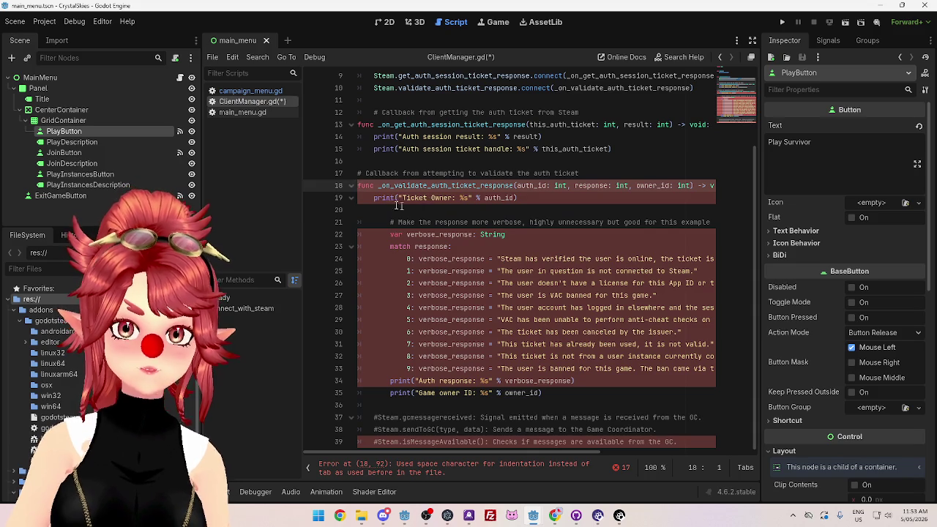
pyautogui.click(359, 198)
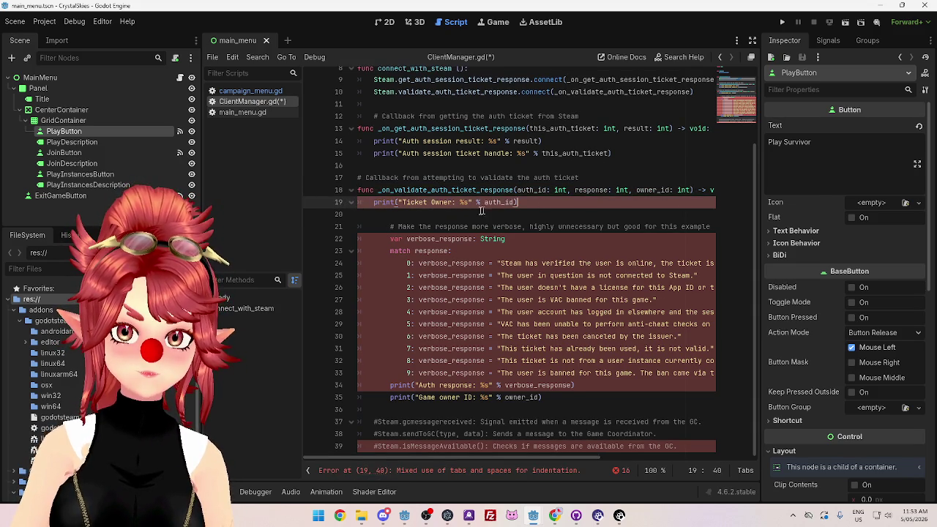
pyautogui.click(514, 210)
# Step: Strip the extra indent from the comment line, var verbose_response, and lines 24–25
pyautogui.moveTo(392, 226); pyautogui.dragTo(374, 226)
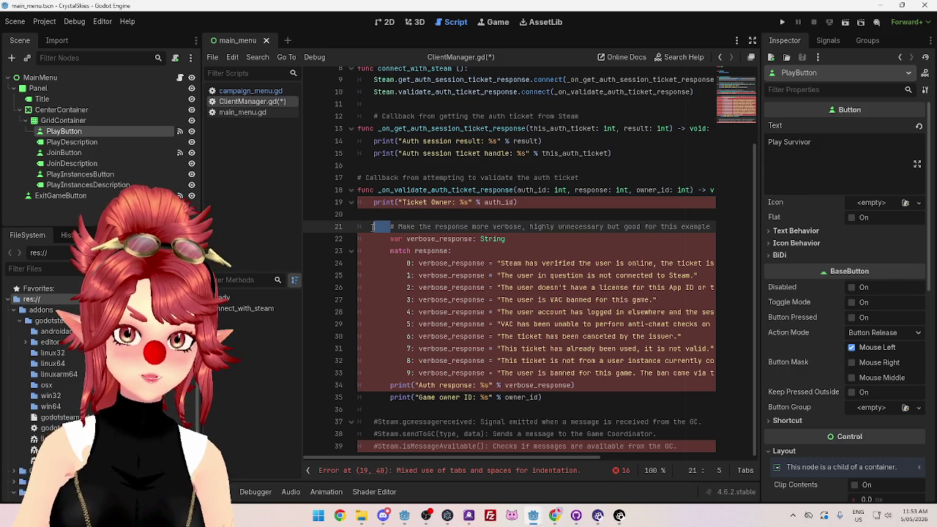
pyautogui.press('BackSpace')
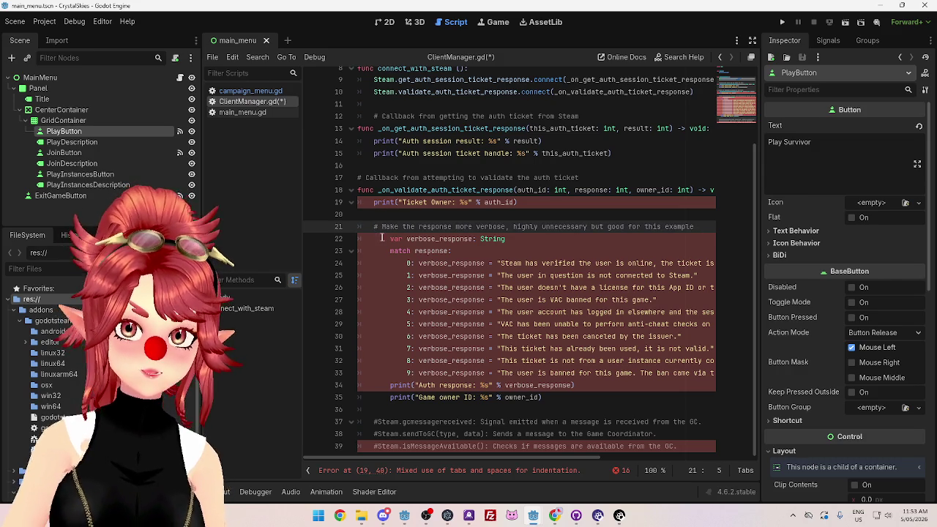
pyautogui.moveTo(392, 239)
pyautogui.mouseDown()
pyautogui.moveTo(375, 239)
pyautogui.moveTo(391, 263)
pyautogui.moveTo(359, 263)
pyautogui.moveTo(375, 263)
pyautogui.mouseUp()
pyautogui.press('BackSpace')
pyautogui.press('BackSpace')
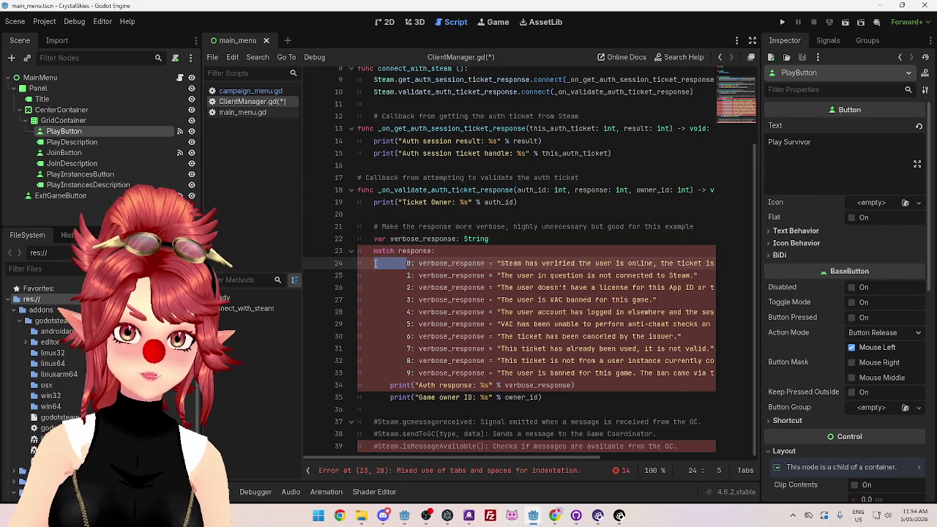
pyautogui.press('BackSpace')
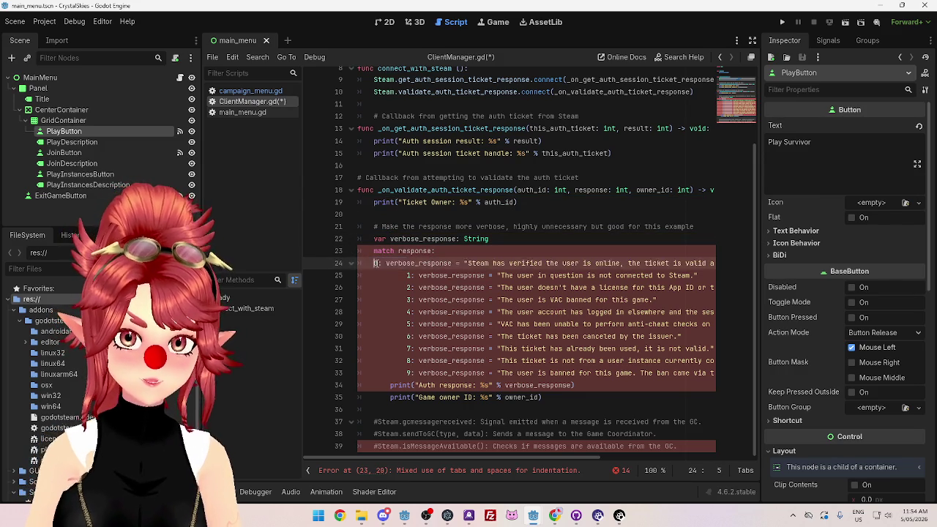
pyautogui.moveTo(406, 276); pyautogui.dragTo(371, 276)
pyautogui.press('BackSpace')
# Step: Replace the leading indents on lines 26–35 with tabs matching line 24
pyautogui.moveTo(405, 295); pyautogui.dragTo(352, 295)
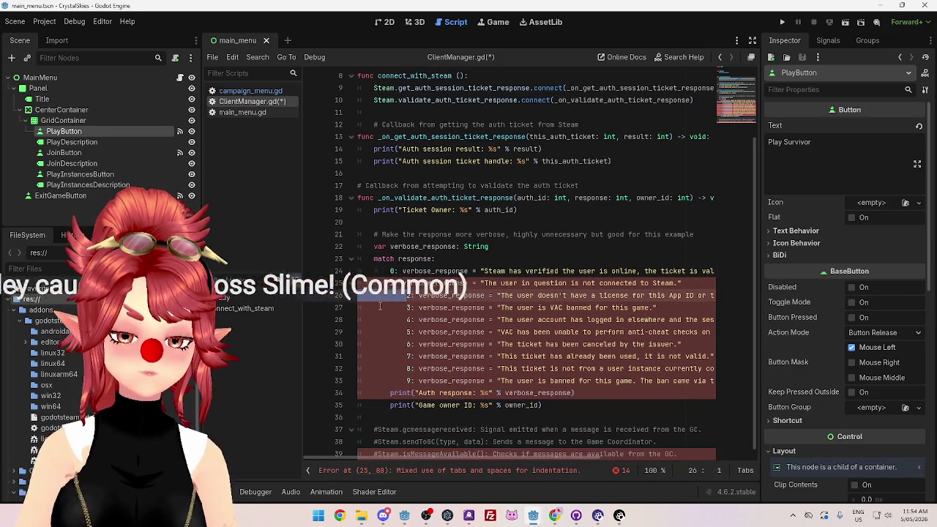
pyautogui.hotkey('shift', 'alt', 'Down')
pyautogui.hotkey('shift', 'alt', 'Down')
pyautogui.hotkey('shift', 'alt', 'Down')
pyautogui.hotkey('shift', 'alt', 'Down')
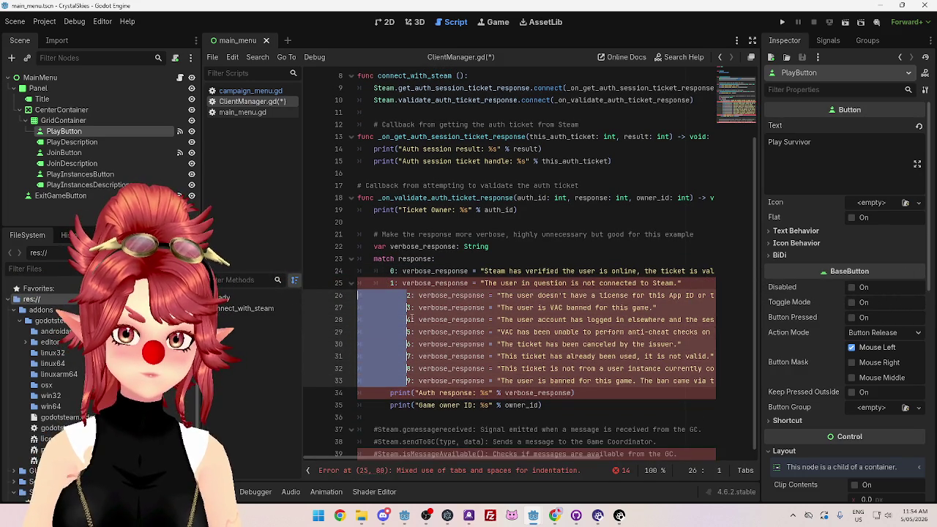
pyautogui.press('BackSpace')
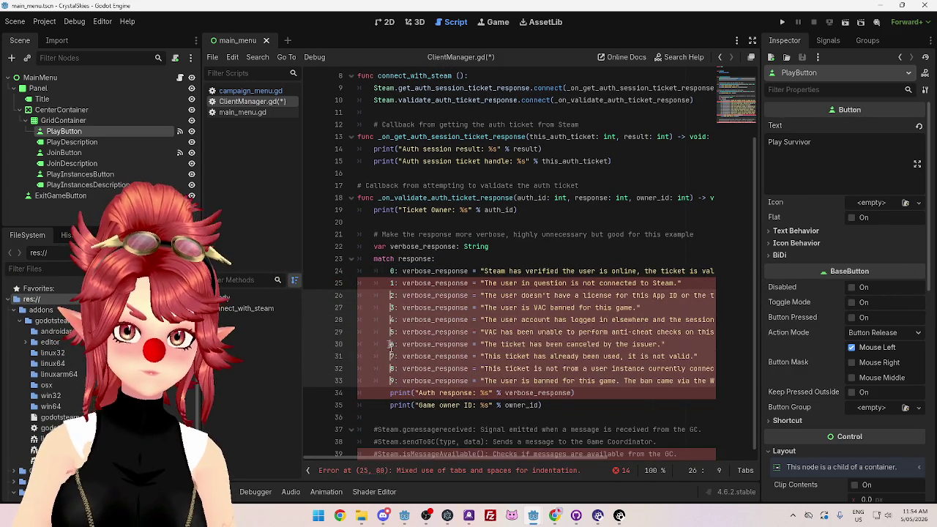
pyautogui.press('Tab')
pyautogui.moveTo(390, 393)
pyautogui.mouseDown()
pyautogui.moveTo(348, 393)
pyautogui.moveTo(334, 406)
pyautogui.mouseUp()
pyautogui.press('Tab')
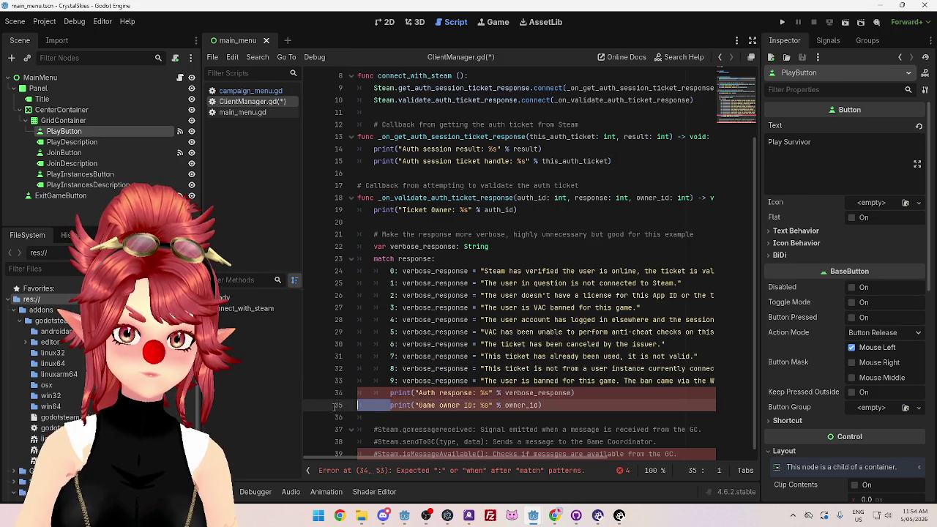
pyautogui.press('Tab')
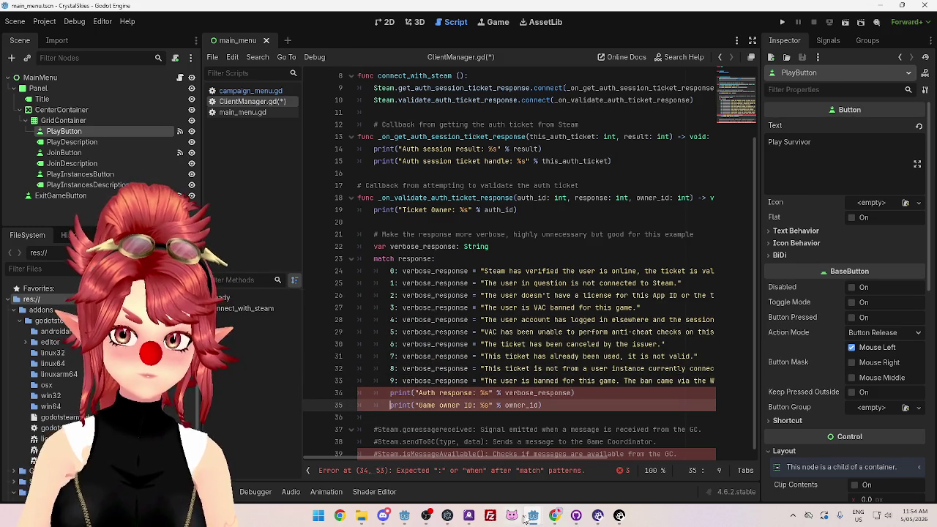
# Step: Dedent lines 34–35 to fix the match statement error
pyautogui.click(555, 515)
pyautogui.moveTo(538, 522)
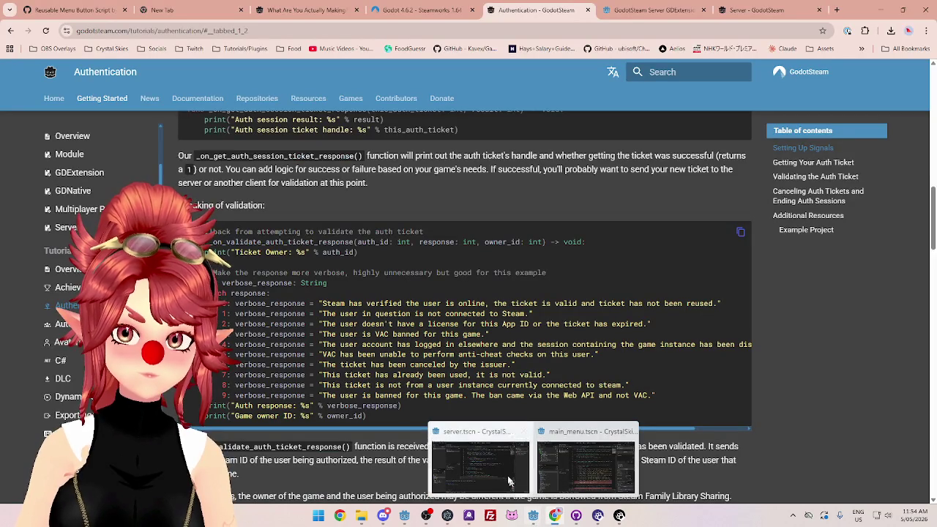
pyautogui.click(575, 469)
pyautogui.hotkey('shift', 'Tab')
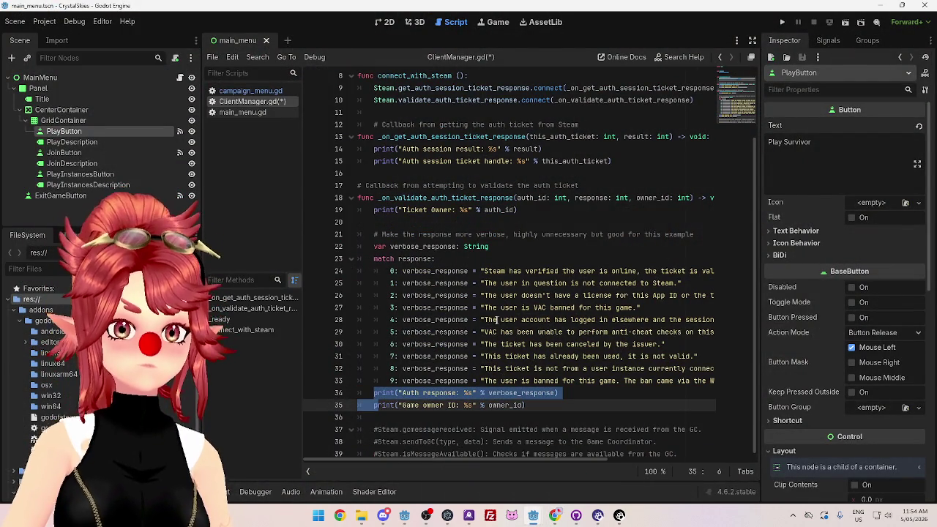
pyautogui.click(604, 357)
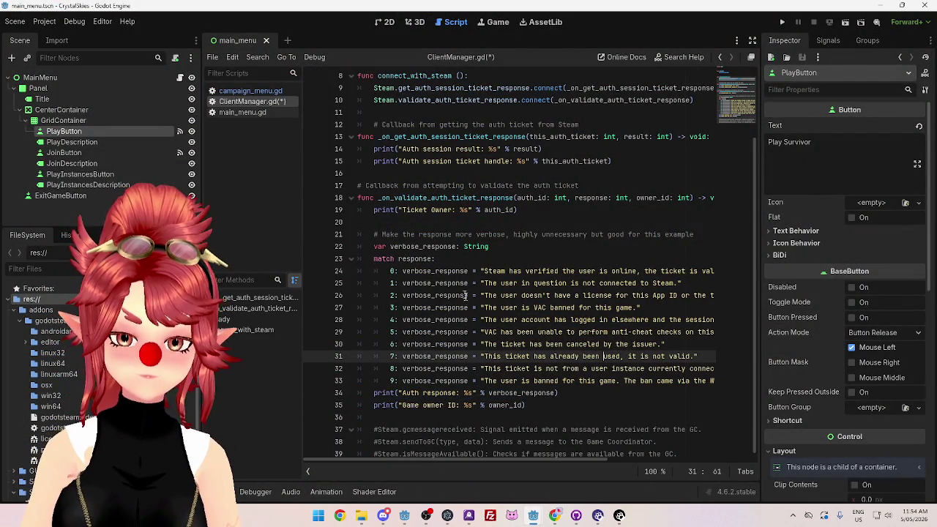
pyautogui.moveTo(538, 457)
pyautogui.mouseDown()
pyautogui.moveTo(581, 465)
pyautogui.moveTo(506, 457)
pyautogui.mouseUp()
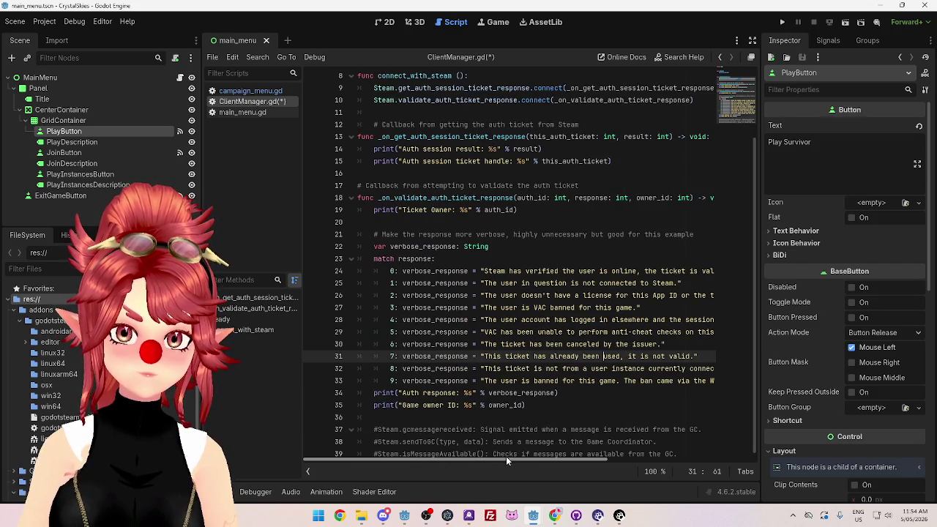
# Step: Delete the empty line 20 and save ClientManager.gd
pyautogui.click(386, 222)
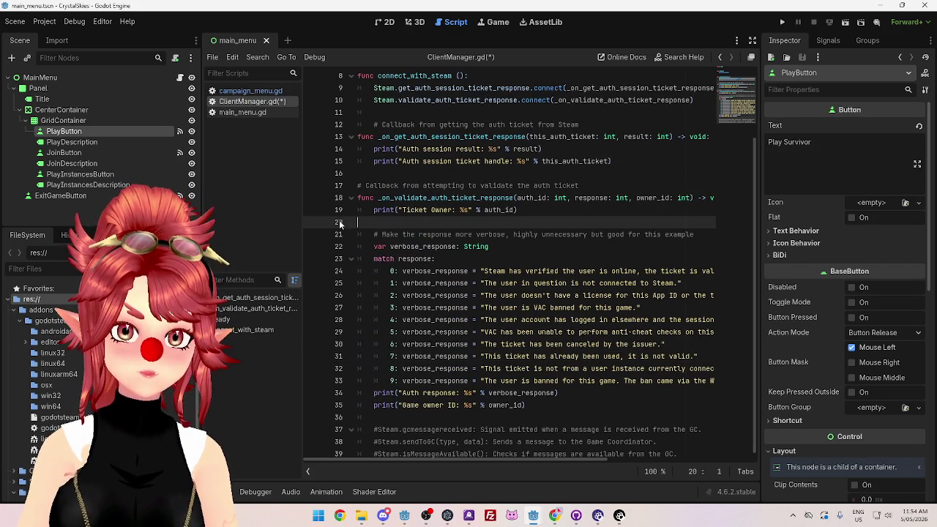
pyautogui.press('BackSpace')
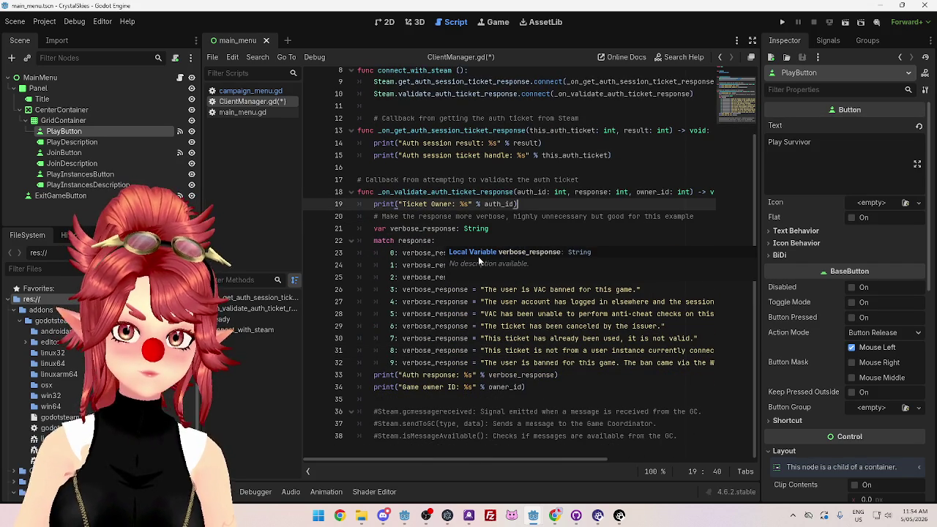
pyautogui.hotkey('ctrl', 's')
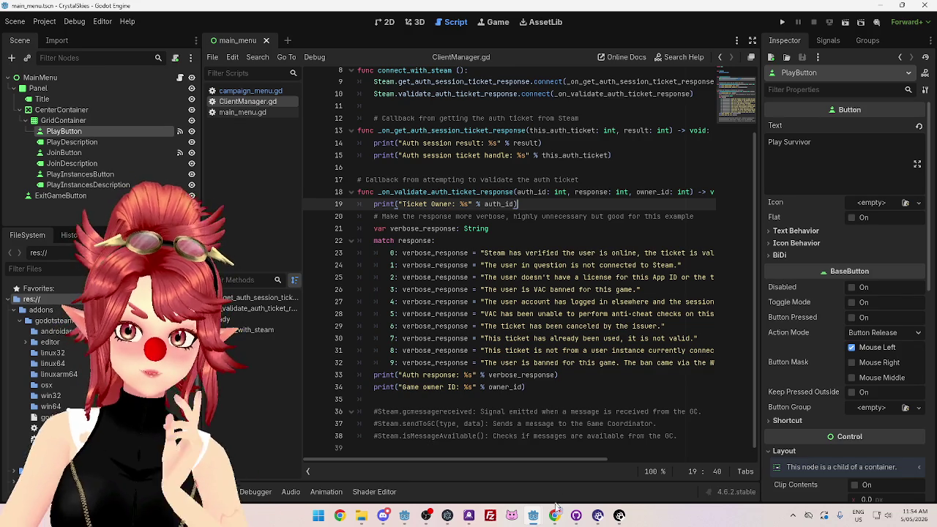
pyautogui.hotkey('alt', 'Tab')
pyautogui.scroll(-2, 372, 391)
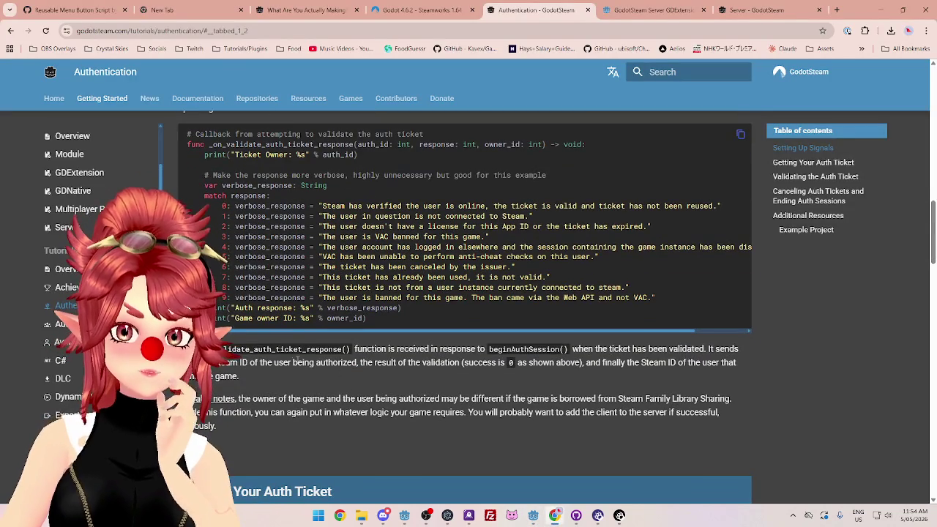
pyautogui.moveTo(381, 350); pyautogui.dragTo(418, 350)
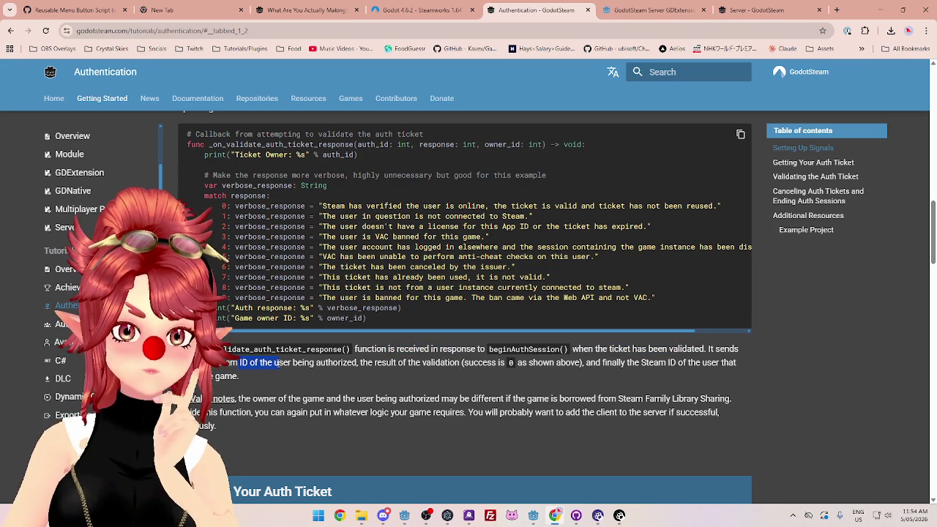
pyautogui.moveTo(281, 364)
pyautogui.mouseDown()
pyautogui.moveTo(270, 367)
pyautogui.moveTo(359, 364)
pyautogui.mouseUp()
pyautogui.click(362, 364)
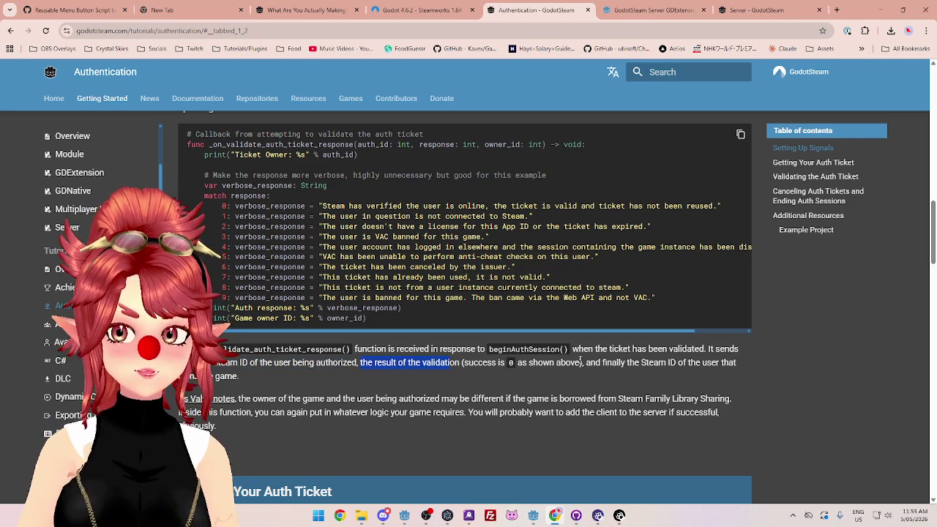
pyautogui.moveTo(618, 364); pyautogui.dragTo(691, 365)
pyautogui.moveTo(281, 399); pyautogui.dragTo(352, 399)
pyautogui.scroll(-1, 354, 414)
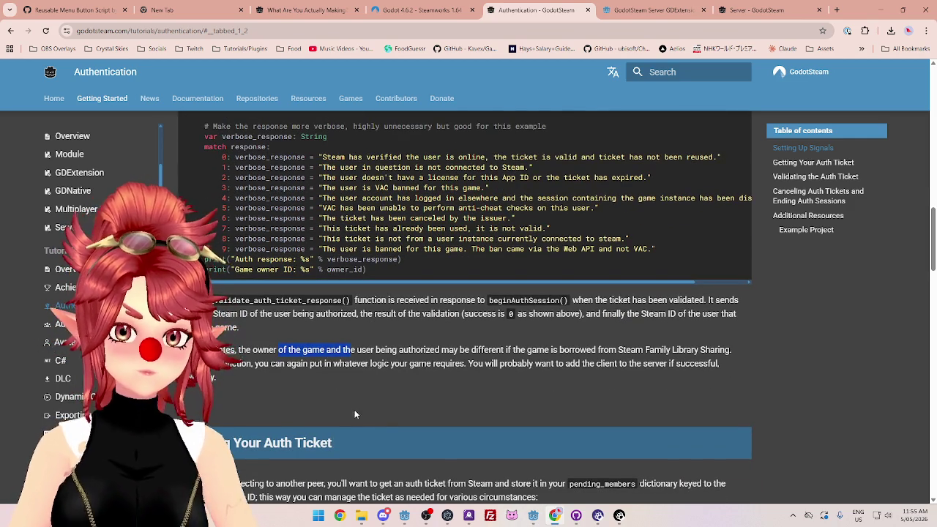
pyautogui.click(533, 516)
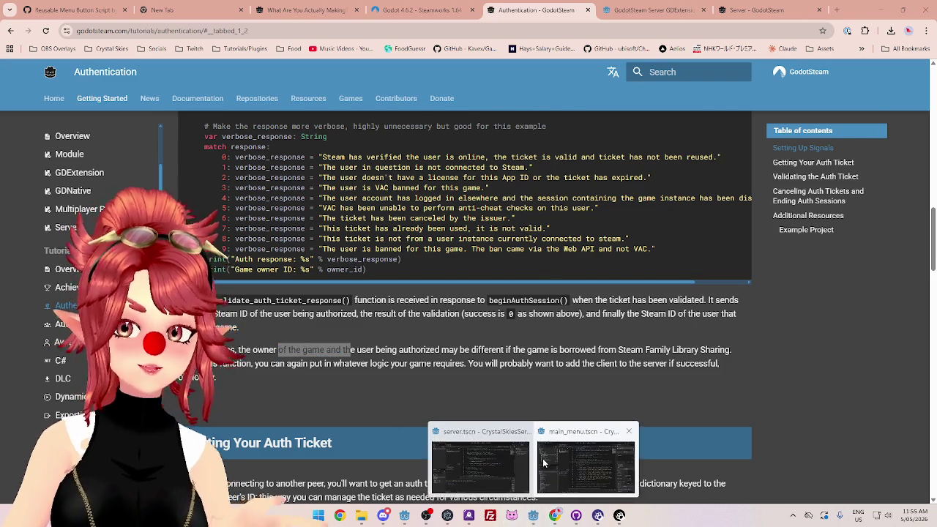
pyautogui.click(543, 463)
pyautogui.click(784, 23)
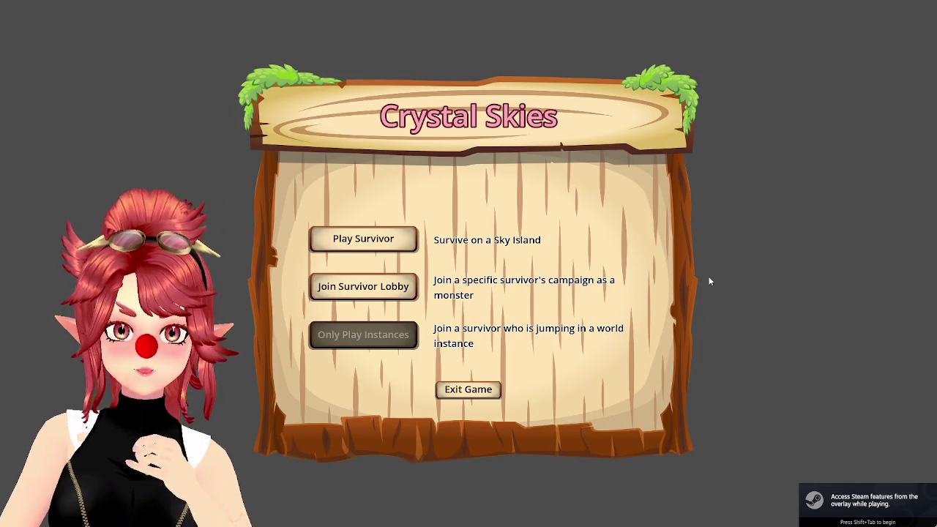
# Step: Quit the game, enable embedding in the Game view, and run the game inside the editor
pyautogui.click(495, 391)
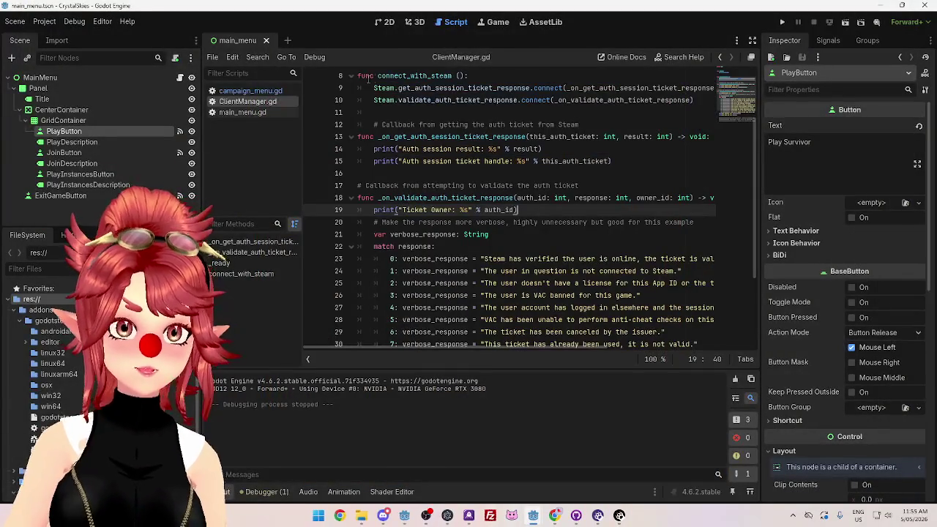
pyautogui.click(495, 22)
pyautogui.click(515, 61)
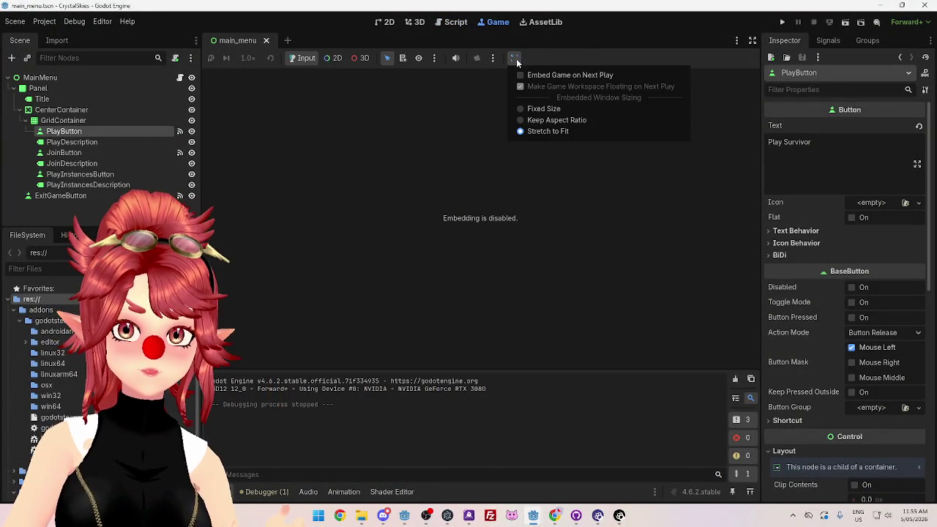
pyautogui.click(524, 75)
pyautogui.click(782, 22)
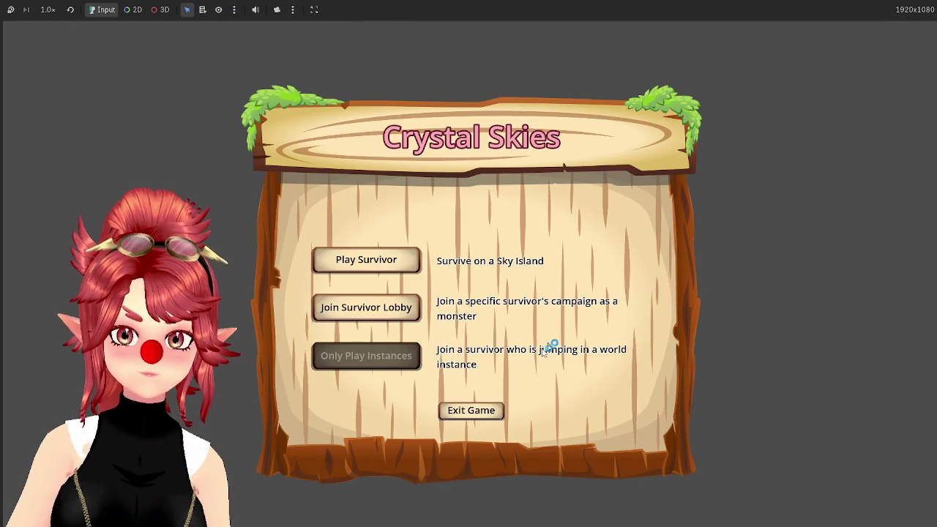
# Step: Quit the embedded game and review the Game view embedding options
pyautogui.click(476, 410)
pyautogui.click(495, 23)
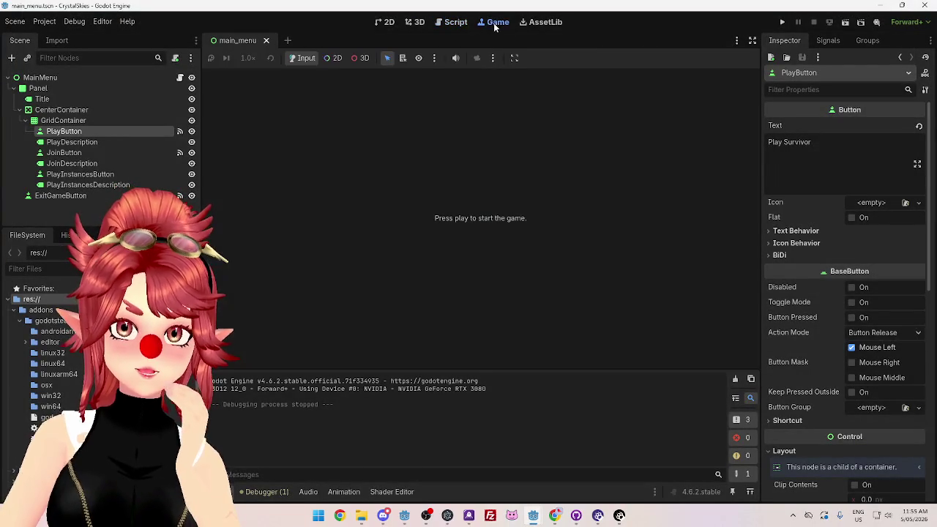
pyautogui.click(514, 59)
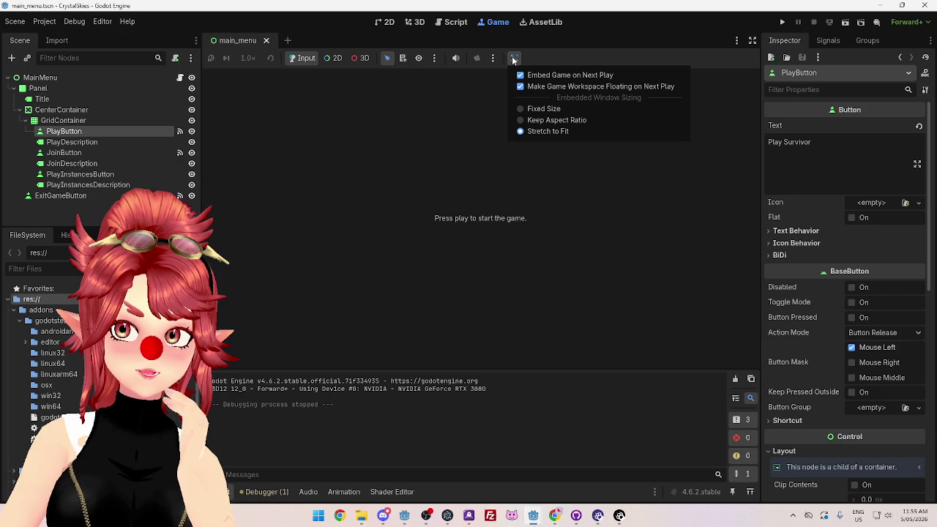
pyautogui.click(521, 87)
# Step: Run the project and inspect the Steam initialization warning in the Debugger's Errors tab
pyautogui.click(782, 22)
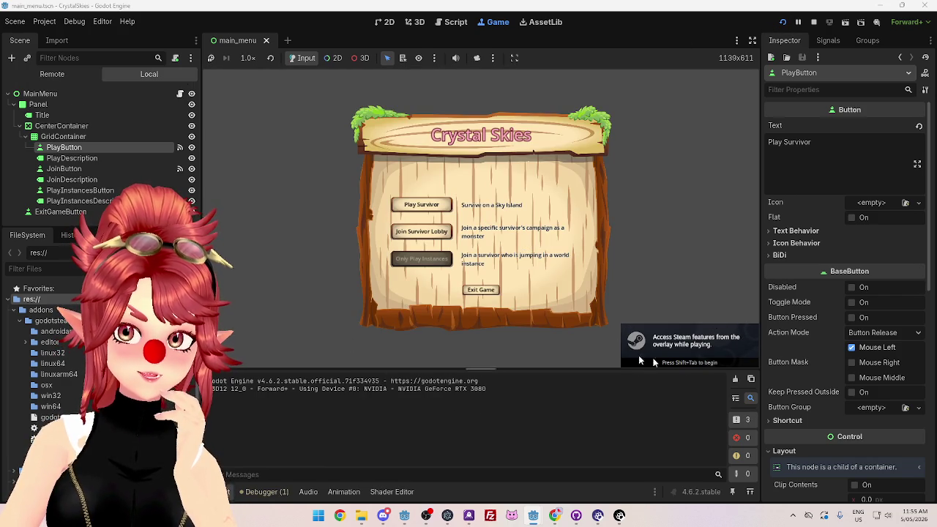
pyautogui.click(262, 492)
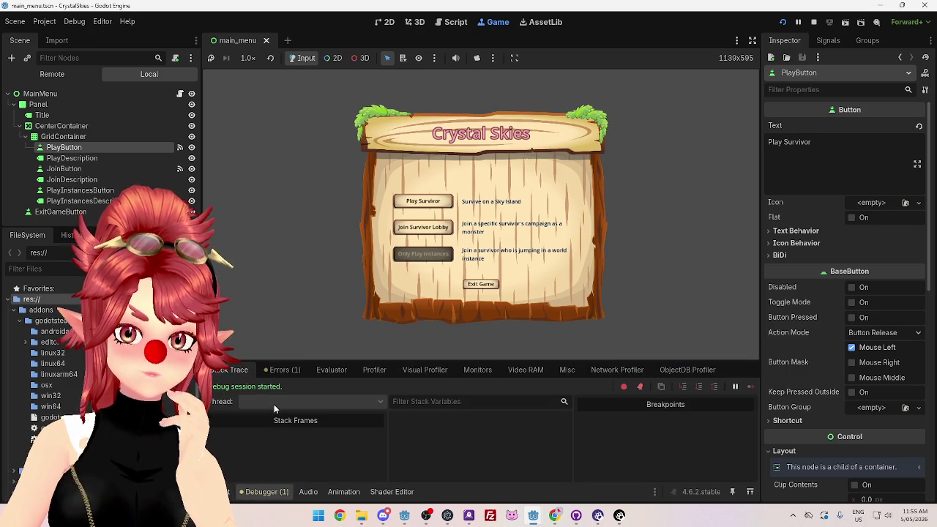
pyautogui.click(280, 369)
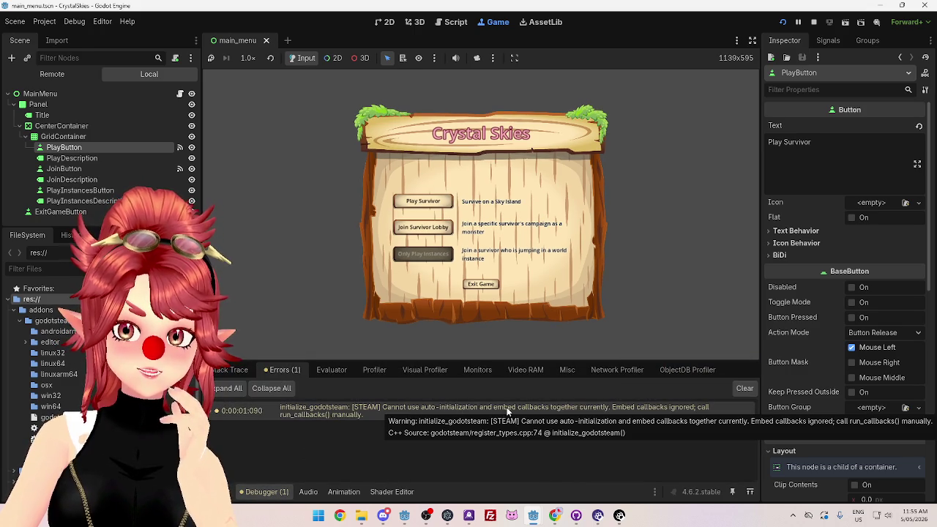
pyautogui.click(632, 407)
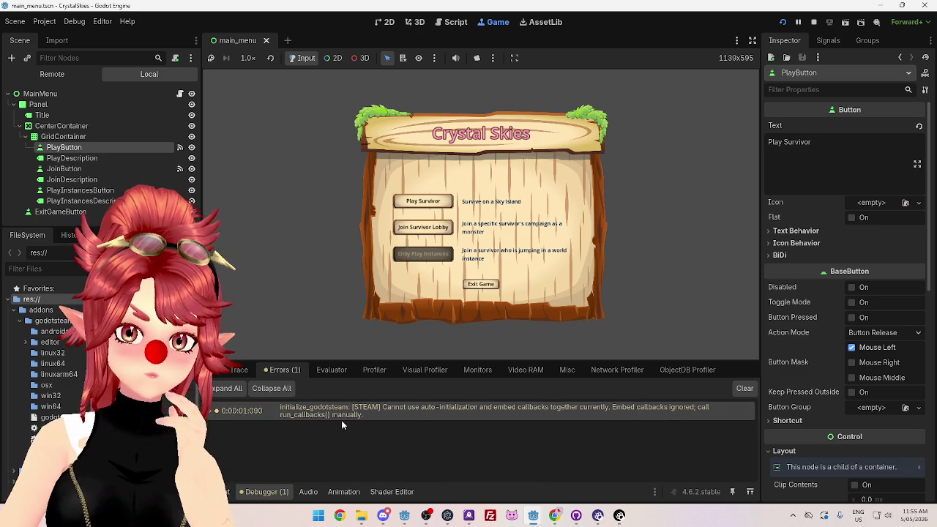
# Step: Stop the game and turn off Steam Embed Callbacks in Project Settings, leaving Initialize on Startup on
pyautogui.click(813, 24)
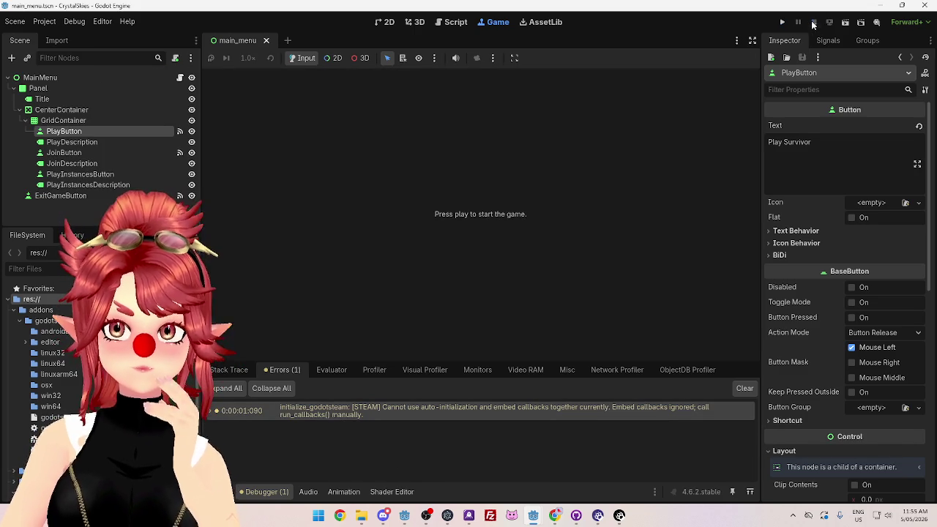
pyautogui.click(44, 21)
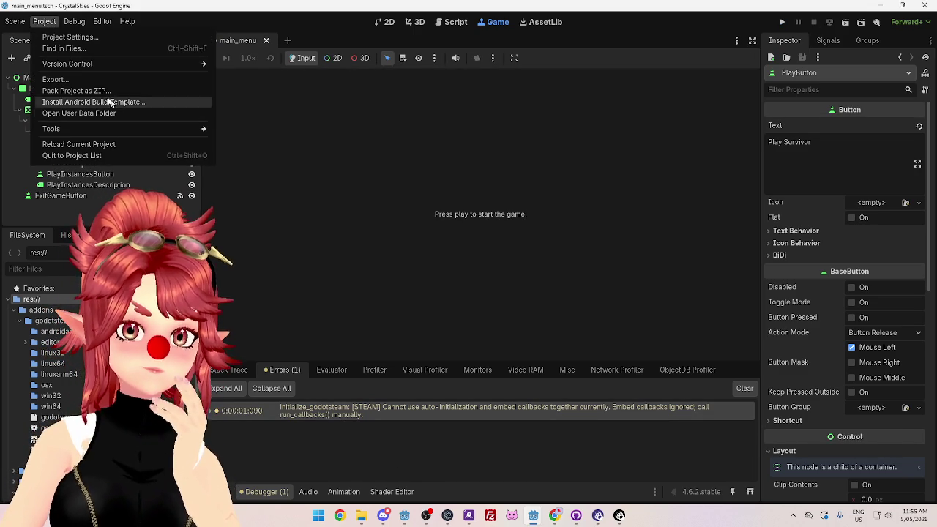
pyautogui.click(54, 37)
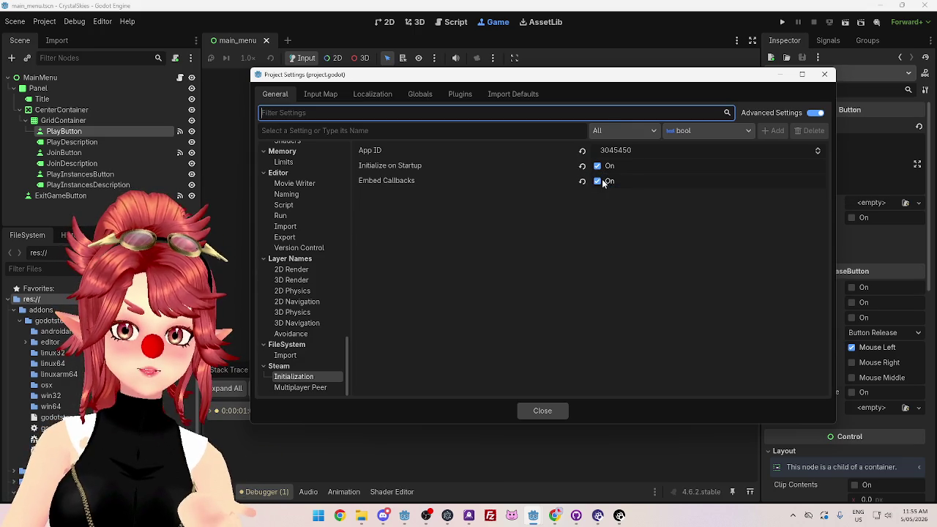
pyautogui.click(598, 183)
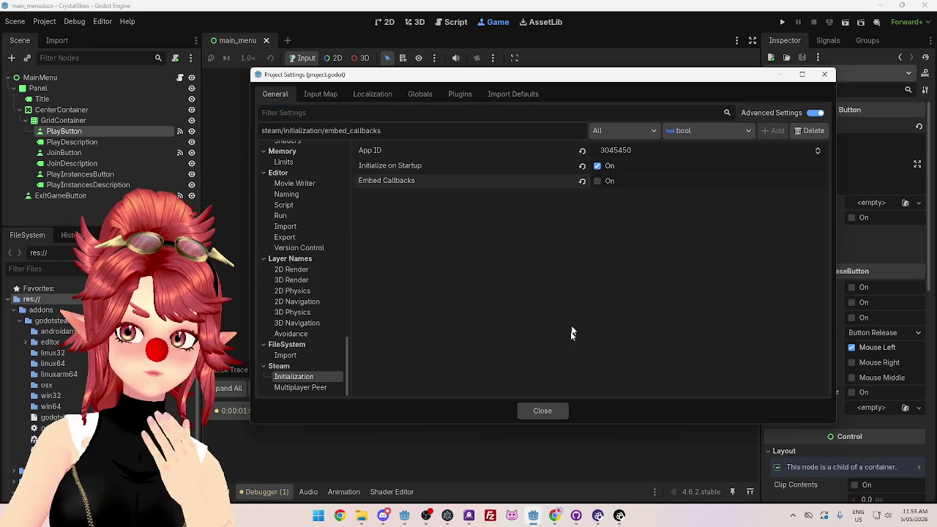
pyautogui.click(542, 411)
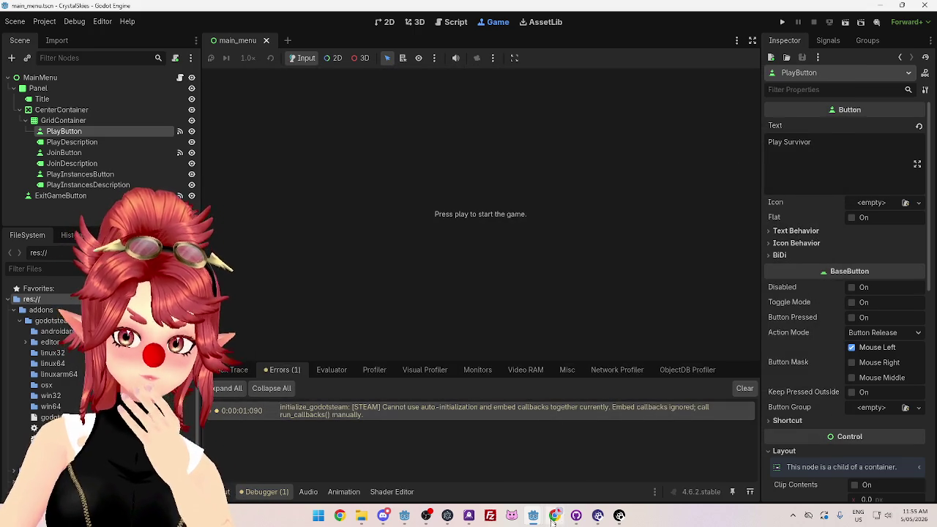
pyautogui.click(556, 515)
pyautogui.click(74, 10)
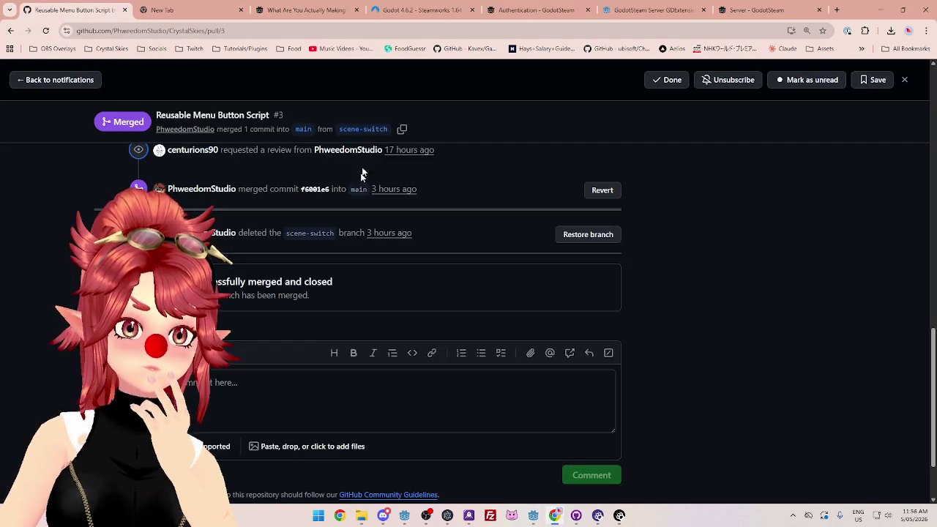
# Step: Open the GodotSteam Initializing Steam tutorial and scroll to its Callbacks section
pyautogui.click(304, 9)
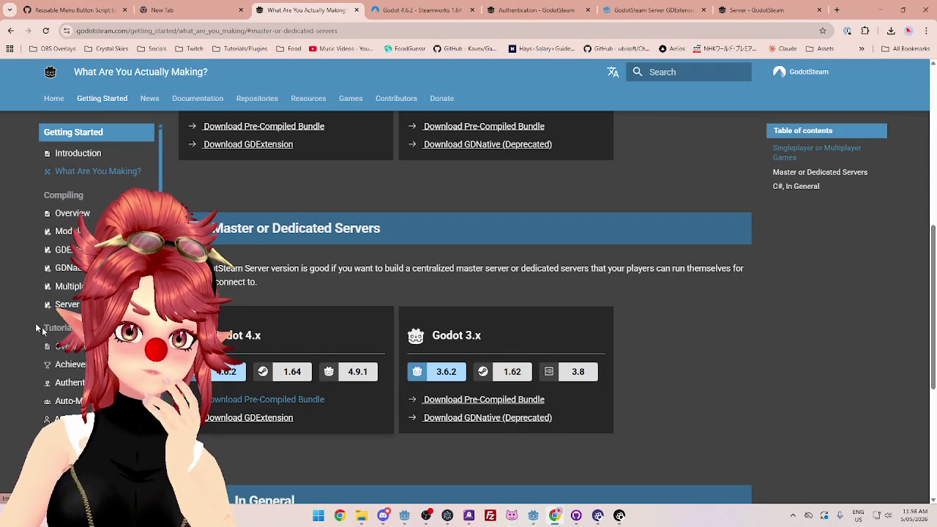
pyautogui.scroll(-2, 99, 293)
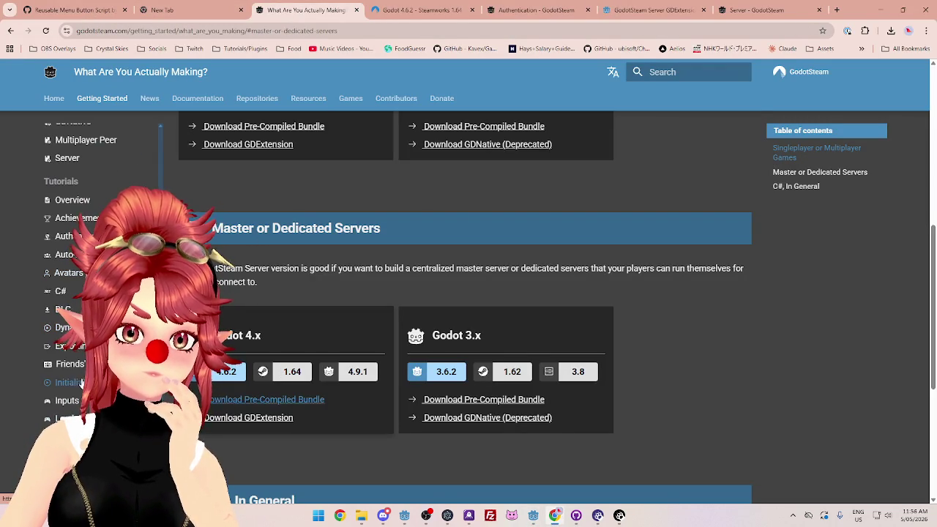
pyautogui.click(69, 382)
pyautogui.scroll(-10, 299, 313)
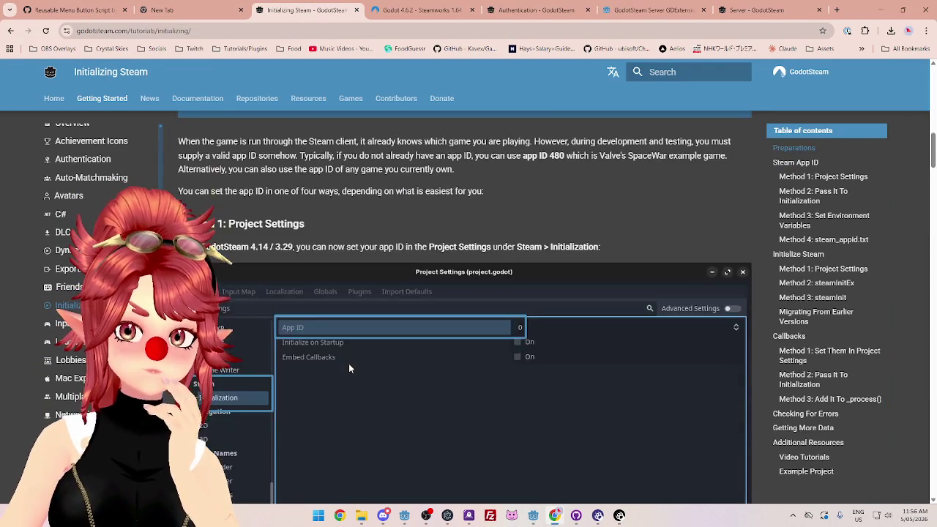
pyautogui.scroll(-15, 344, 374)
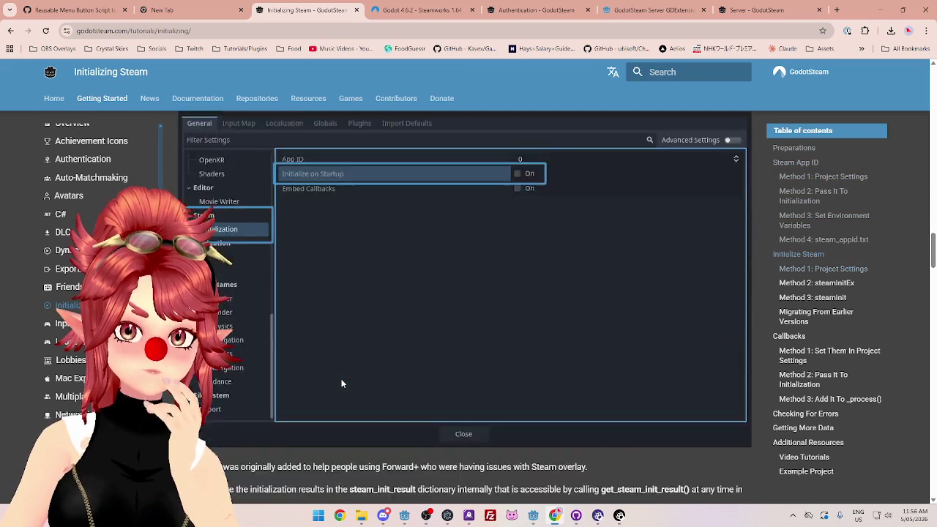
pyautogui.scroll(-10, 340, 383)
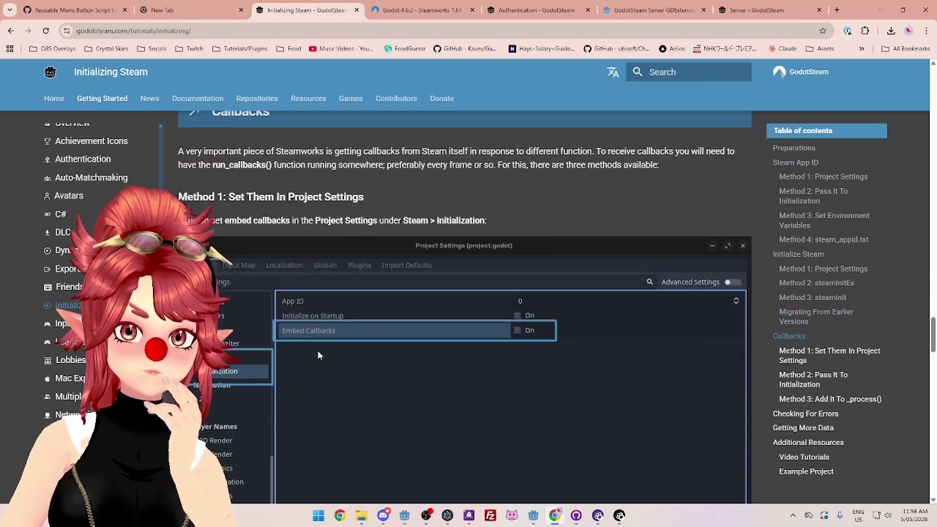
pyautogui.scroll(-2, 299, 271)
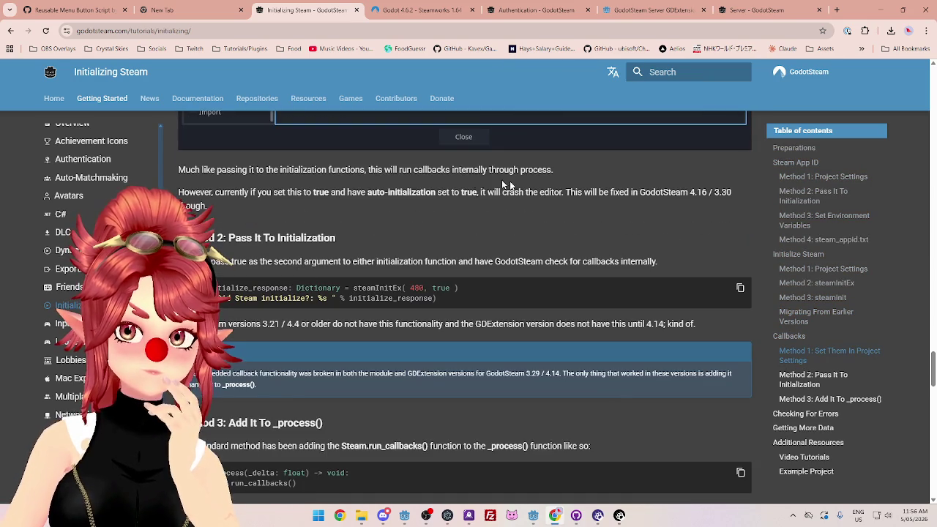
pyautogui.scroll(-2, 452, 206)
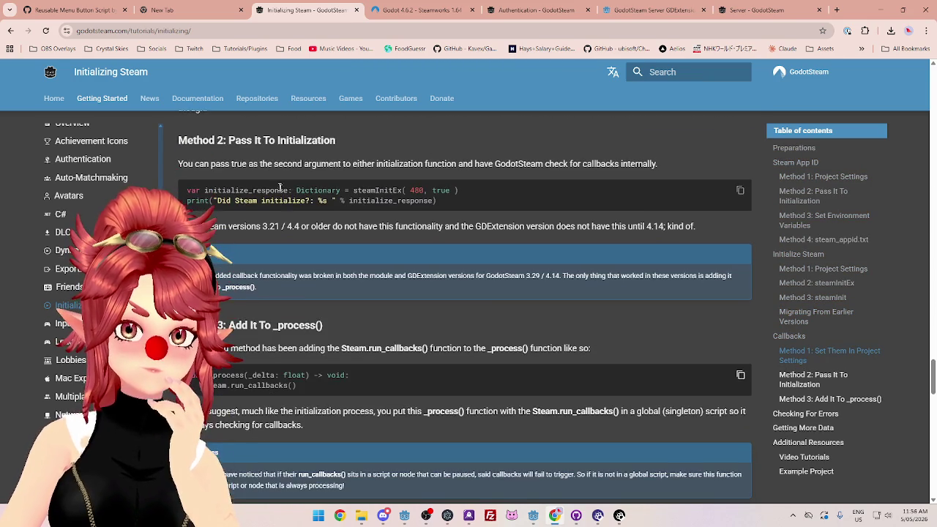
# Step: Select the Method 2 sample and the Method 3 _process() run_callbacks() code sample
pyautogui.moveTo(453, 204); pyautogui.dragTo(181, 193)
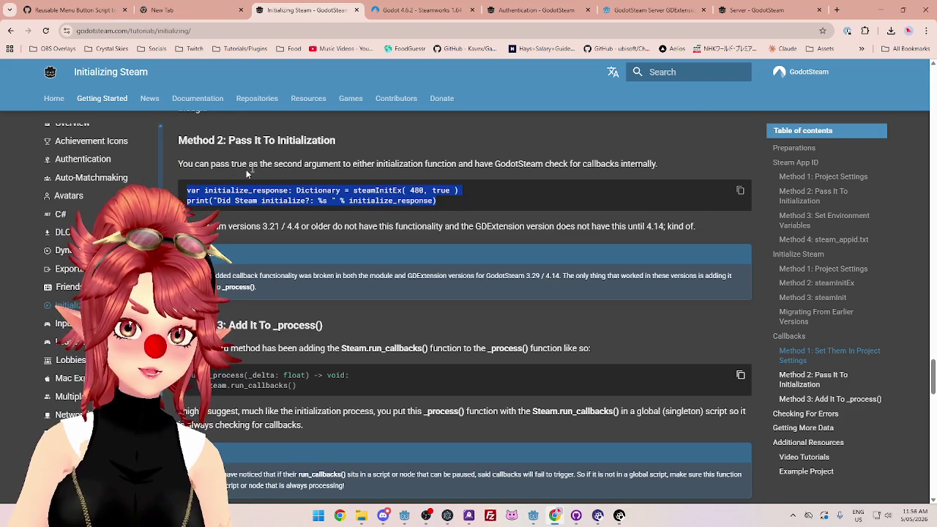
pyautogui.click(298, 163)
pyautogui.moveTo(301, 163); pyautogui.dragTo(524, 163)
pyautogui.scroll(-2, 352, 248)
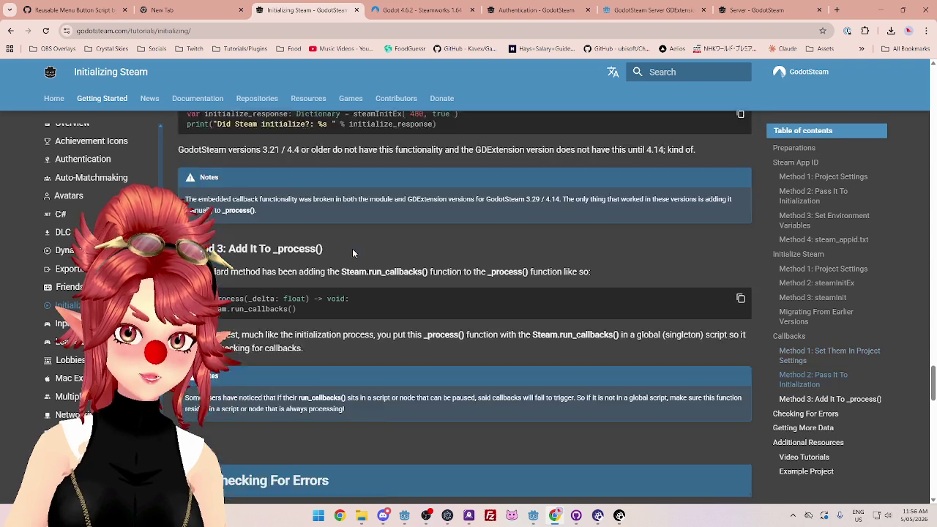
pyautogui.moveTo(311, 289); pyautogui.dragTo(194, 278)
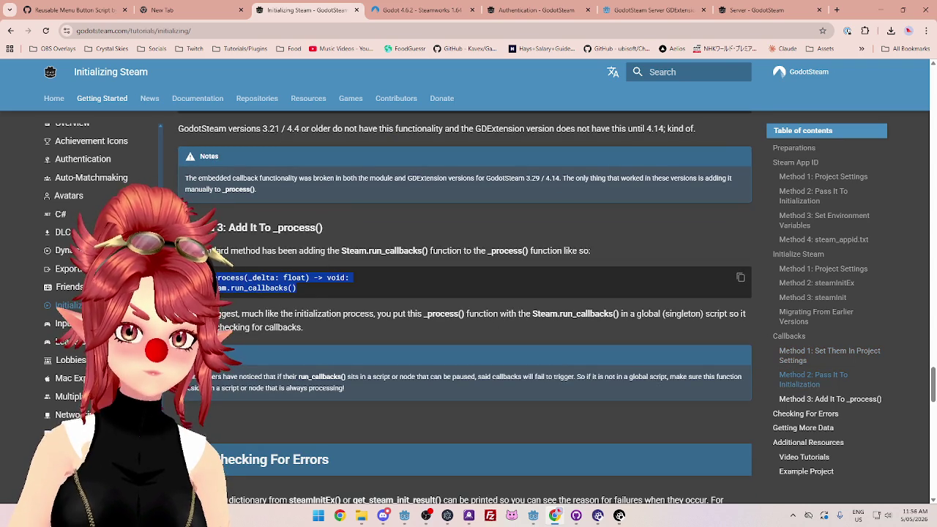
pyautogui.click(533, 515)
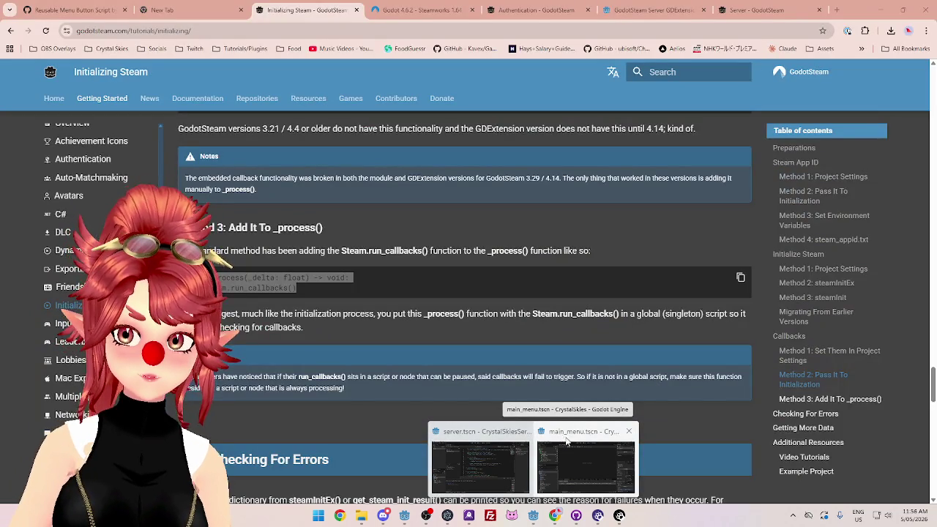
# Step: Paste a _process(_delta) function calling Steam.run_callbacks() at line 7 of ClientManager.gd
pyautogui.click(566, 440)
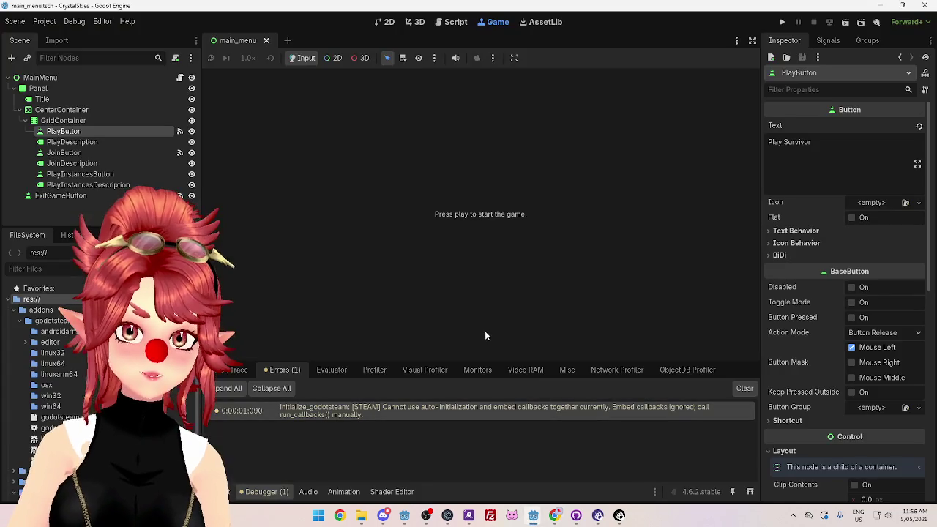
pyautogui.click(454, 24)
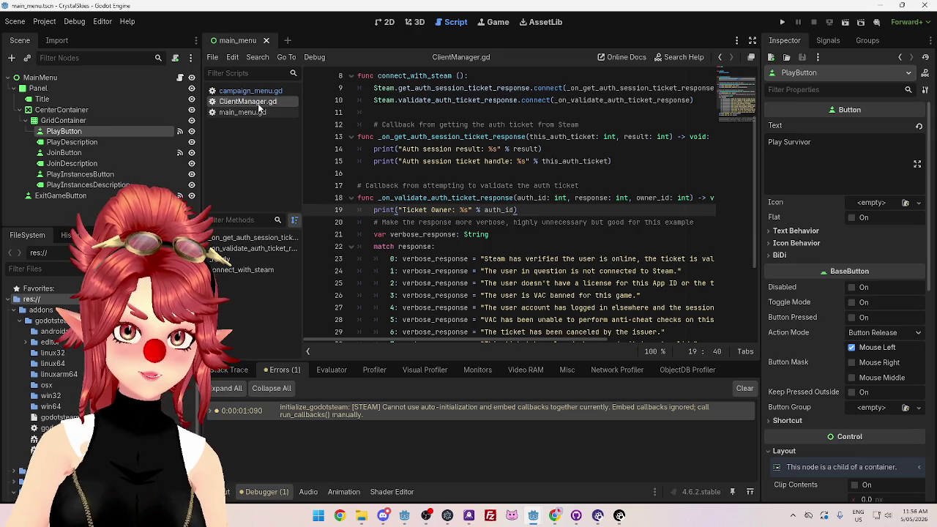
pyautogui.scroll(3, 433, 185)
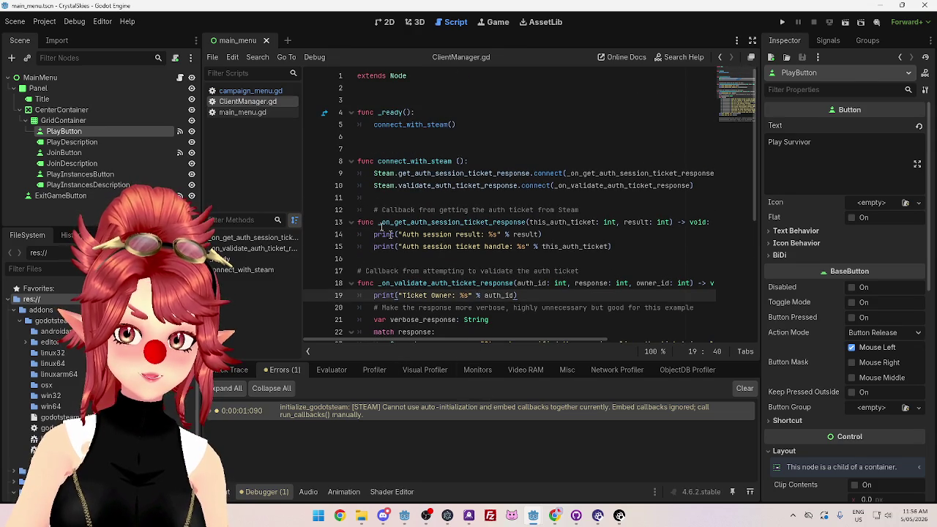
pyautogui.click(438, 147)
pyautogui.click(418, 139)
pyautogui.write('func _process(_delta: float) -> void: \tSteam.run_callbacks()')
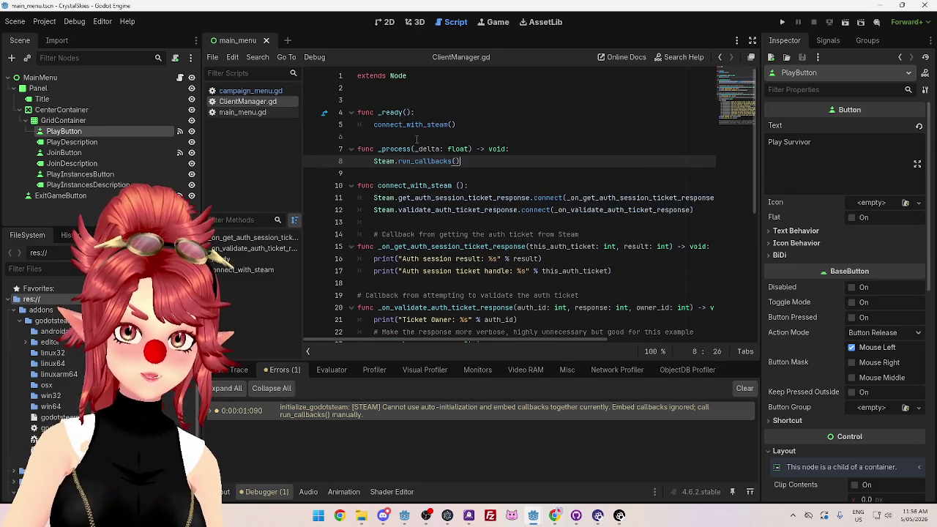
# Step: Re-indent the run_callbacks line with a tab, save the script, and run the project
pyautogui.press('Up')
pyautogui.press('Up')
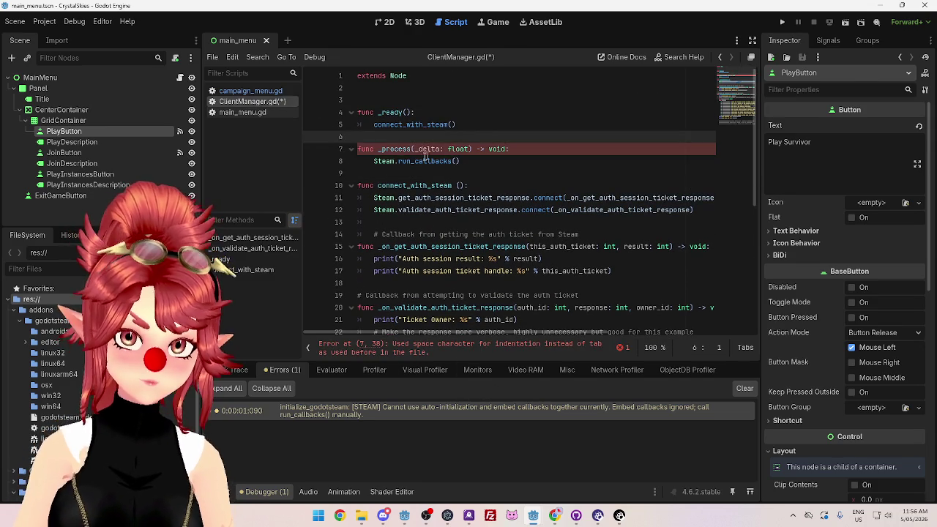
pyautogui.click(374, 161)
pyautogui.hotkey('shift', 'Tab')
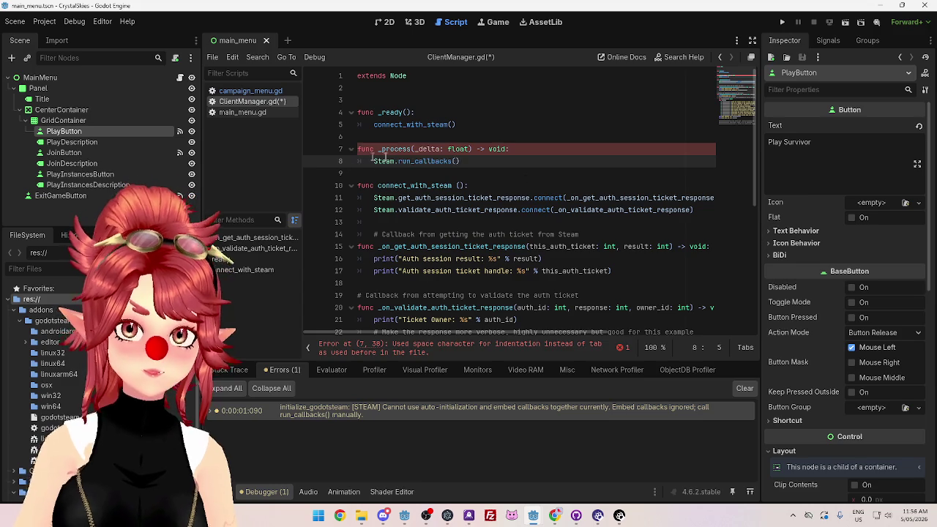
pyautogui.press('Tab')
pyautogui.click(567, 169)
pyautogui.hotkey('ctrl', 's')
pyautogui.click(785, 22)
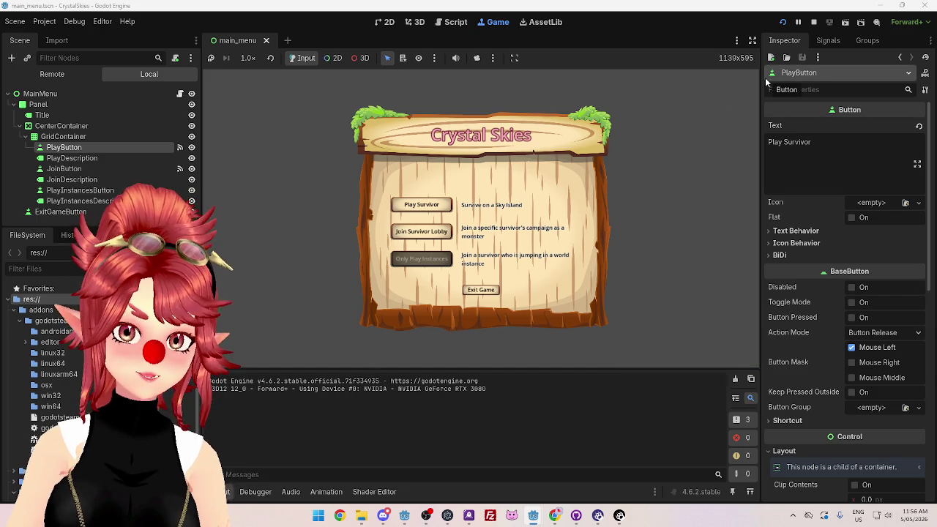
# Step: Stop the test run and select _on_get_auth_session_ticket_response on line 15
pyautogui.click(813, 23)
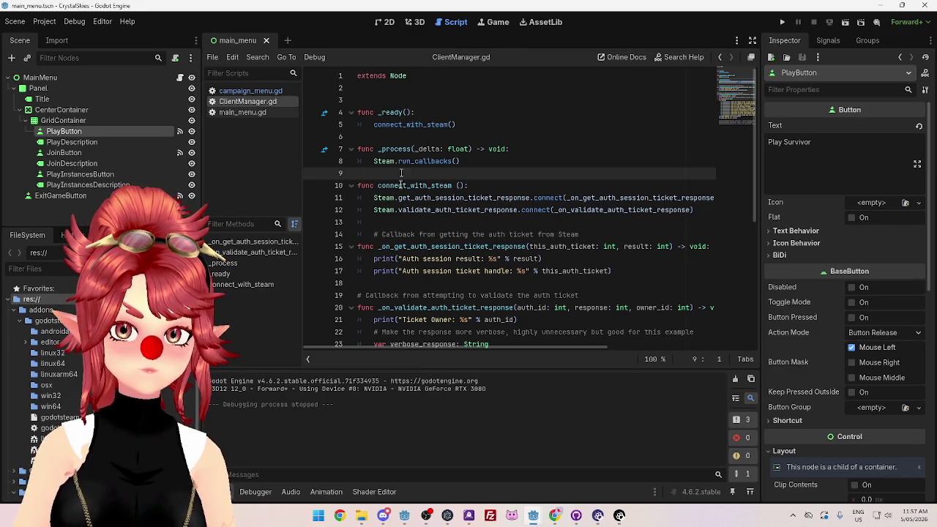
pyautogui.moveTo(381, 247); pyautogui.dragTo(473, 247)
pyautogui.hscroll(3, 572, 350)
pyautogui.hscroll(-3, 572, 350)
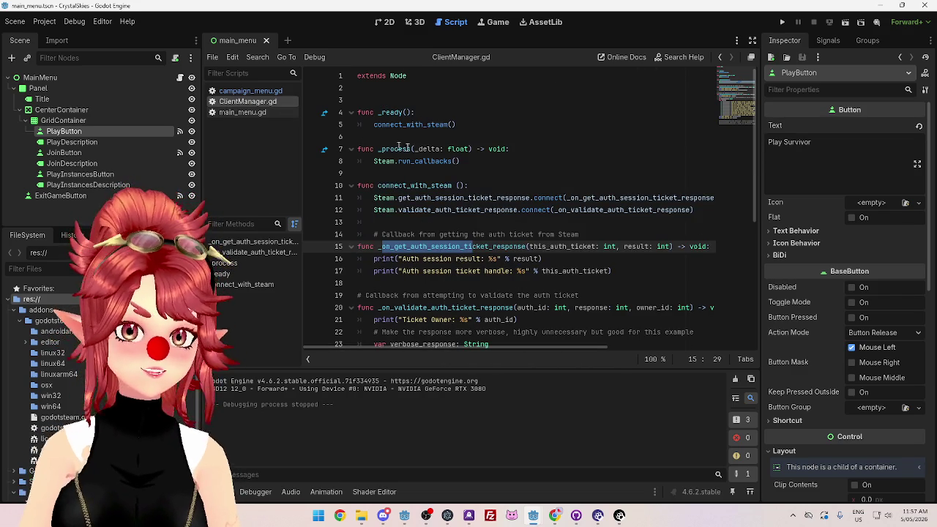
pyautogui.click(424, 139)
pyautogui.click(410, 100)
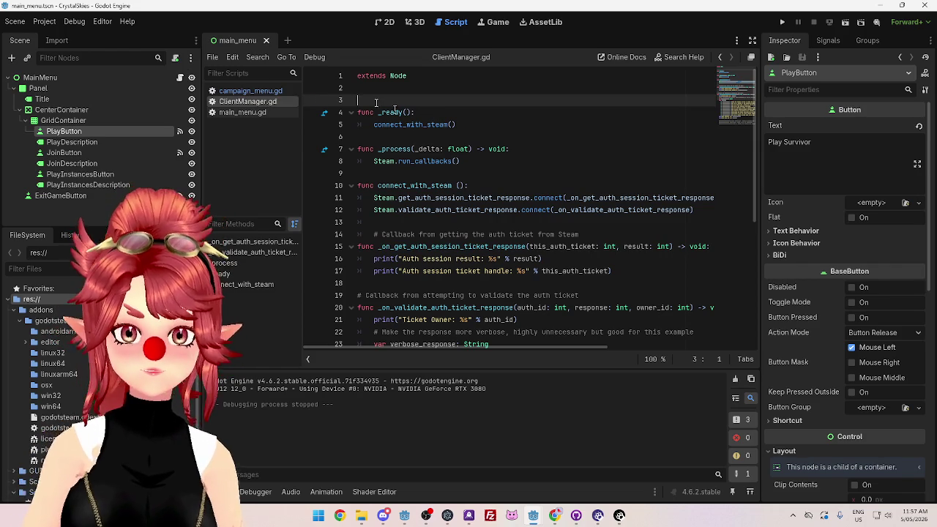
pyautogui.click(45, 21)
pyautogui.click(55, 36)
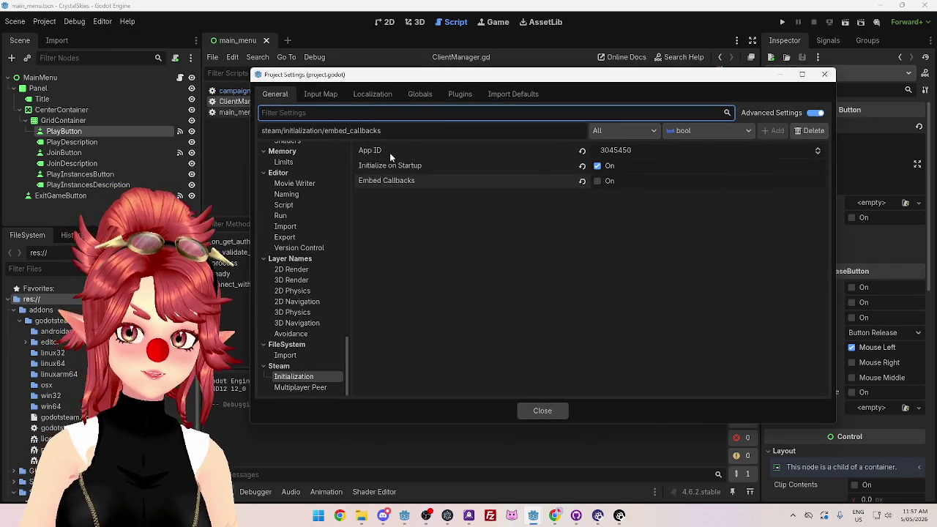
pyautogui.click(423, 96)
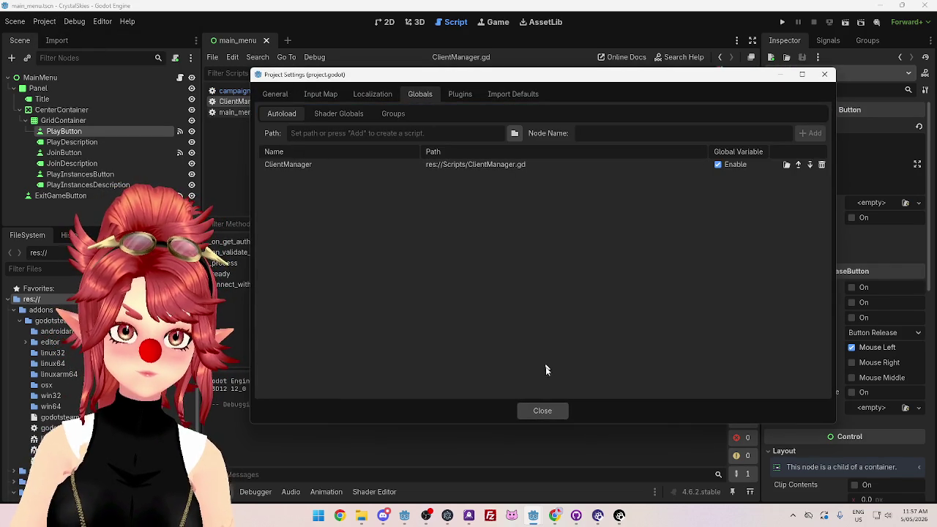
pyautogui.click(542, 411)
pyautogui.click(479, 127)
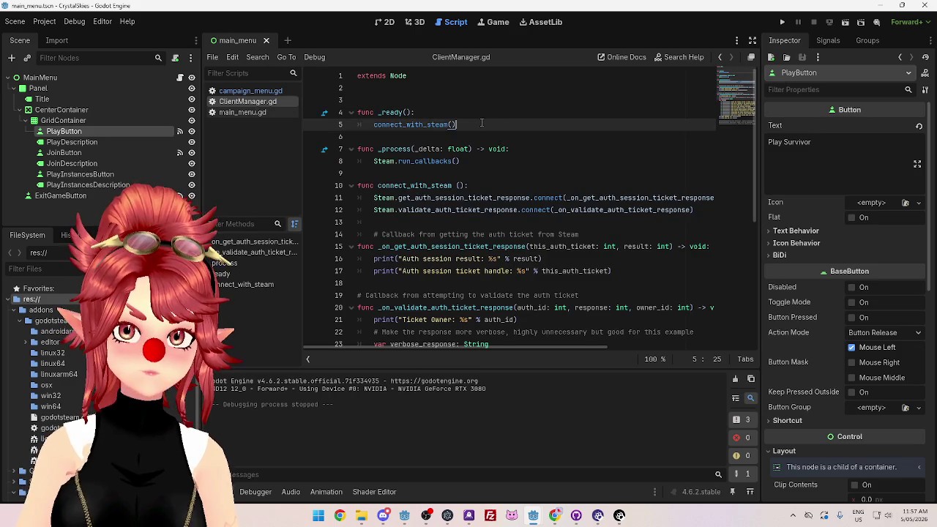
pyautogui.press('Return')
pyautogui.press('BackSpace')
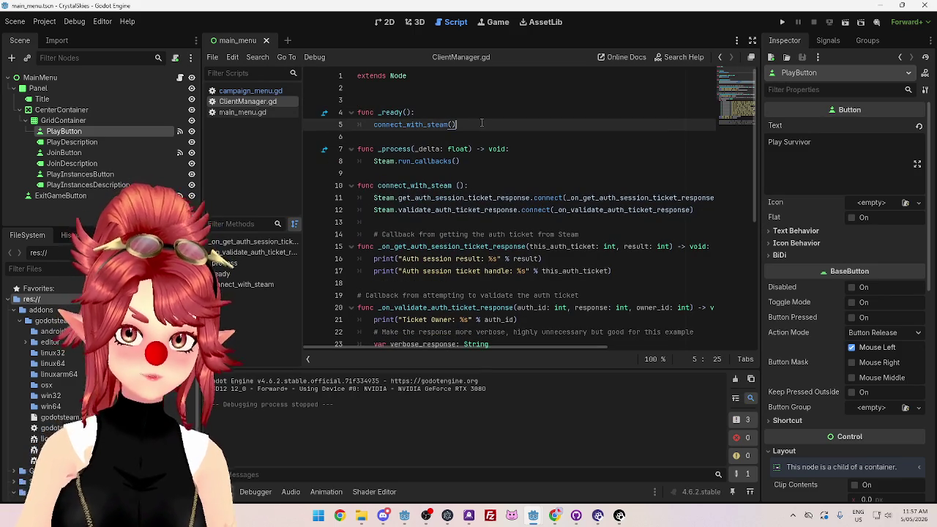
pyautogui.click(479, 187)
pyautogui.press('Return')
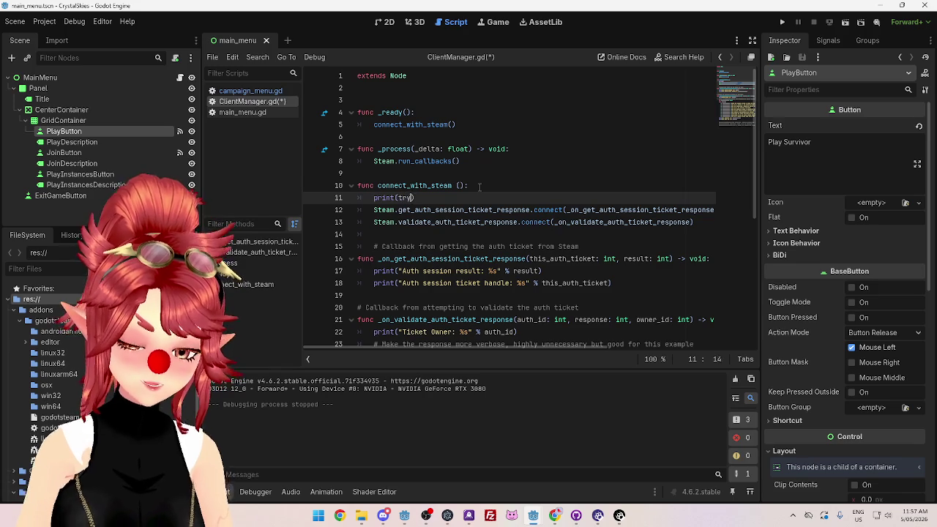
pyautogui.write('to connect')
# Step: Quote the print message as "try to connect", save ClientManager.gd, and test-run the game
pyautogui.click(480, 187)
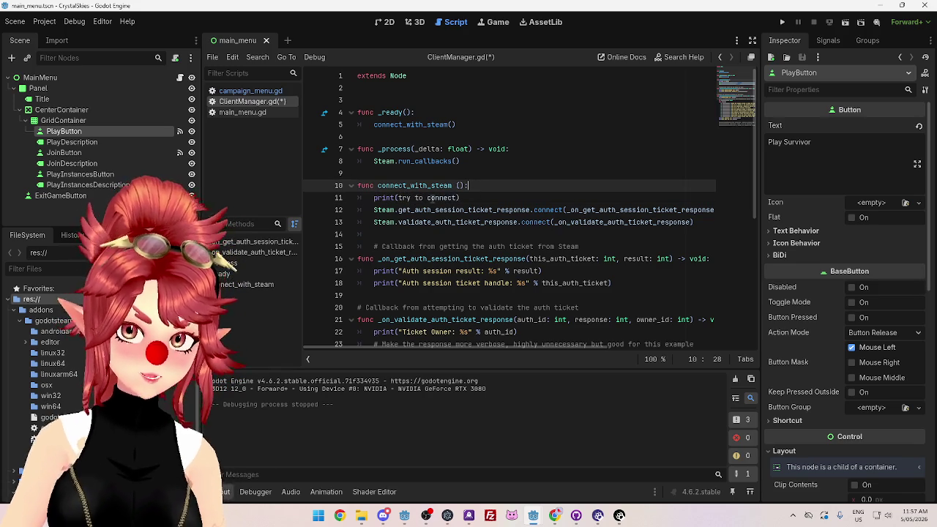
pyautogui.moveTo(398, 198); pyautogui.dragTo(459, 198)
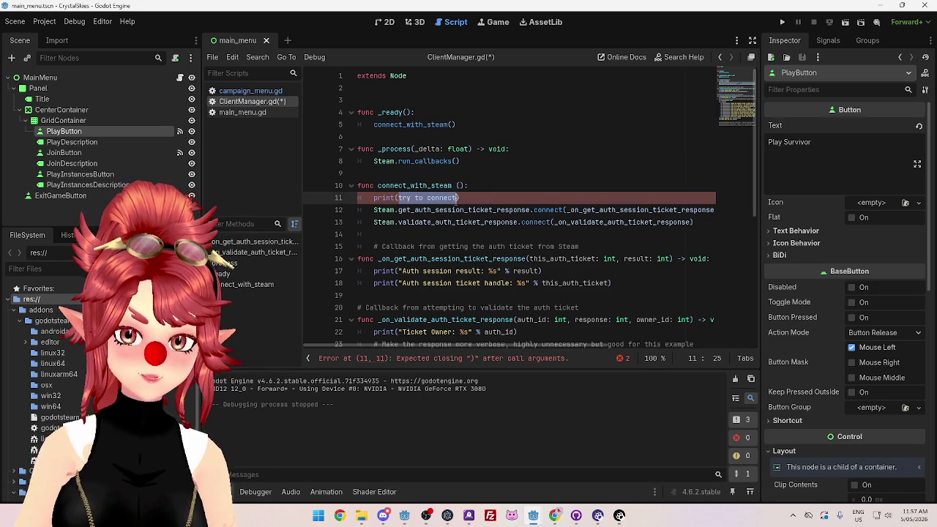
pyautogui.write('"')
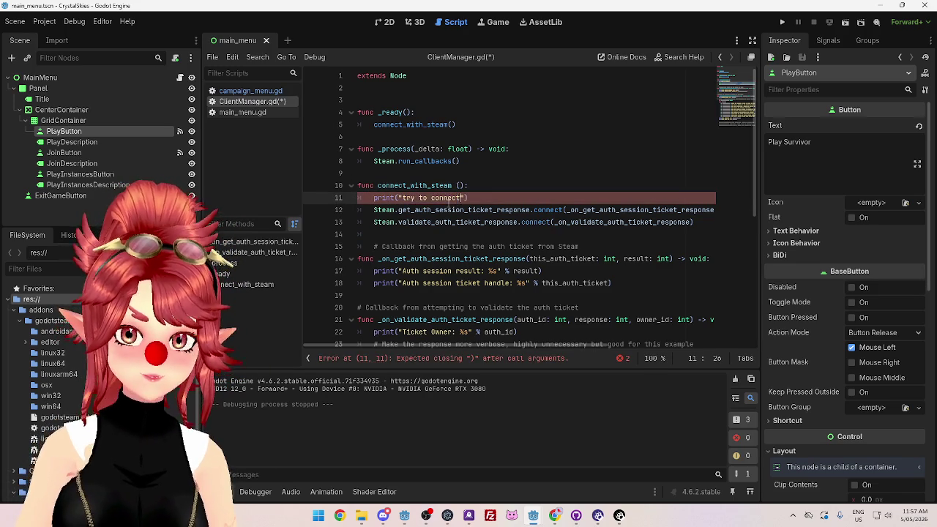
pyautogui.click(472, 247)
pyautogui.hotkey('ctrl', 's')
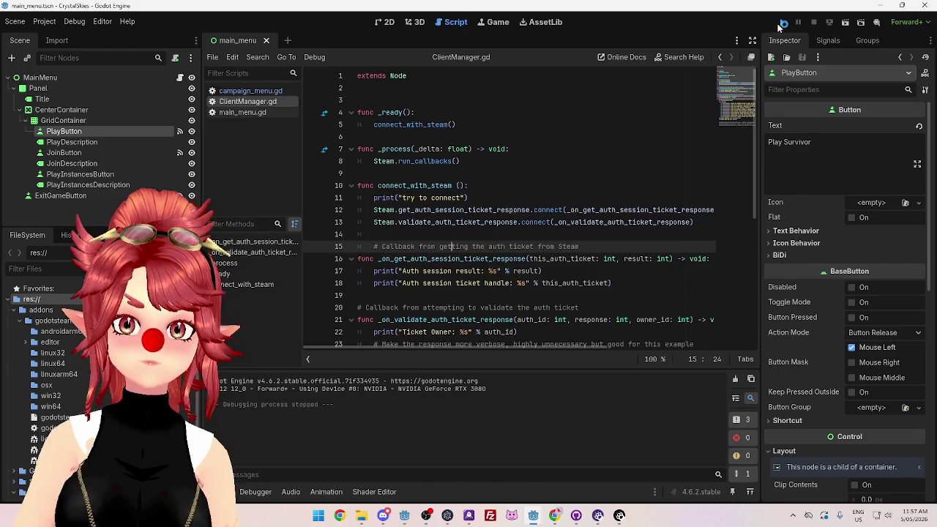
pyautogui.click(781, 24)
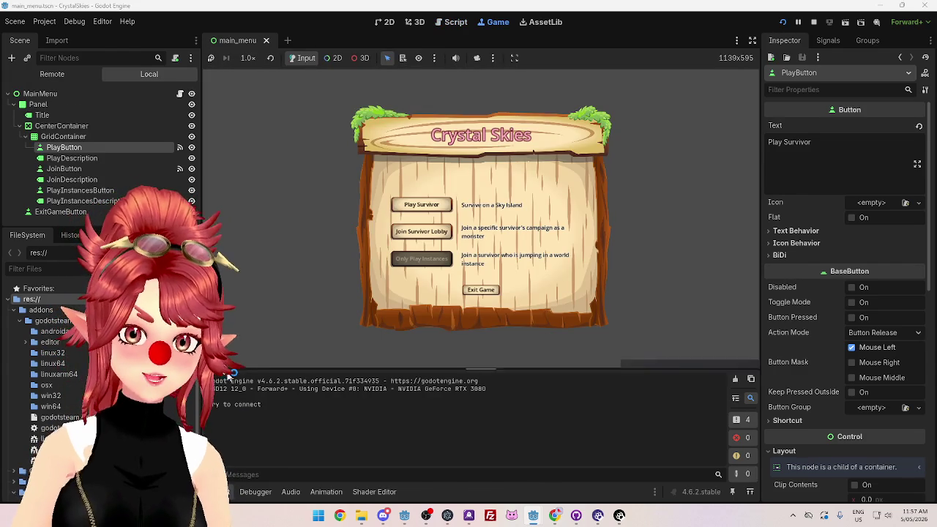
pyautogui.click(813, 22)
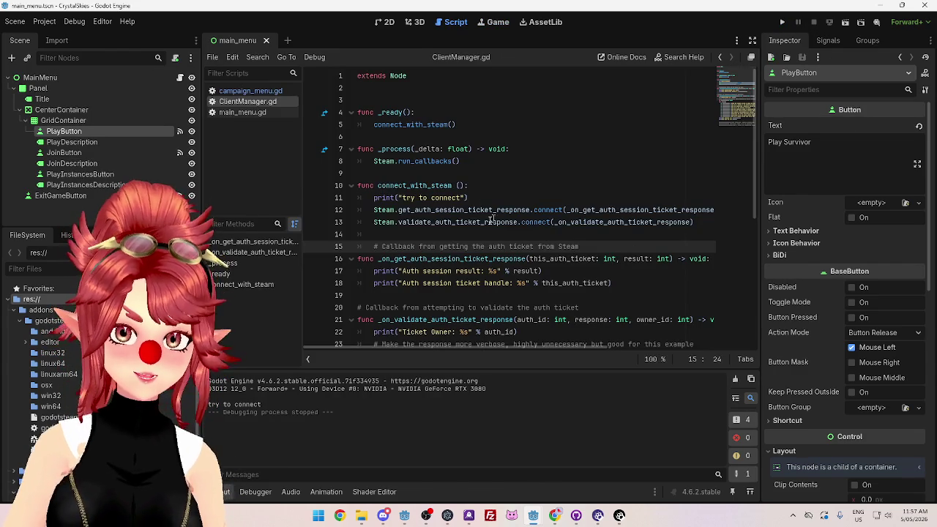
# Step: Inspect the Steam auth ticket signal name on line 12 and its documentation popup
pyautogui.doubleClick(386, 210)
pyautogui.moveTo(411, 211); pyautogui.dragTo(525, 210)
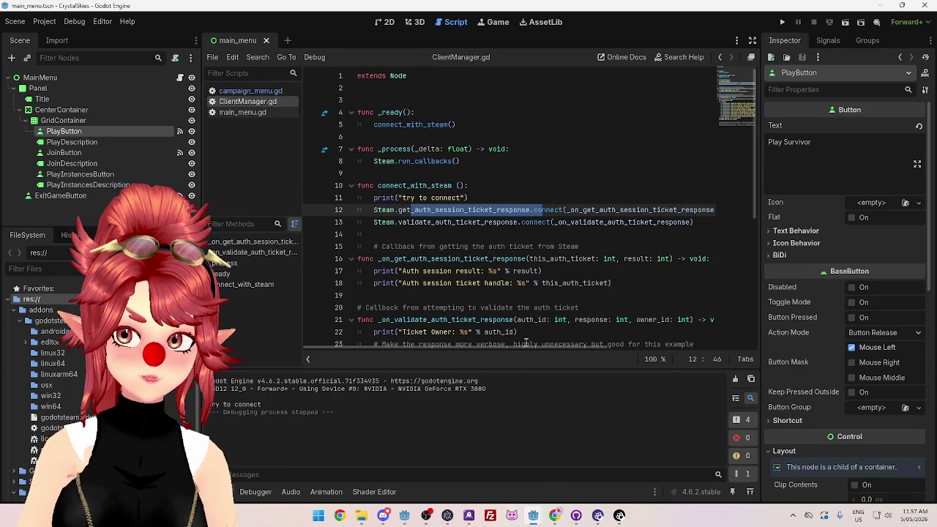
pyautogui.hscroll(3, 516, 346)
pyautogui.hscroll(-3, 424, 217)
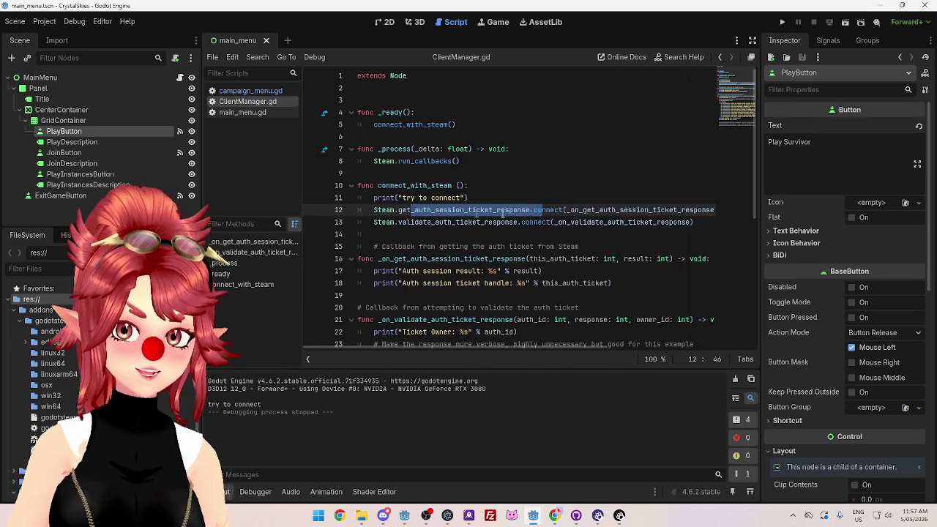
pyautogui.moveTo(634, 210)
pyautogui.click(466, 282)
pyautogui.scroll(-3, 432, 219)
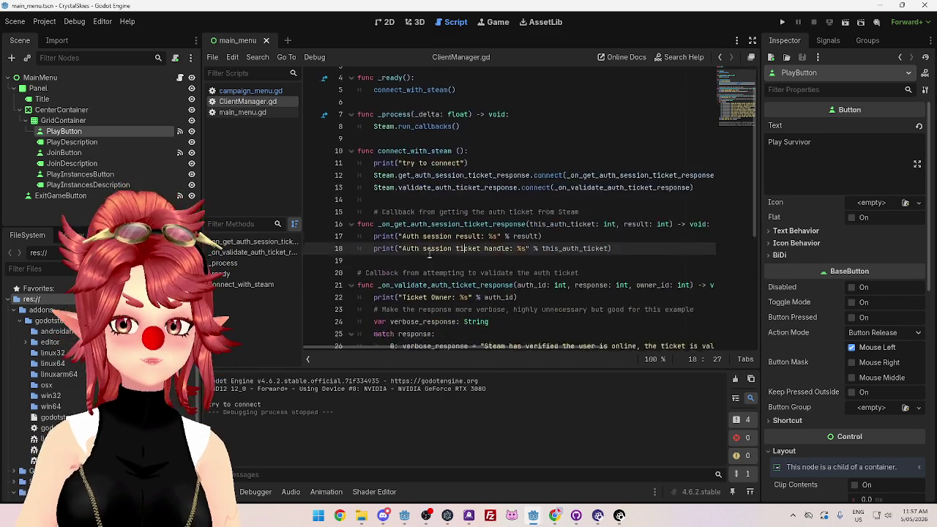
pyautogui.scroll(3, 440, 242)
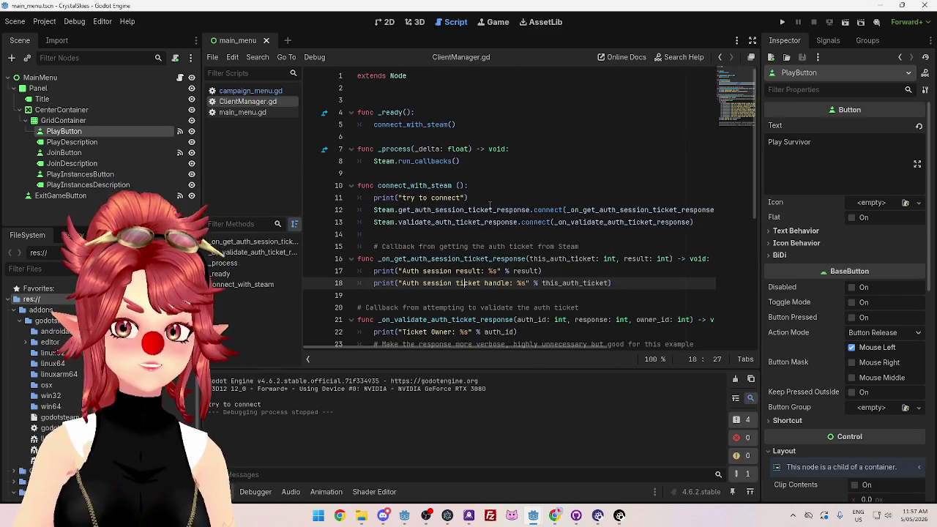
pyautogui.moveTo(490, 206)
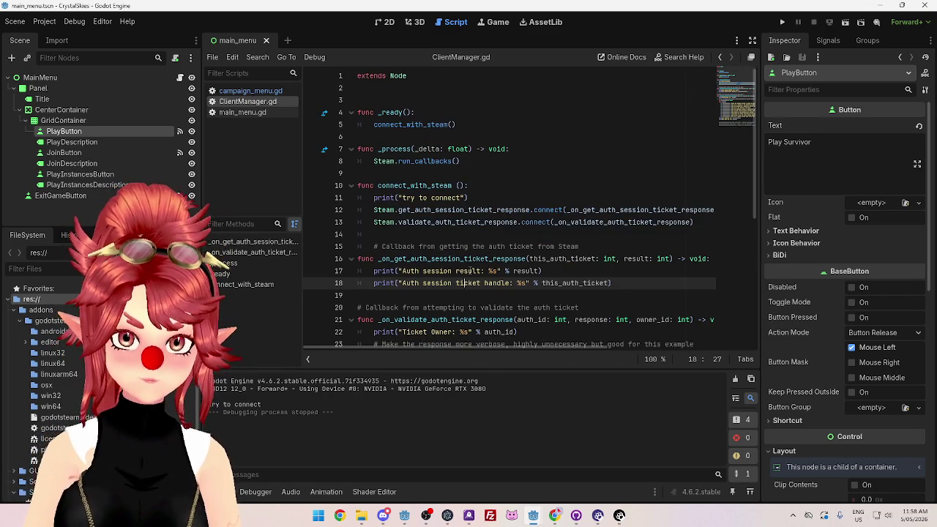
pyautogui.click(555, 514)
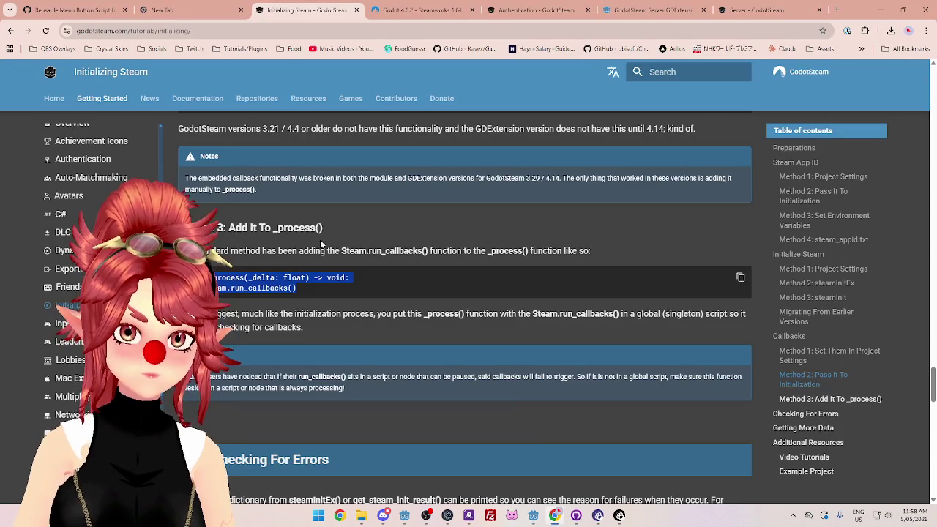
# Step: Close the GodotSteam Server GDExtension tab and switch to the Authentication docs page
pyautogui.click(736, 9)
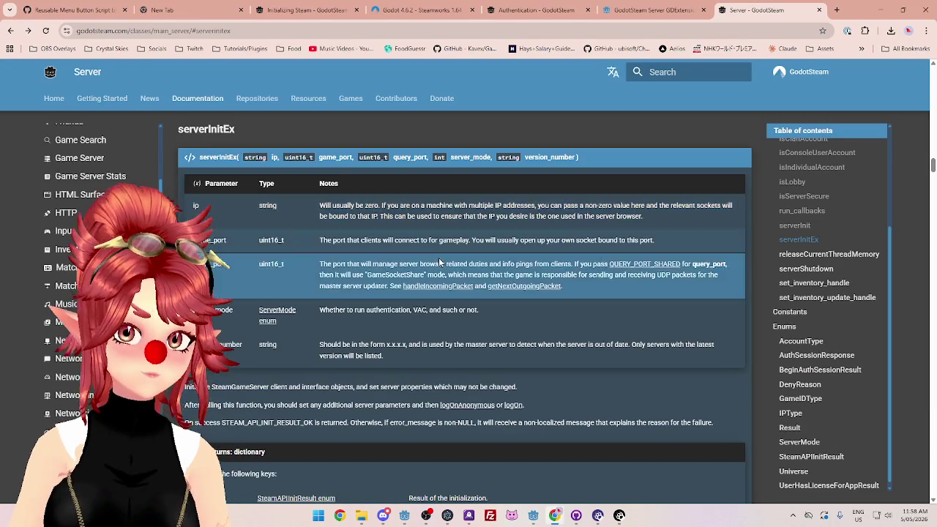
pyautogui.click(629, 9)
pyautogui.hotkey('alt', 'Tab')
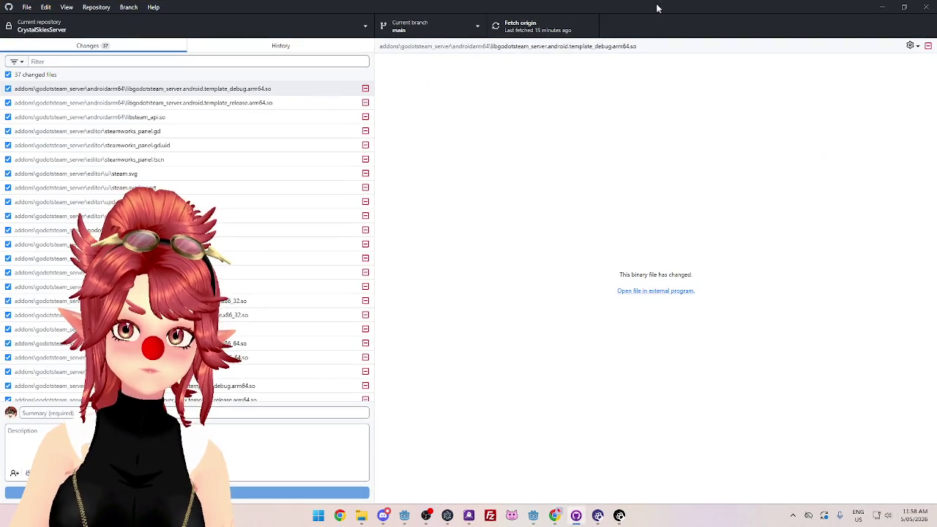
pyautogui.hotkey('alt', 'Tab')
pyautogui.click(702, 11)
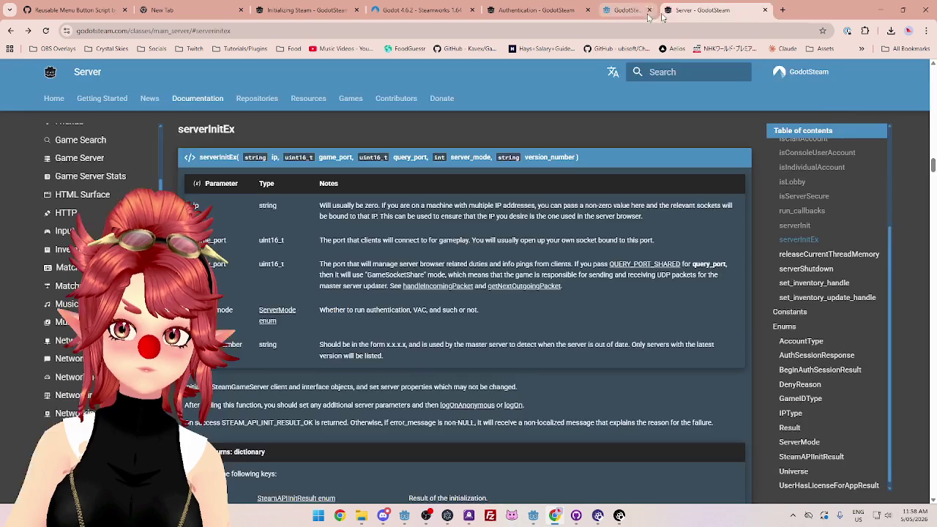
pyautogui.click(534, 10)
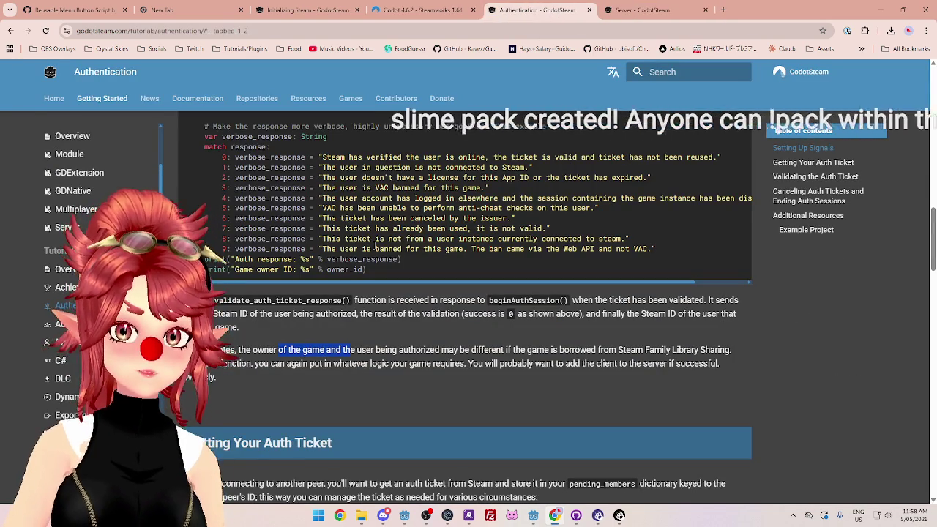
# Step: Highlight the intro passages on the ticket dictionary, managing tickets, and connecting to peers
pyautogui.scroll(-2, 344, 293)
pyautogui.scroll(-3, 342, 288)
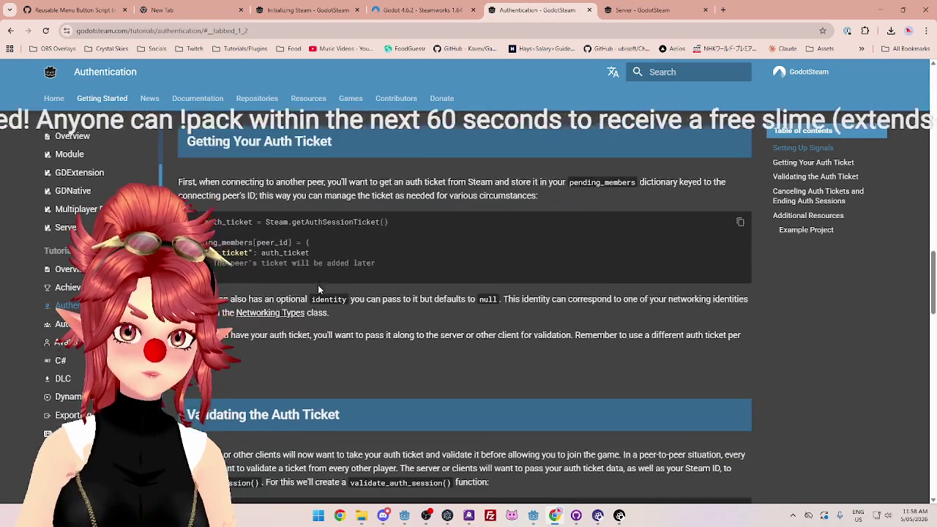
pyautogui.scroll(1, 411, 204)
pyautogui.moveTo(328, 190)
pyautogui.mouseDown()
pyautogui.moveTo(410, 203)
pyautogui.moveTo(429, 192)
pyautogui.moveTo(549, 192)
pyautogui.mouseUp()
pyautogui.moveTo(647, 192); pyautogui.dragTo(690, 190)
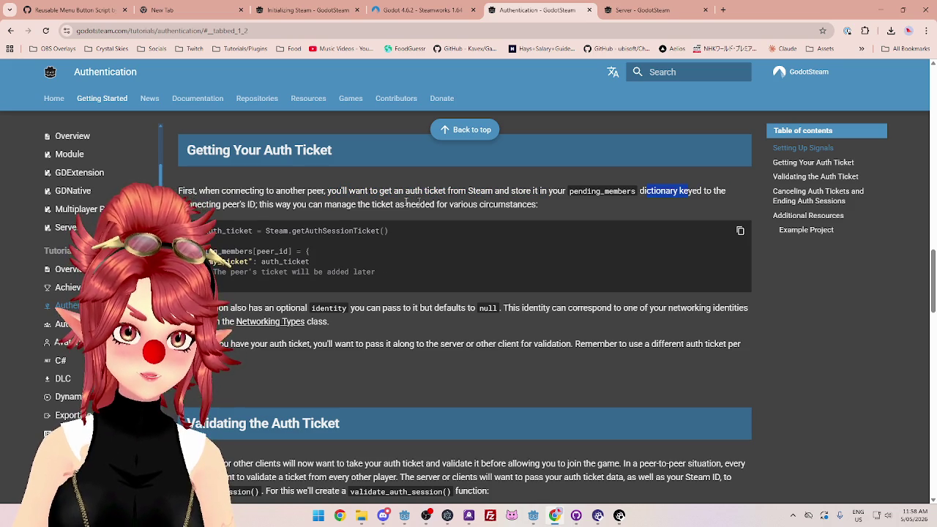
pyautogui.click(265, 209)
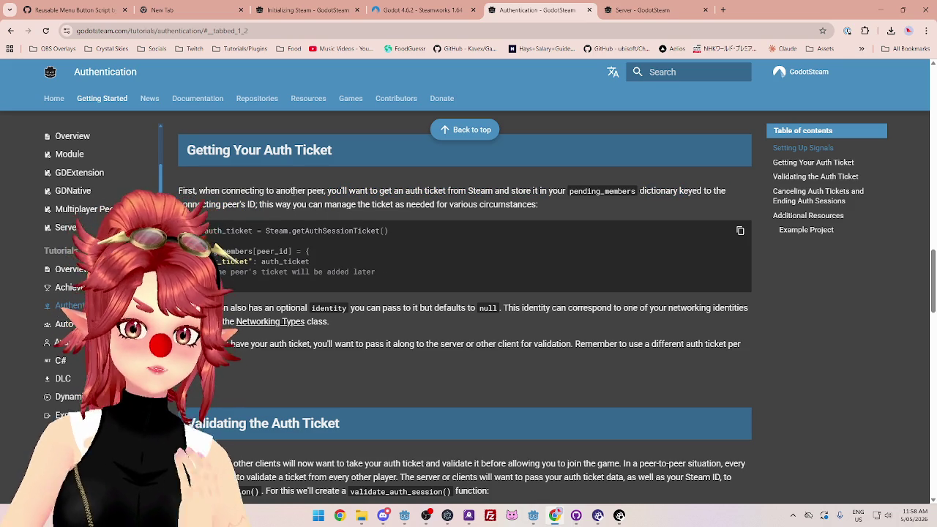
pyautogui.moveTo(261, 205); pyautogui.dragTo(542, 209)
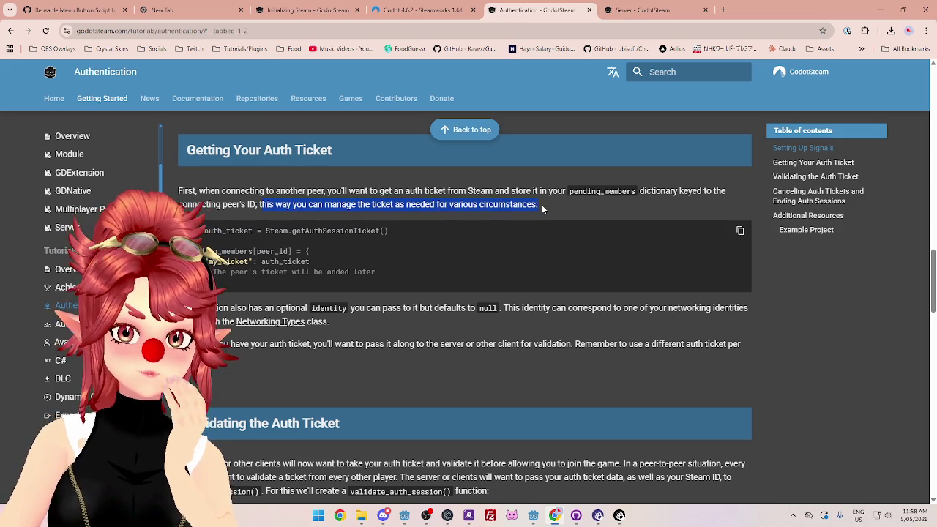
pyautogui.moveTo(210, 191); pyautogui.dragTo(566, 191)
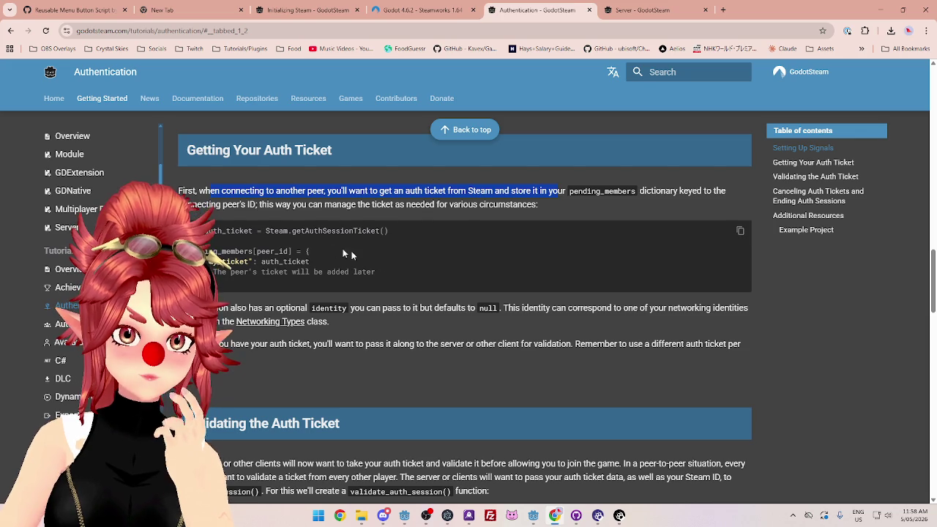
# Step: Highlight the getAuthSessionTicket line, auth_ticket entry, identity notes, and copy the full code example
pyautogui.moveTo(194, 231); pyautogui.dragTo(391, 231)
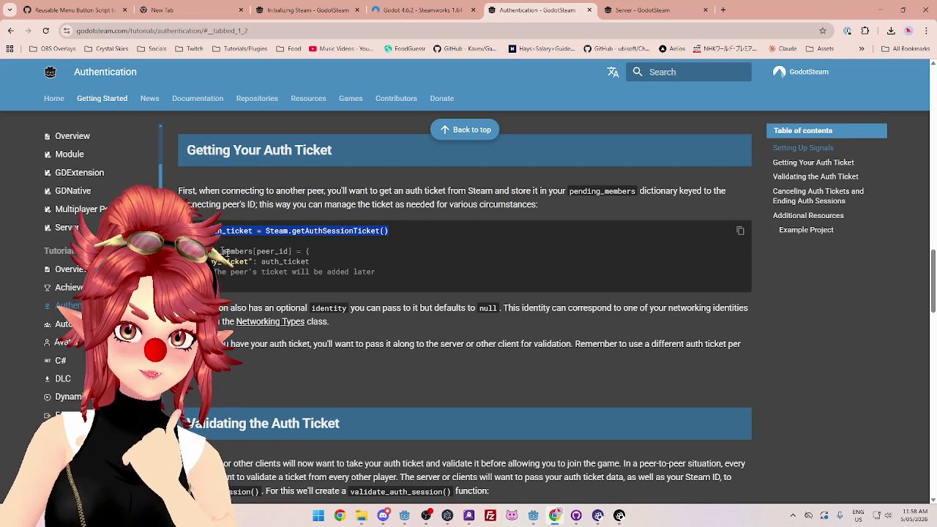
pyautogui.moveTo(261, 263); pyautogui.dragTo(311, 263)
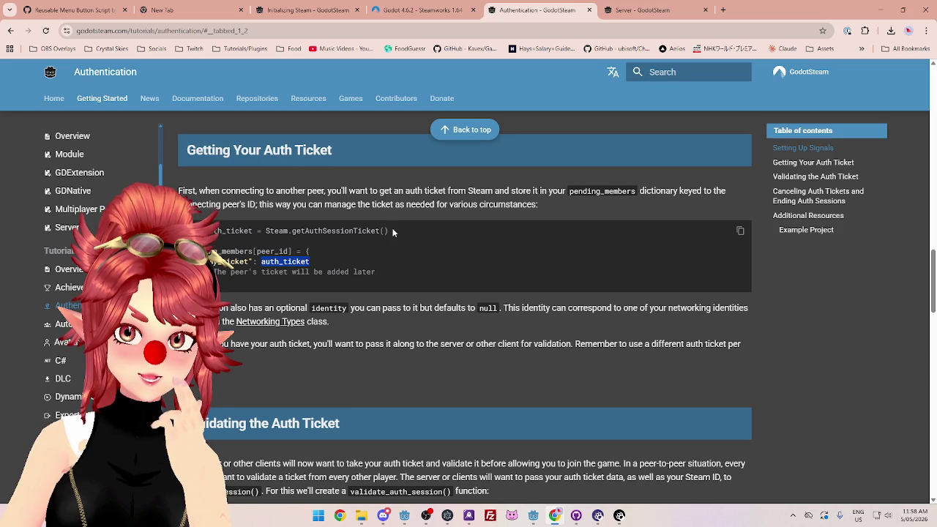
pyautogui.moveTo(351, 308); pyautogui.dragTo(437, 309)
pyautogui.click(517, 308)
pyautogui.moveTo(517, 308)
pyautogui.mouseDown()
pyautogui.moveTo(743, 308)
pyautogui.moveTo(721, 308)
pyautogui.mouseUp()
pyautogui.click(315, 344)
pyautogui.moveTo(183, 344); pyautogui.dragTo(606, 344)
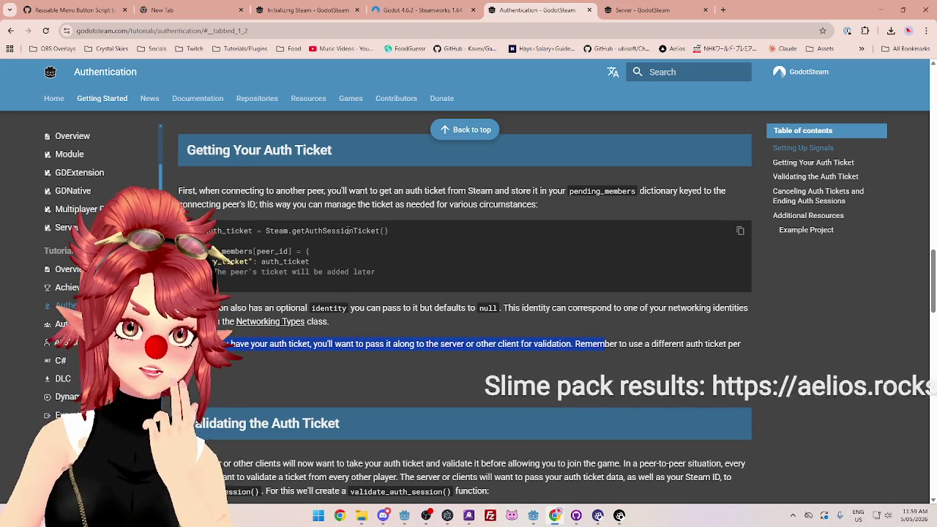
pyautogui.moveTo(377, 272)
pyautogui.mouseDown()
pyautogui.moveTo(220, 253)
pyautogui.moveTo(220, 233)
pyautogui.moveTo(216, 248)
pyautogui.mouseUp()
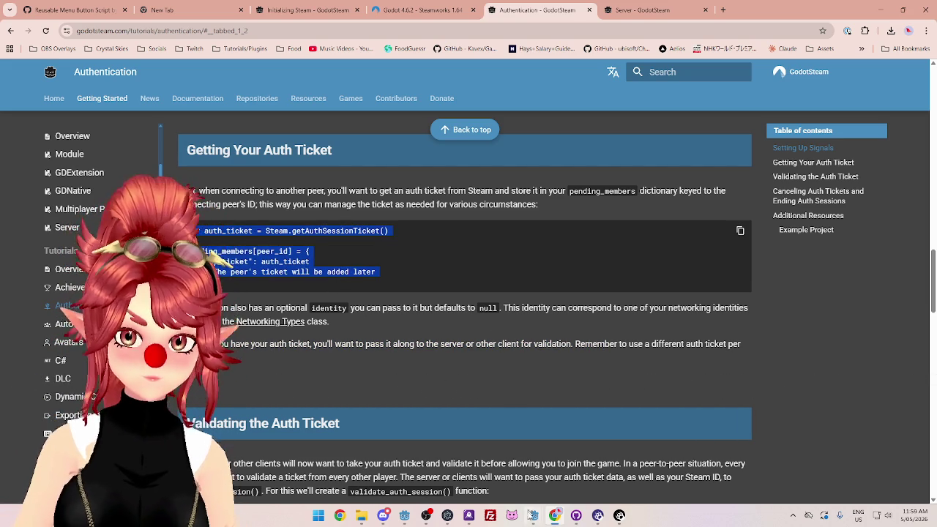
pyautogui.click(533, 517)
pyautogui.click(586, 469)
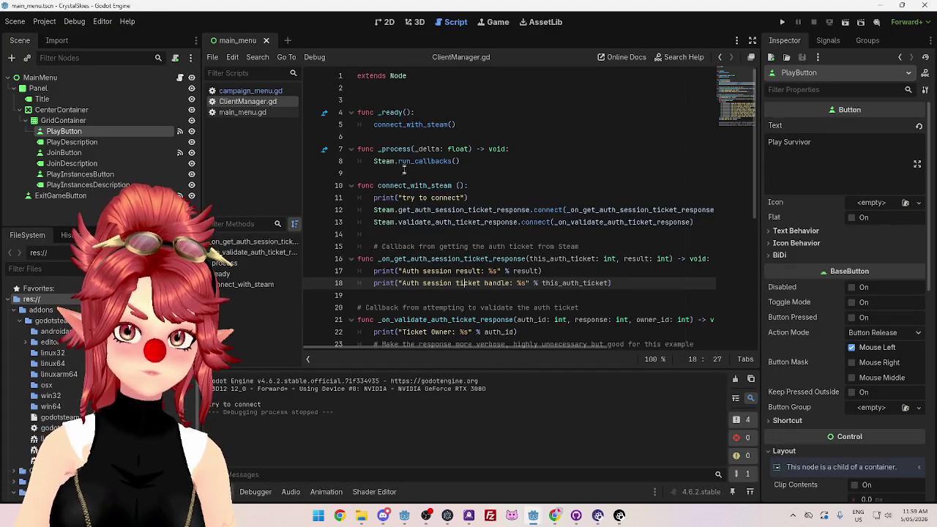
# Step: Add blank lines after line 14 and paste the getAuthSessionTicket / pending_members code block
pyautogui.scroll(-1, 401, 216)
pyautogui.click(418, 198)
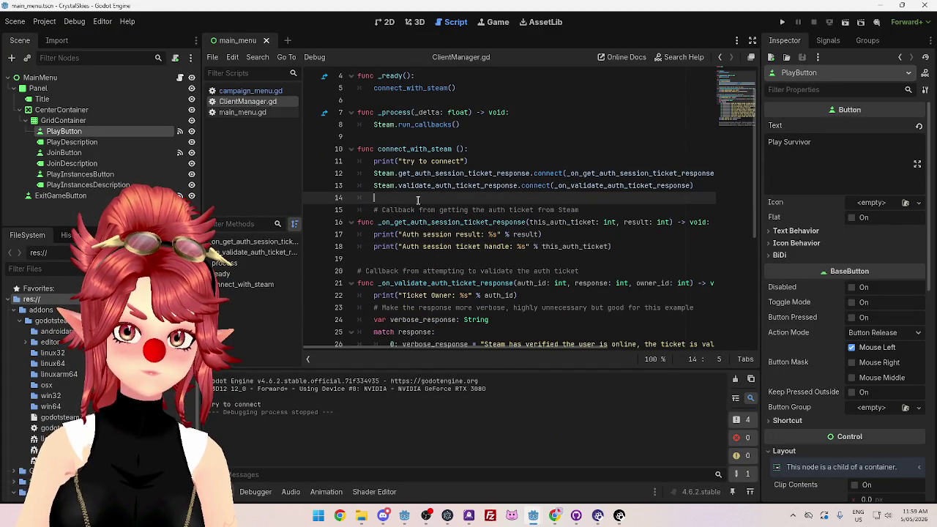
pyautogui.press('Return')
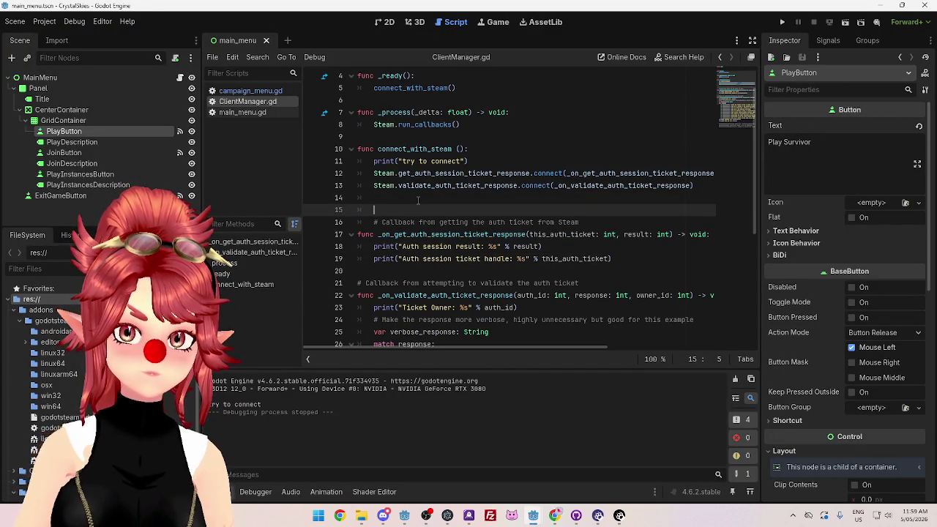
pyautogui.press('Return')
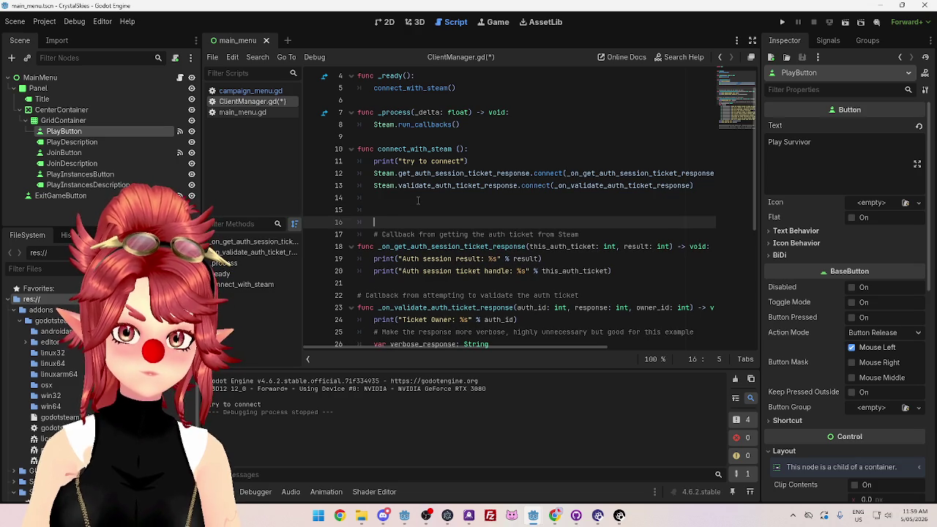
pyautogui.press('Up')
pyautogui.write('var auth_ticket = Steam.getAuthSessionTicket()  pending_members[peer_id] = { \t"my_ticket": auth_ticket \t# The peer\'s ticket will be added later }')
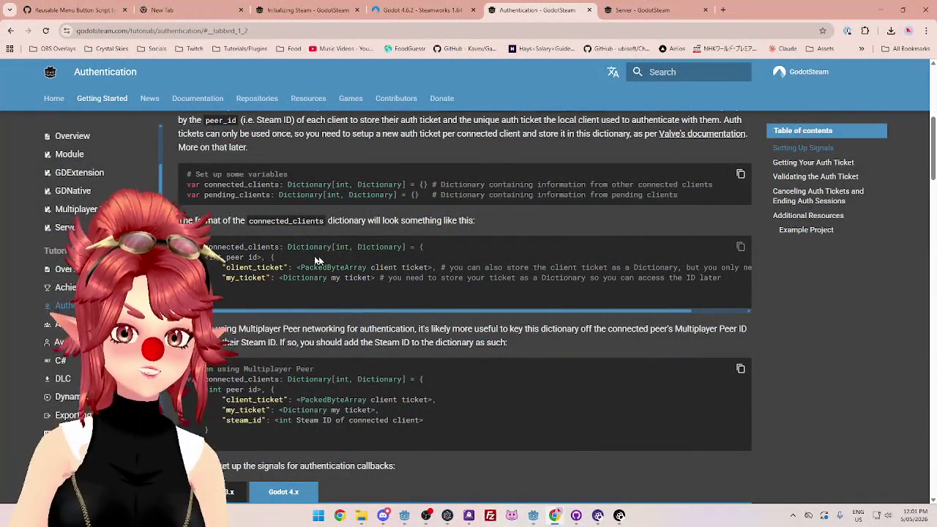
pyautogui.scroll(1, 287, 241)
# Step: Scroll through the Getting Your Auth Ticket example, then bring the main_menu Godot editor back
pyautogui.scroll(-1, 275, 253)
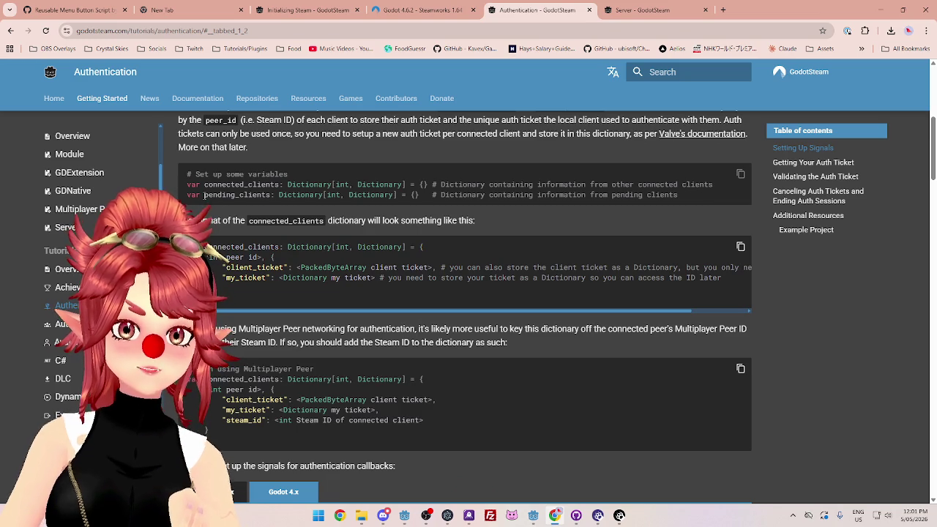
pyautogui.scroll(-15, 317, 314)
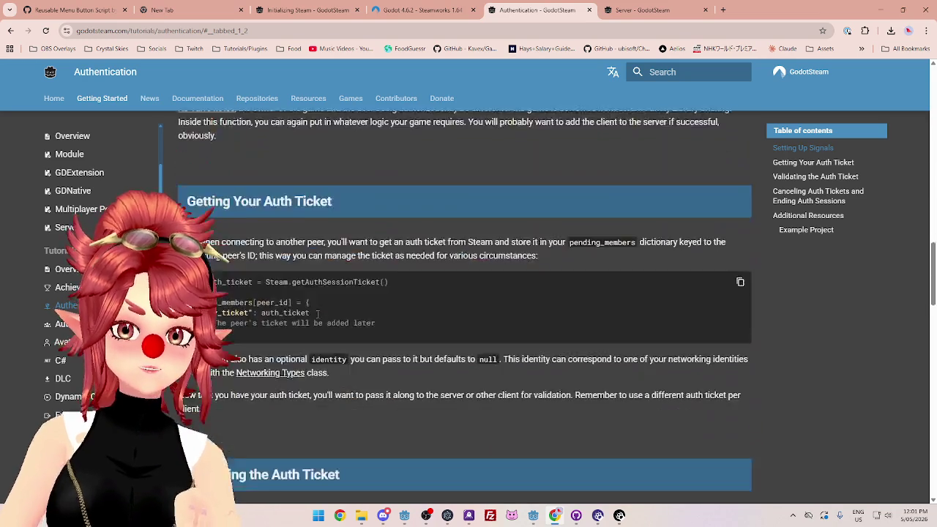
pyautogui.scroll(-3, 317, 315)
pyautogui.scroll(-3, 316, 325)
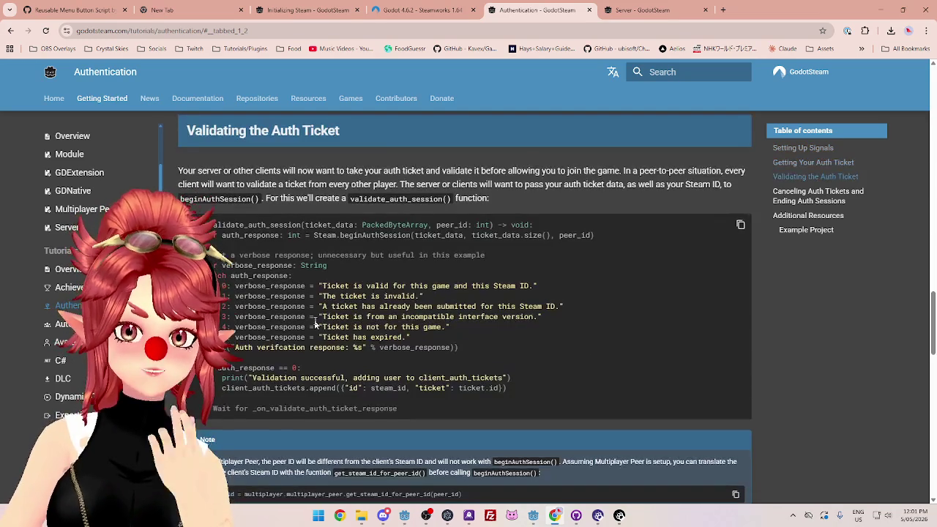
pyautogui.scroll(3, 315, 320)
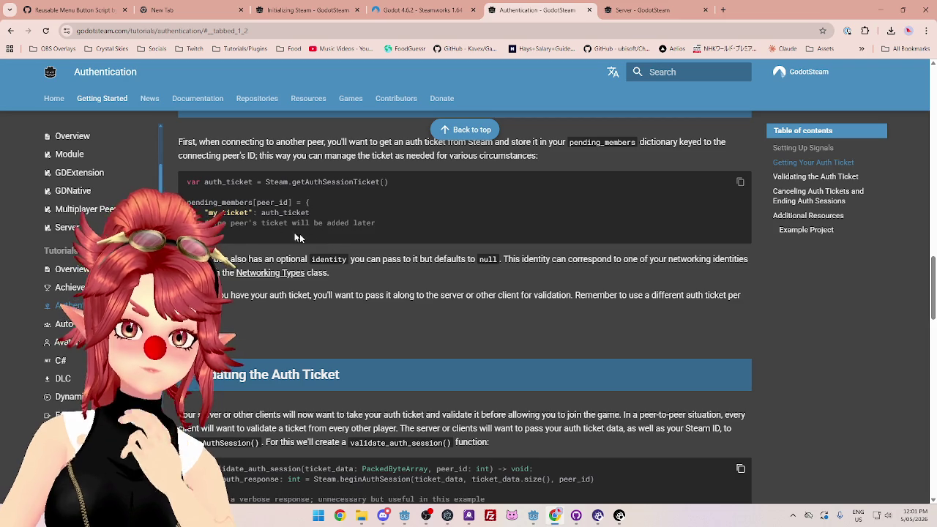
pyautogui.moveTo(534, 516)
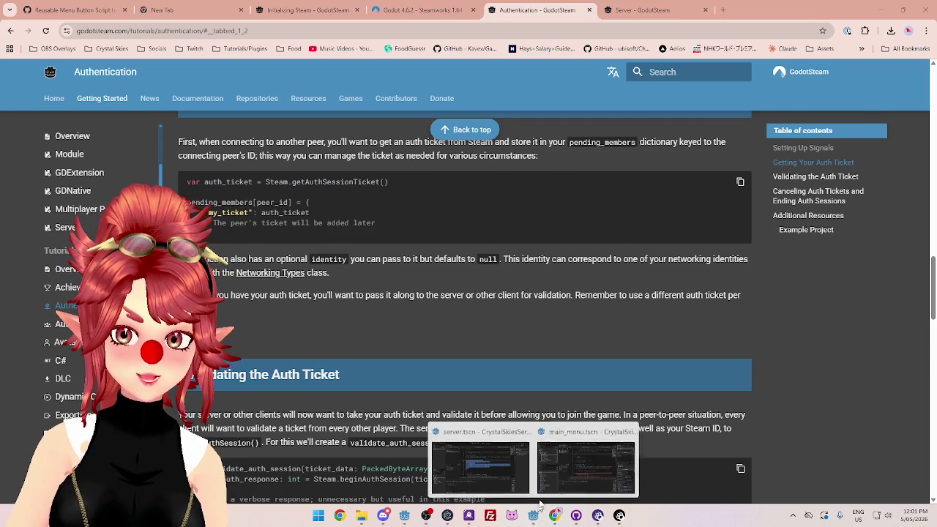
pyautogui.click(574, 476)
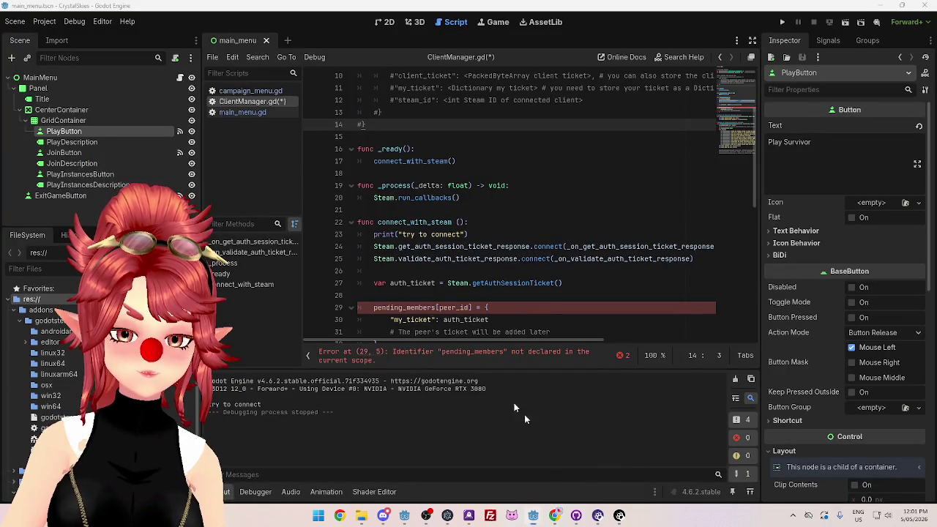
# Step: Rename pending_members to pending_clients on line 29 and select peer_id
pyautogui.doubleClick(407, 307)
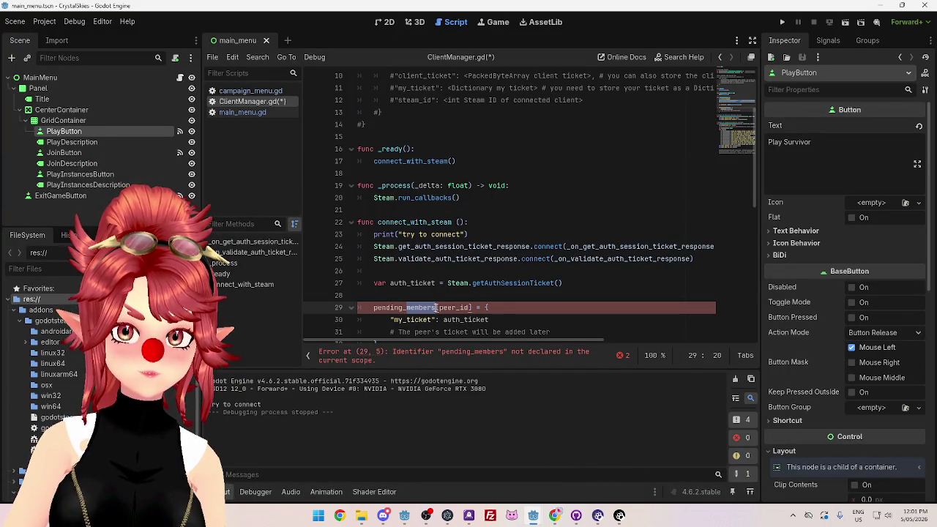
pyautogui.write('clients')
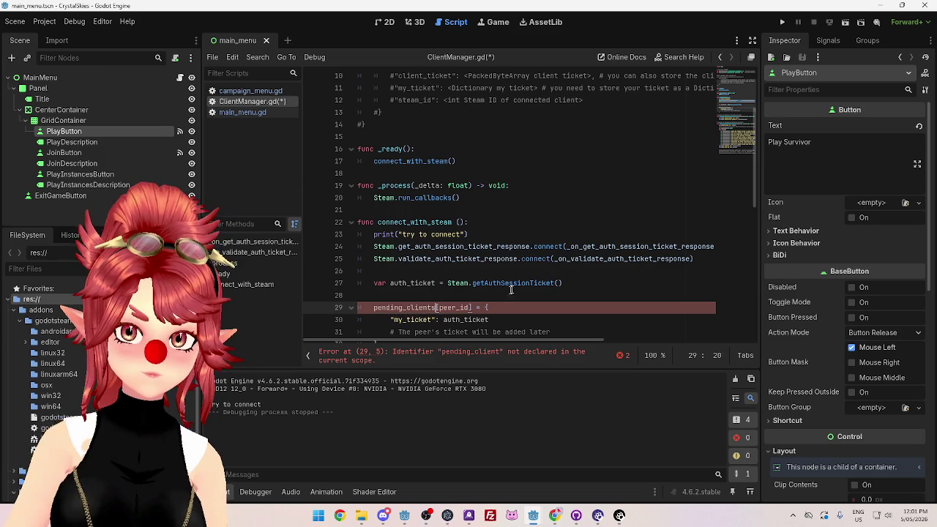
pyautogui.click(526, 283)
pyautogui.scroll(-3, 513, 271)
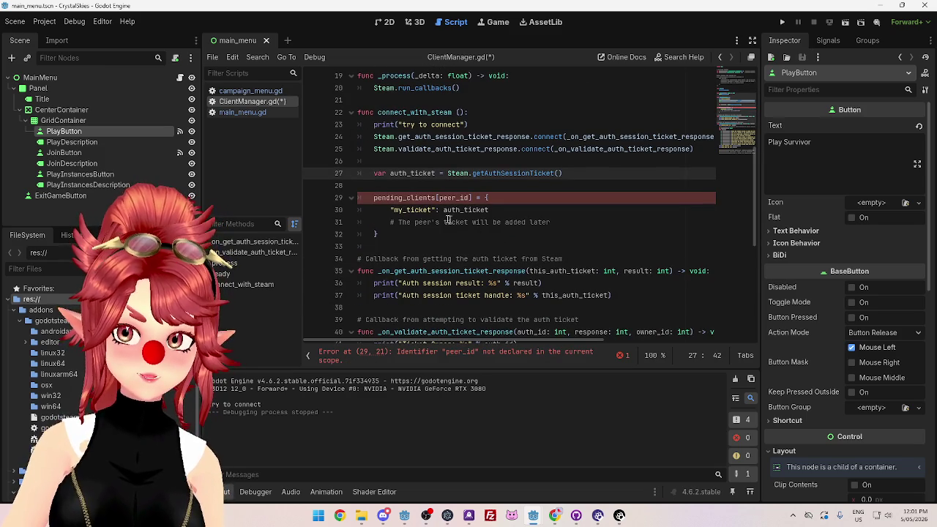
pyautogui.click(438, 198)
pyautogui.moveTo(438, 198); pyautogui.dragTo(471, 197)
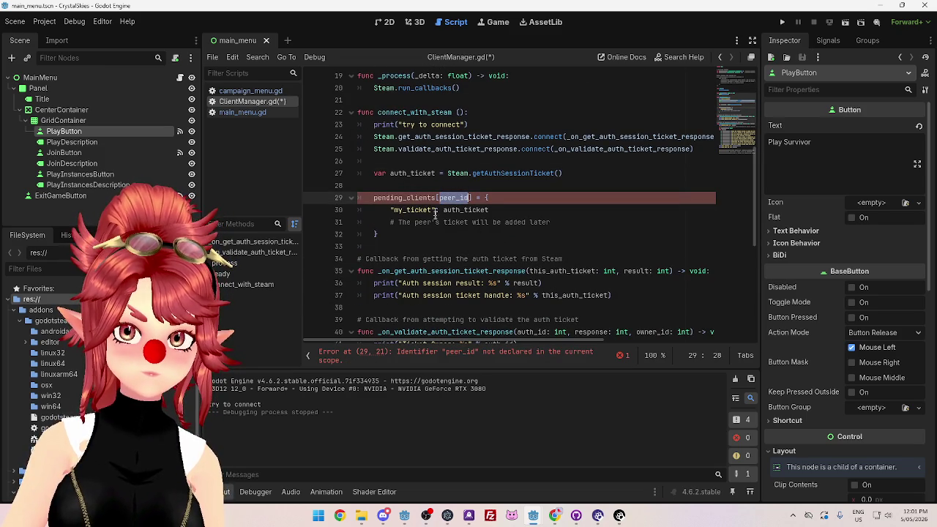
pyautogui.click(556, 517)
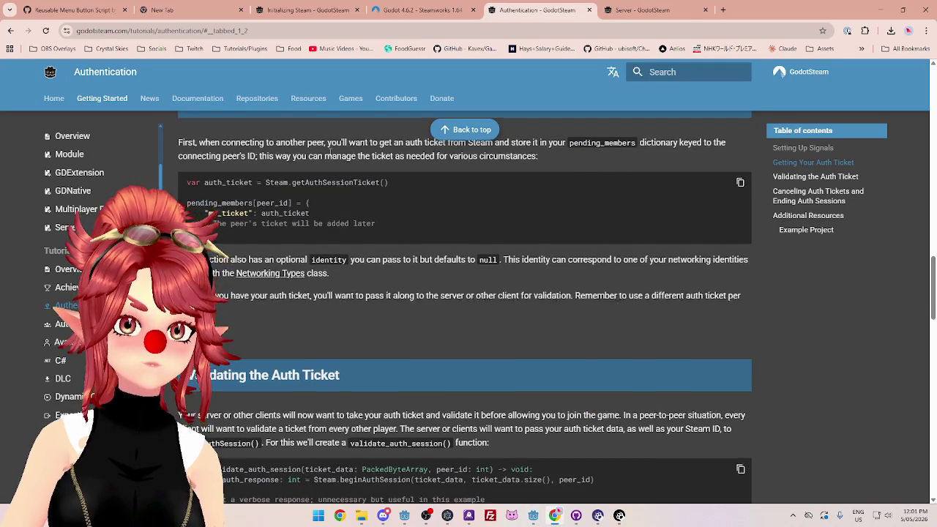
pyautogui.scroll(1, 353, 179)
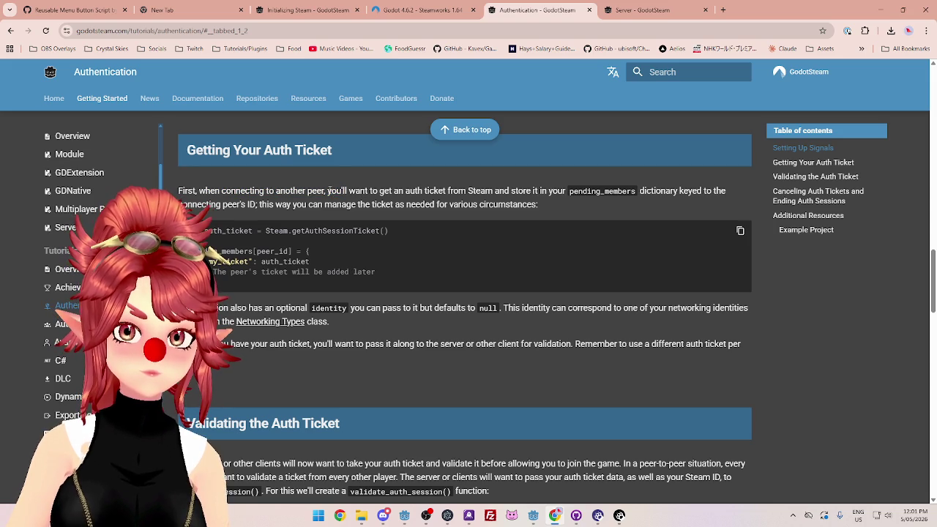
pyautogui.moveTo(472, 190); pyautogui.dragTo(499, 191)
pyautogui.moveTo(564, 199); pyautogui.dragTo(607, 190)
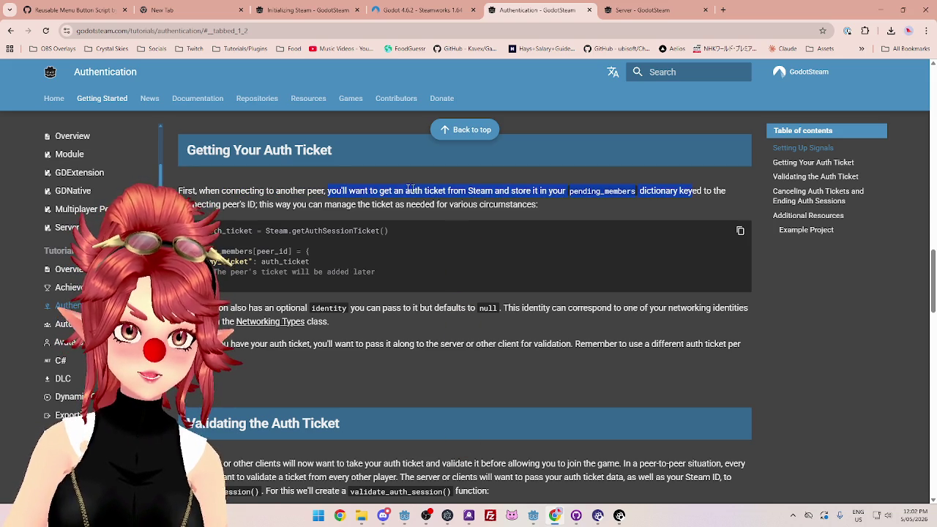
pyautogui.doubleClick(208, 205)
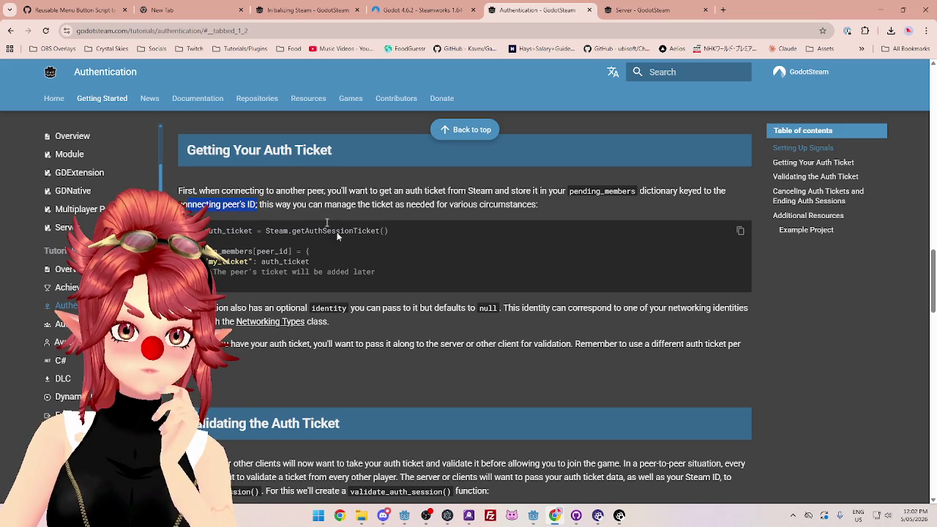
pyautogui.moveTo(205, 191); pyautogui.dragTo(482, 191)
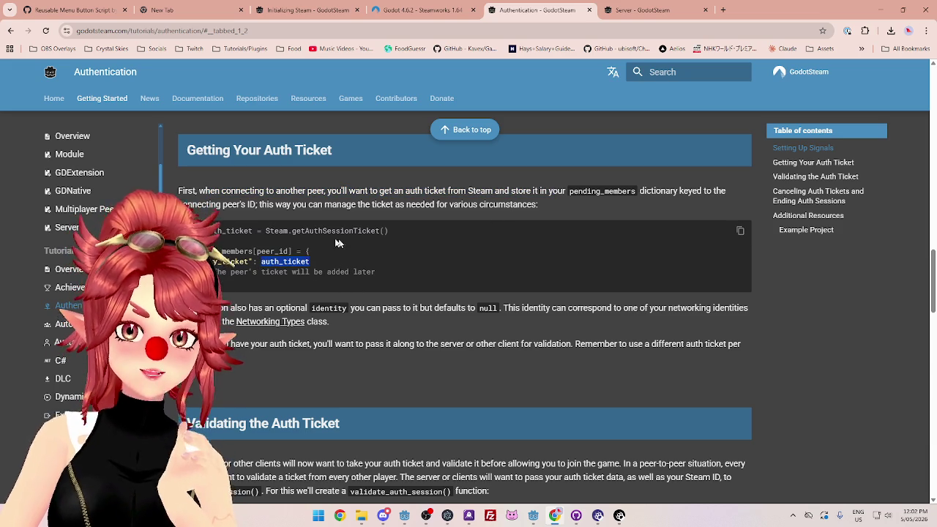
pyautogui.moveTo(267, 230); pyautogui.dragTo(383, 233)
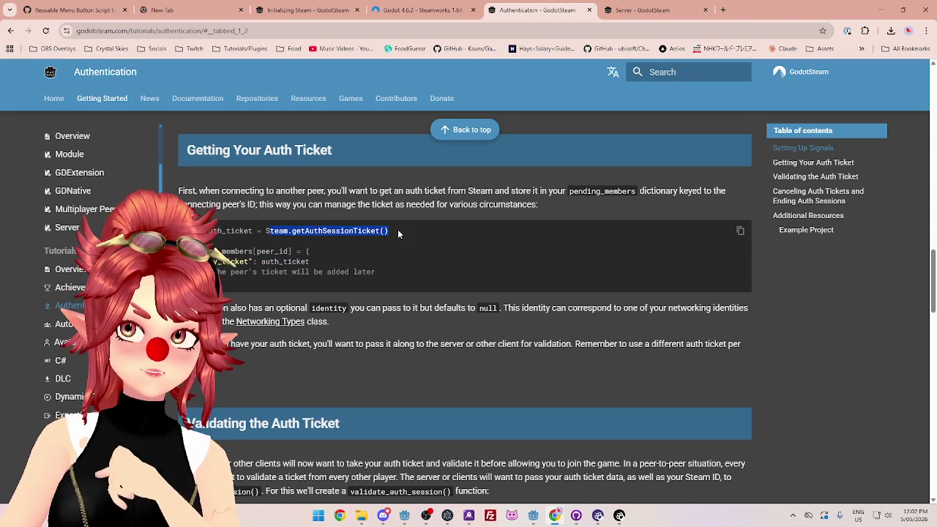
pyautogui.moveTo(209, 262); pyautogui.dragTo(333, 268)
pyautogui.click(280, 264)
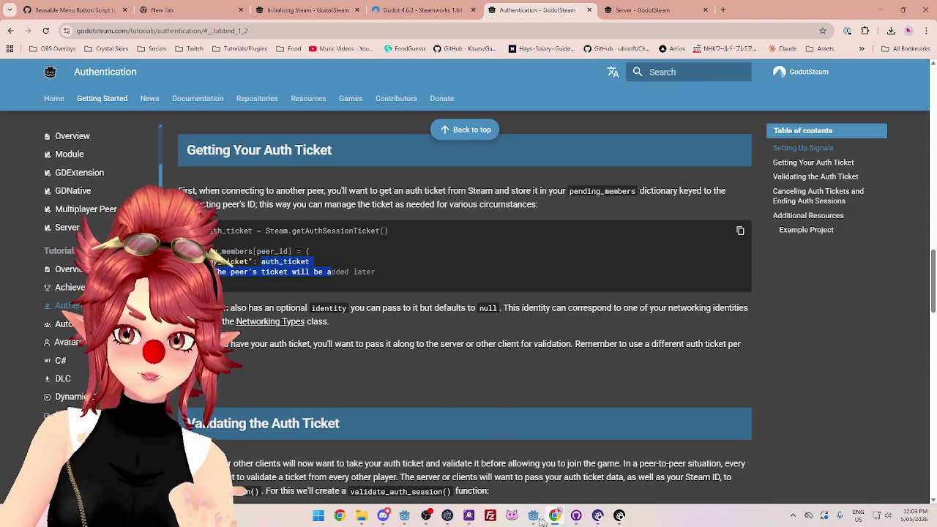
pyautogui.moveTo(542, 517)
pyautogui.click(588, 464)
# Step: Scroll to the top of ClientManager.gd and select parts of the code for comparison
pyautogui.scroll(2, 507, 271)
pyautogui.scroll(3, 495, 249)
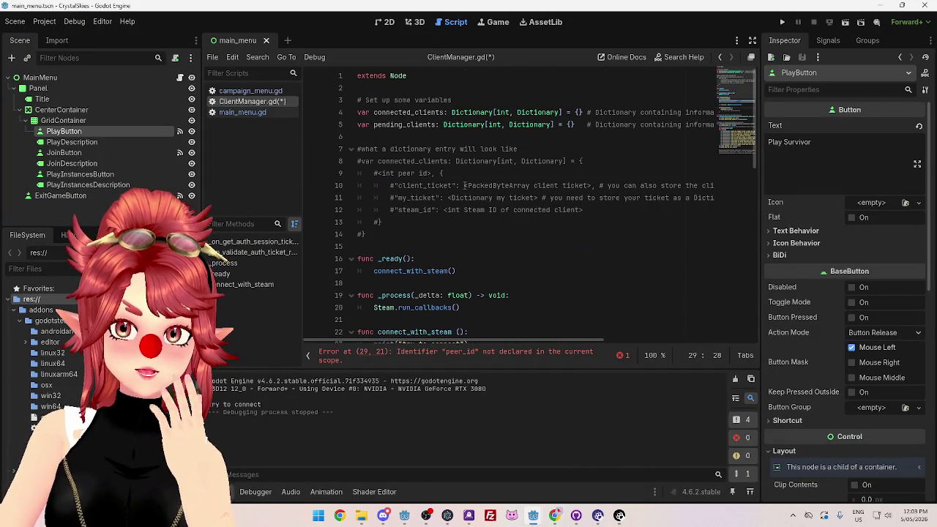
pyautogui.moveTo(543, 339)
pyautogui.mouseDown()
pyautogui.moveTo(727, 343)
pyautogui.moveTo(505, 335)
pyautogui.moveTo(669, 331)
pyautogui.moveTo(504, 331)
pyautogui.mouseUp()
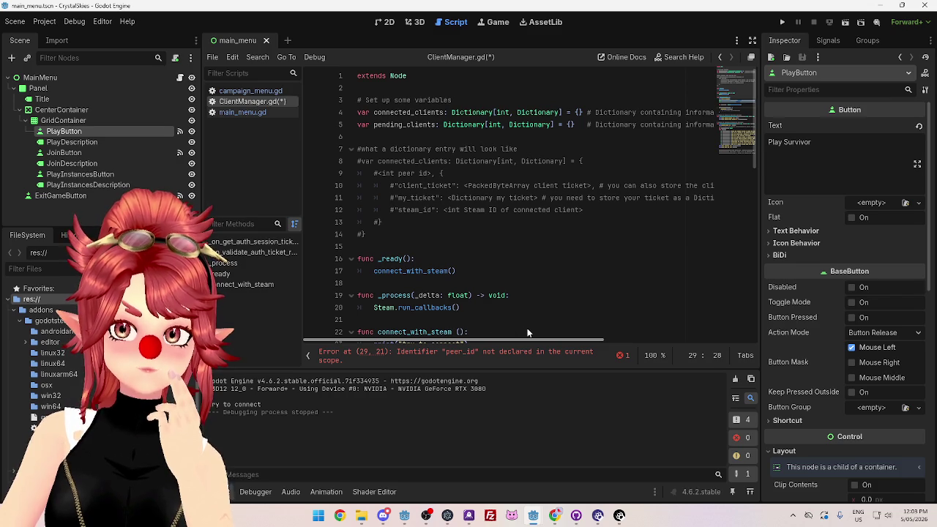
pyautogui.moveTo(527, 333)
pyautogui.mouseDown()
pyautogui.moveTo(578, 335)
pyautogui.moveTo(510, 333)
pyautogui.mouseUp()
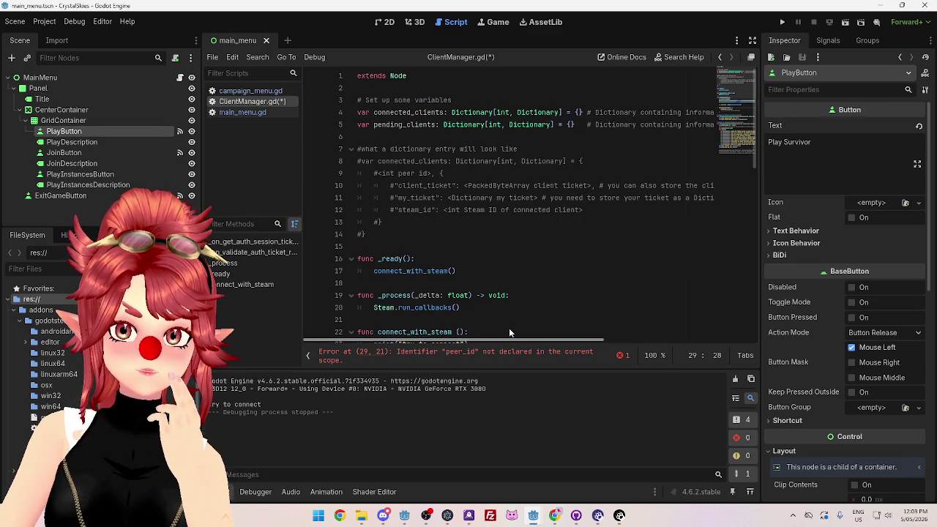
# Step: In the Authentication docs, highlight the example's peer_id key and pending_members dictionary name
pyautogui.click(556, 517)
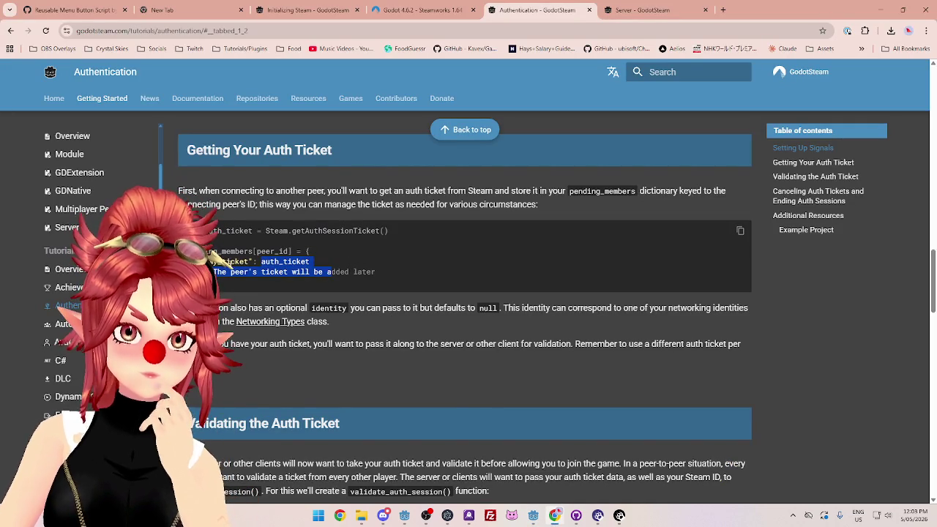
pyautogui.moveTo(257, 251); pyautogui.dragTo(277, 252)
pyautogui.doubleClick(277, 252)
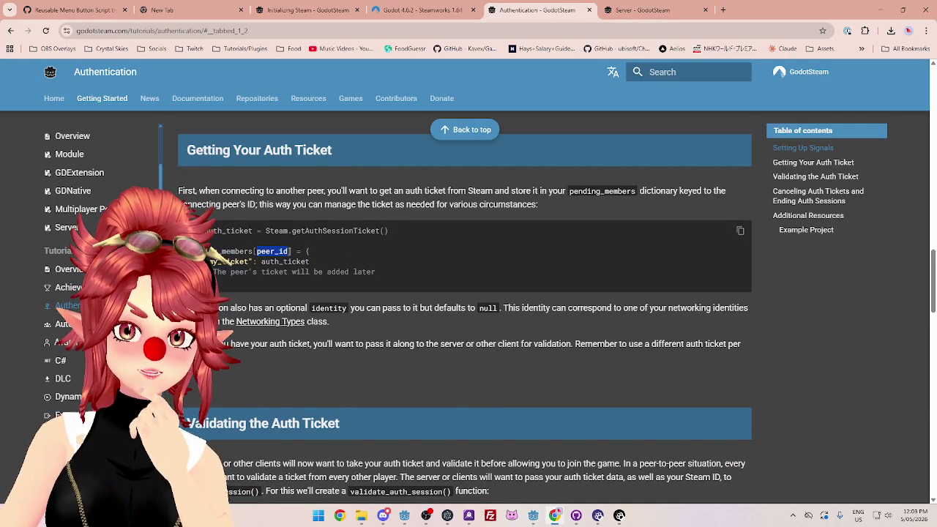
pyautogui.doubleClick(232, 252)
# Step: Back in ClientManager.gd, delete the empty line 28 above the pending_clients block
pyautogui.moveTo(532, 513)
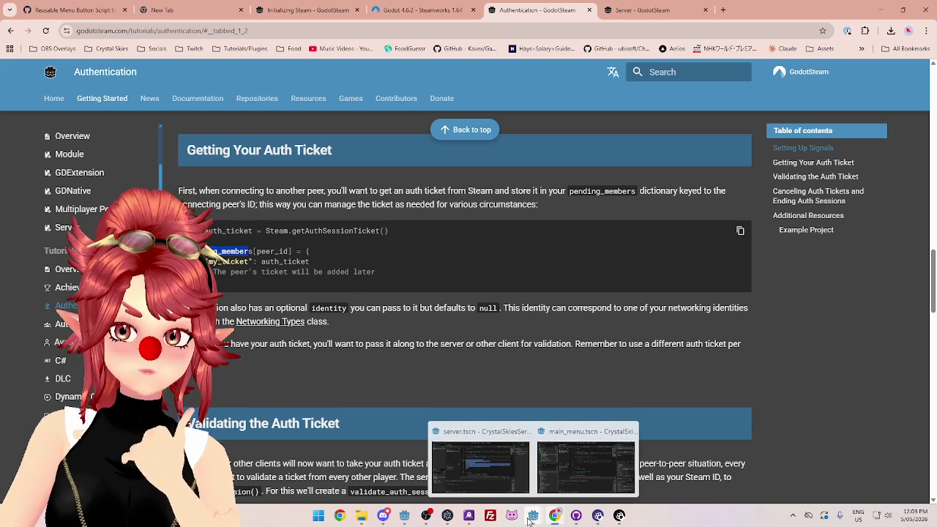
pyautogui.moveTo(490, 447)
pyautogui.click(586, 457)
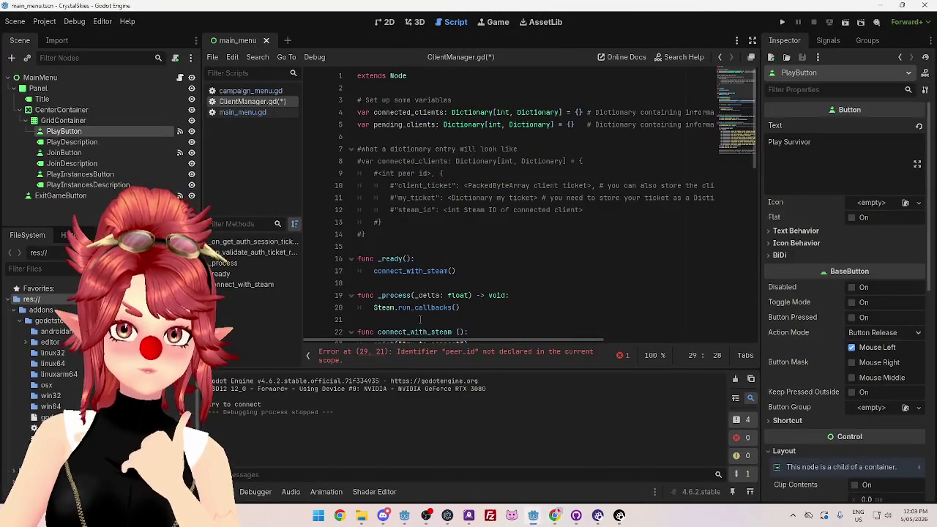
pyautogui.scroll(-1, 473, 208)
pyautogui.scroll(-4, 473, 208)
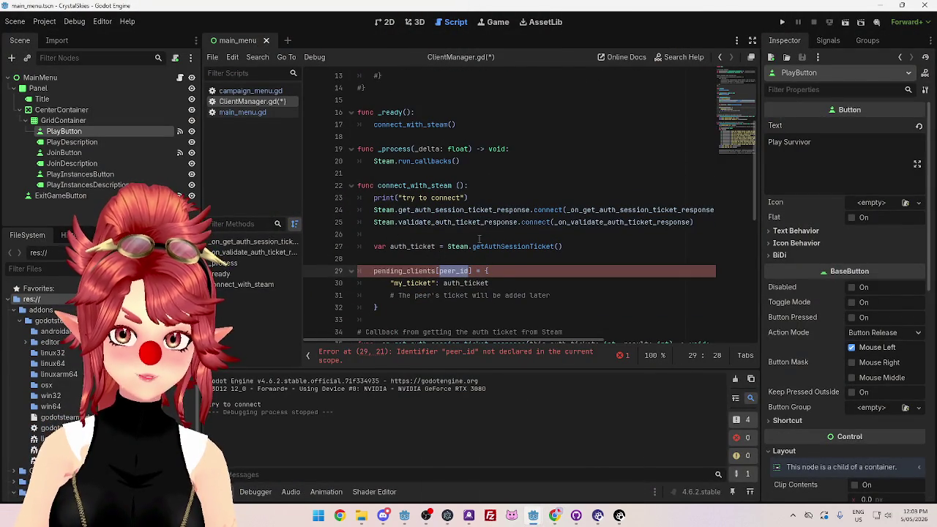
pyautogui.click(517, 259)
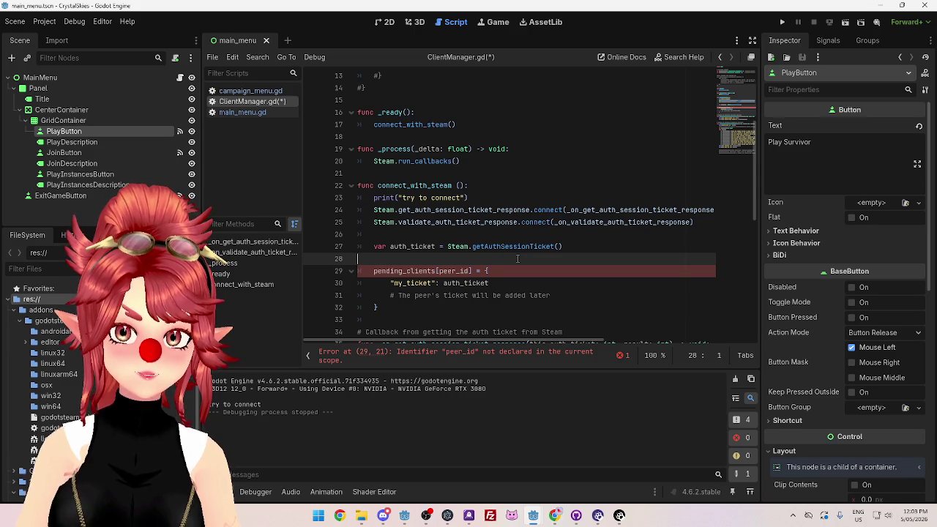
pyautogui.press('BackSpace')
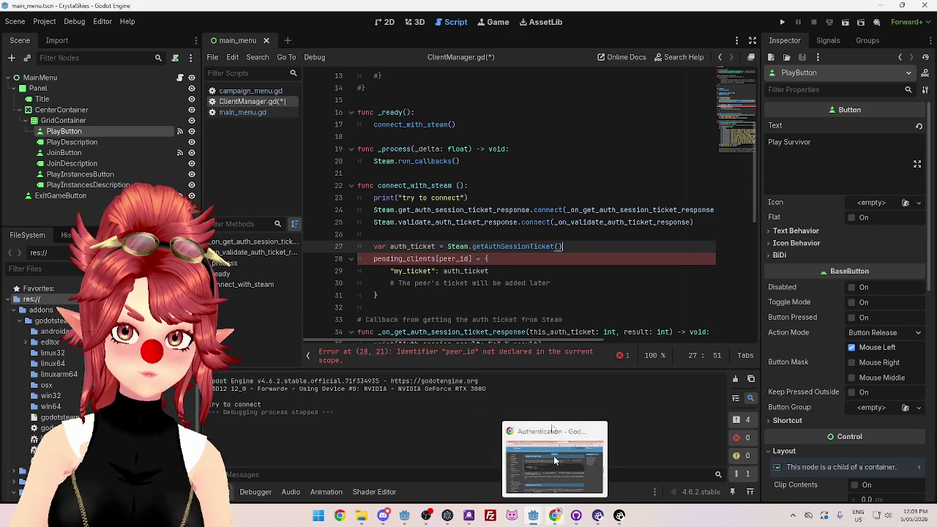
# Step: Flip through the Authentication, Server and Initializing Steam docs pages
pyautogui.click(555, 516)
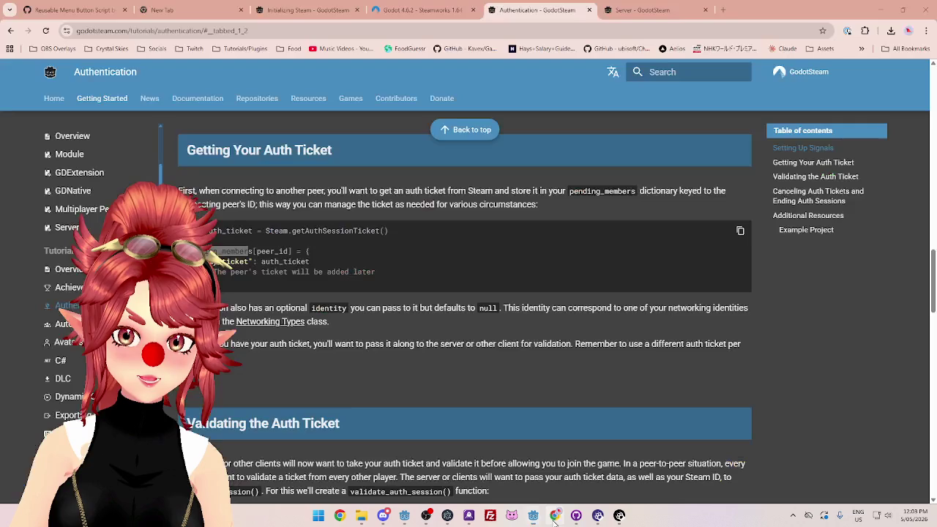
pyautogui.scroll(-1, 367, 272)
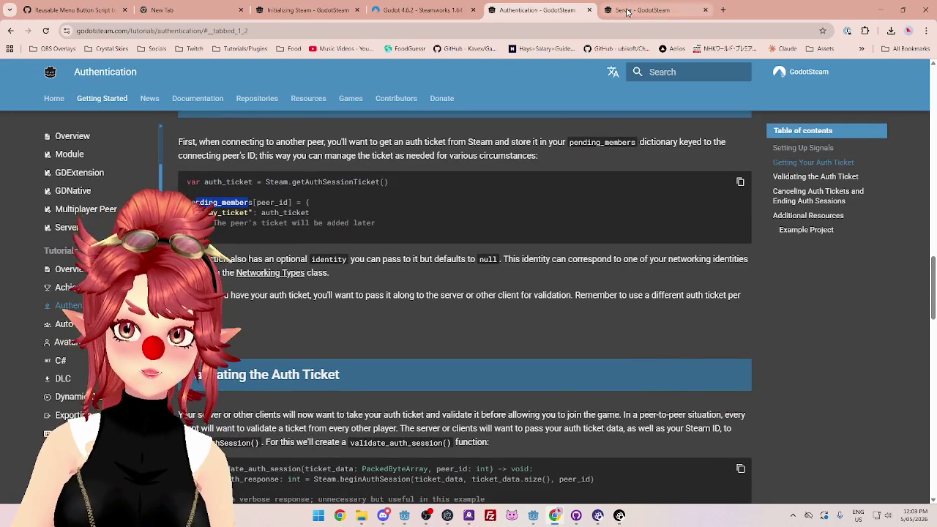
pyautogui.click(628, 10)
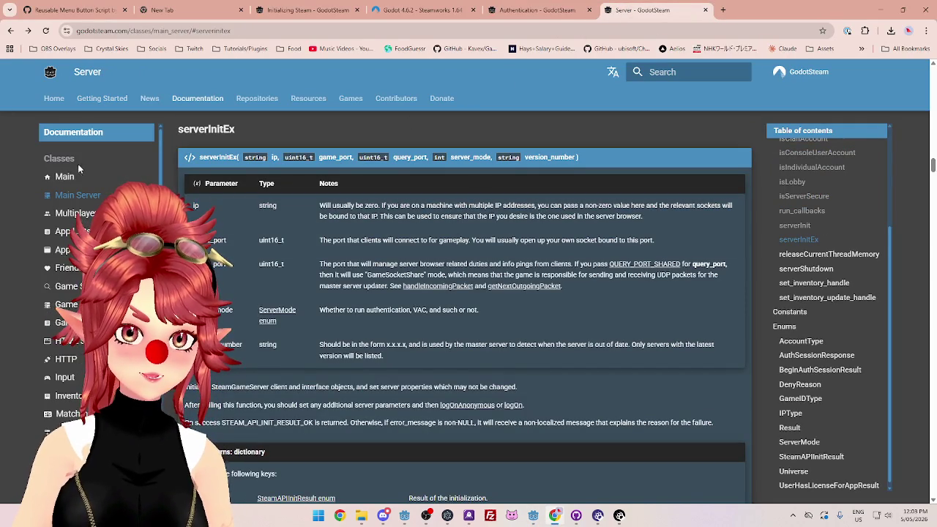
pyautogui.scroll(-3, 56, 245)
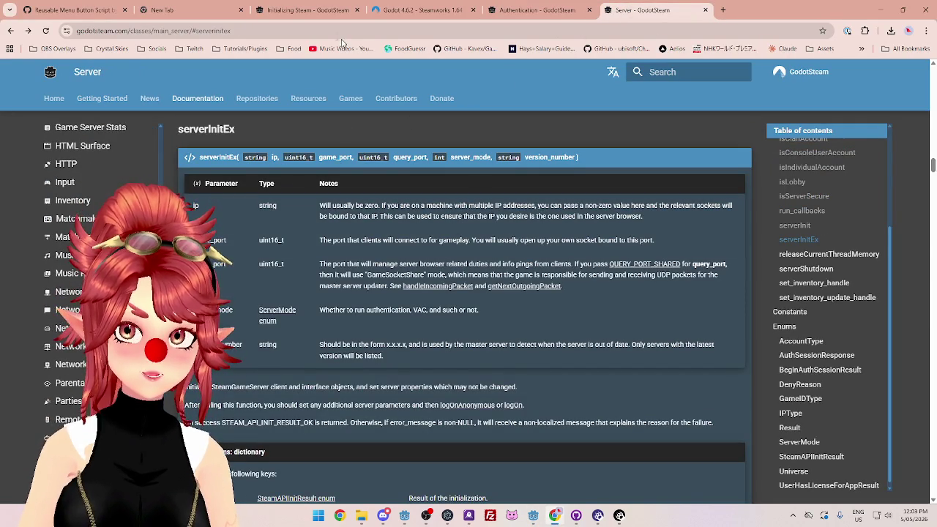
pyautogui.click(300, 10)
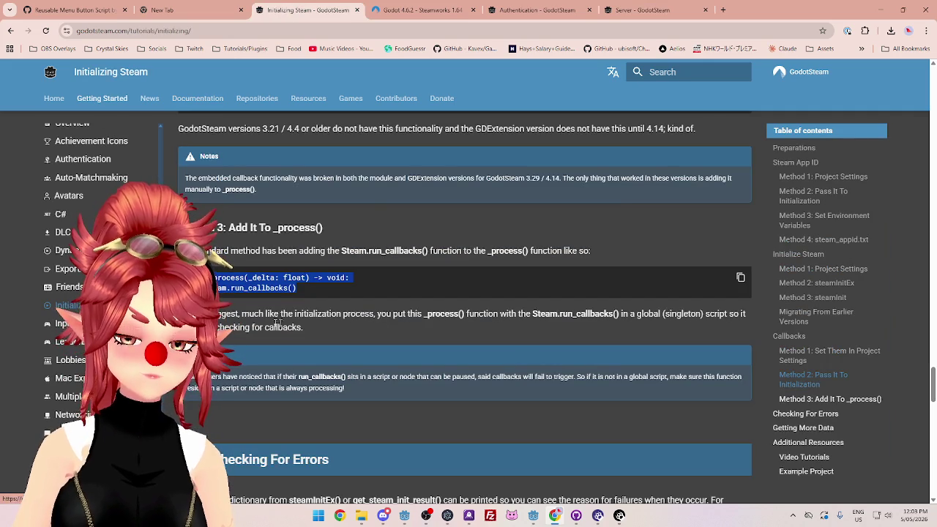
pyautogui.click(525, 12)
pyautogui.scroll(-4, 425, 249)
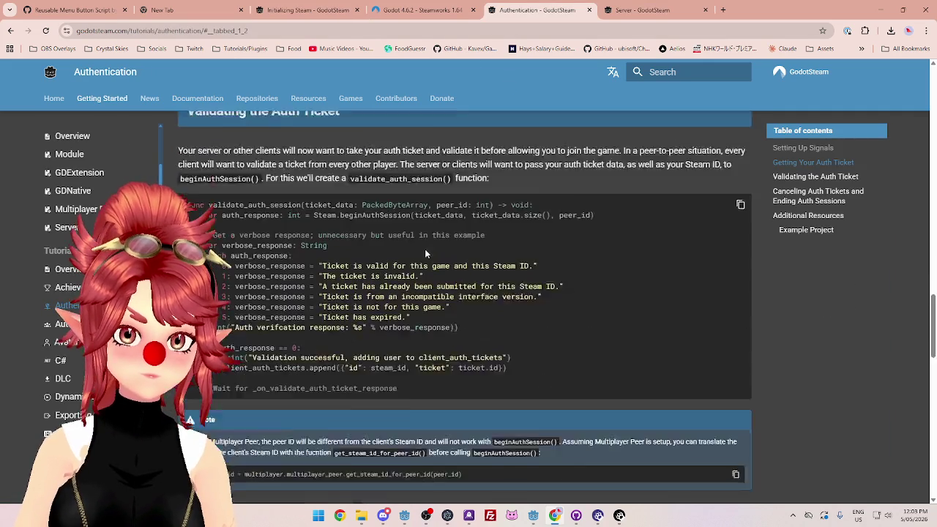
pyautogui.scroll(2, 425, 249)
pyautogui.scroll(1, 425, 252)
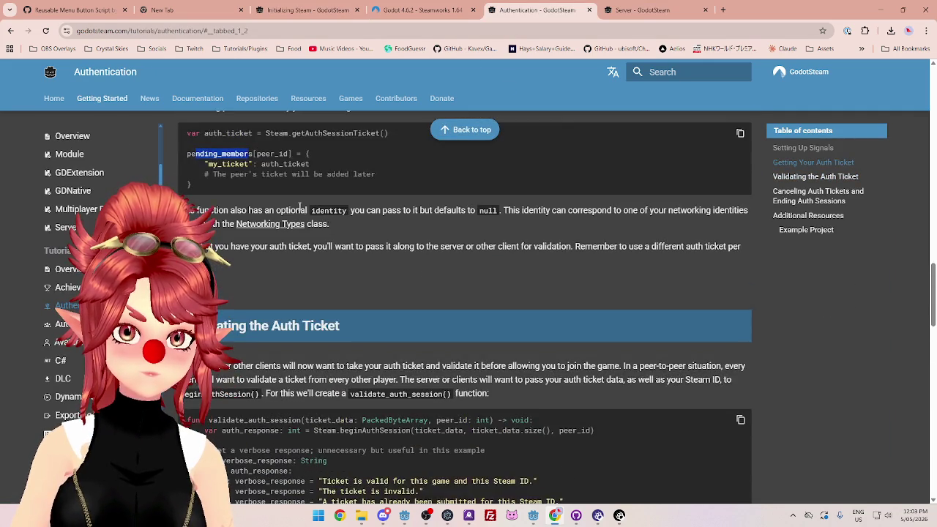
pyautogui.scroll(-3, 299, 211)
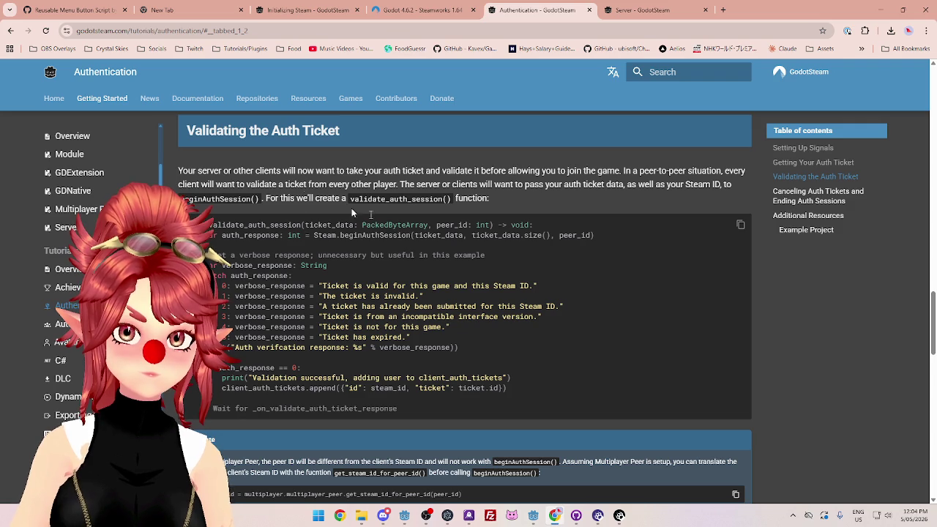
pyautogui.scroll(5, 308, 208)
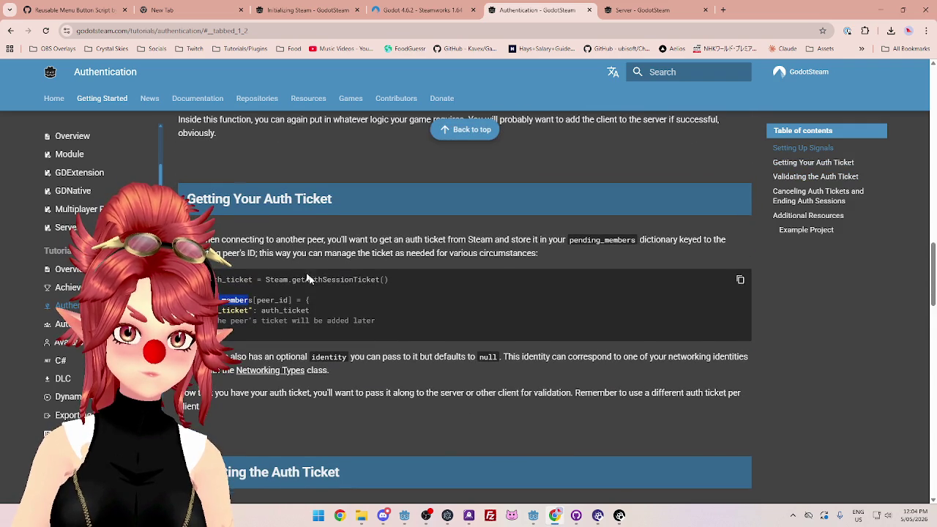
pyautogui.scroll(-1, 308, 208)
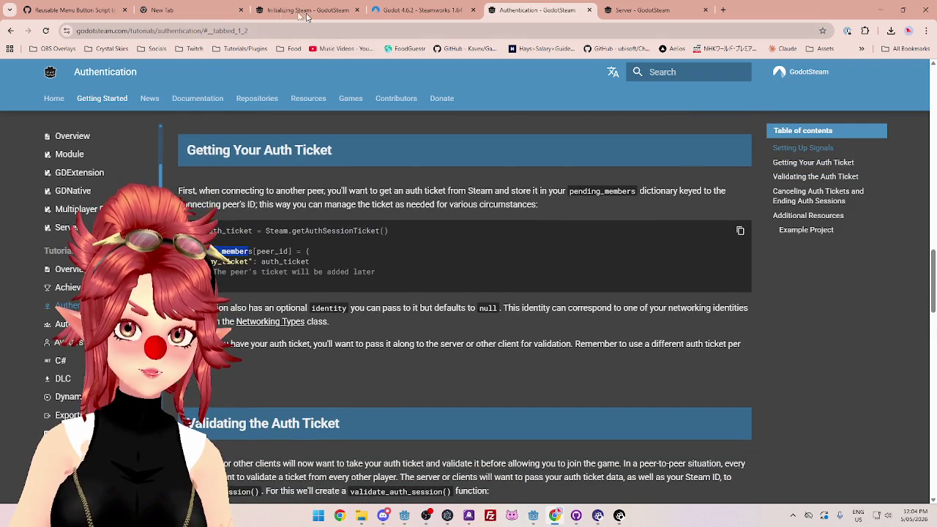
# Step: Close the empty new tab and open the Main class reference from Authentication in a new tab
pyautogui.click(238, 10)
pyautogui.click(241, 9)
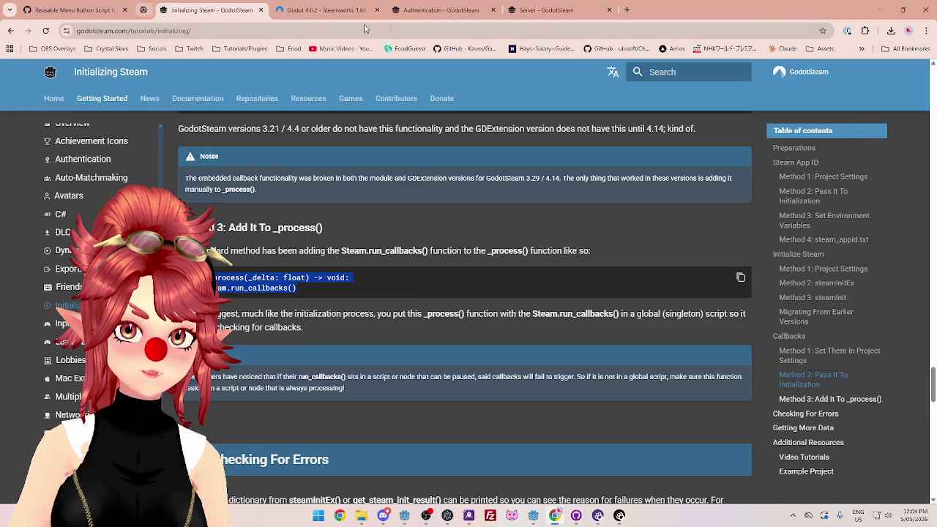
pyautogui.click(421, 9)
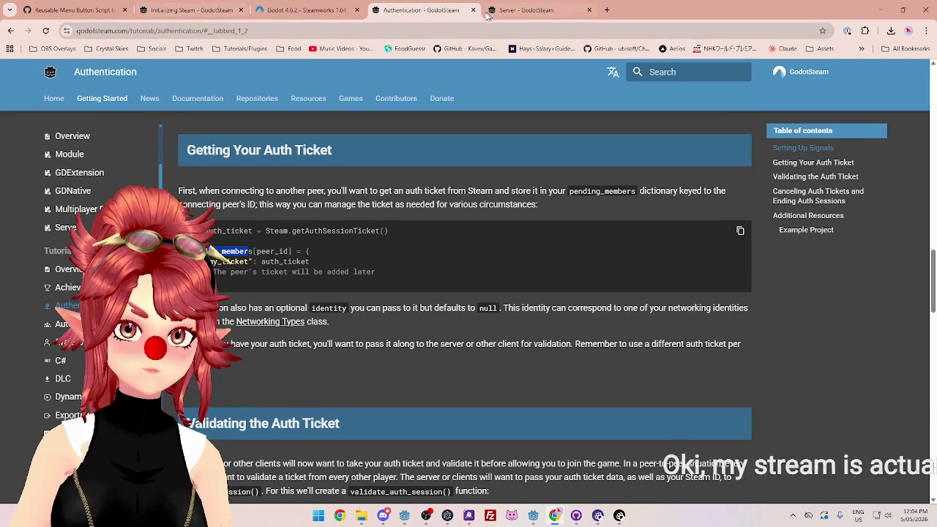
pyautogui.hotkey('ctrl', 'Tab')
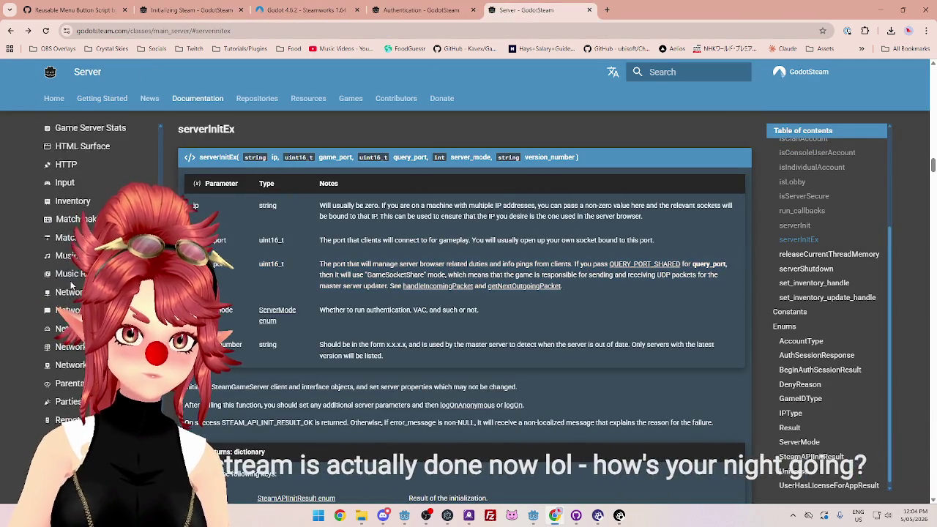
pyautogui.click(421, 10)
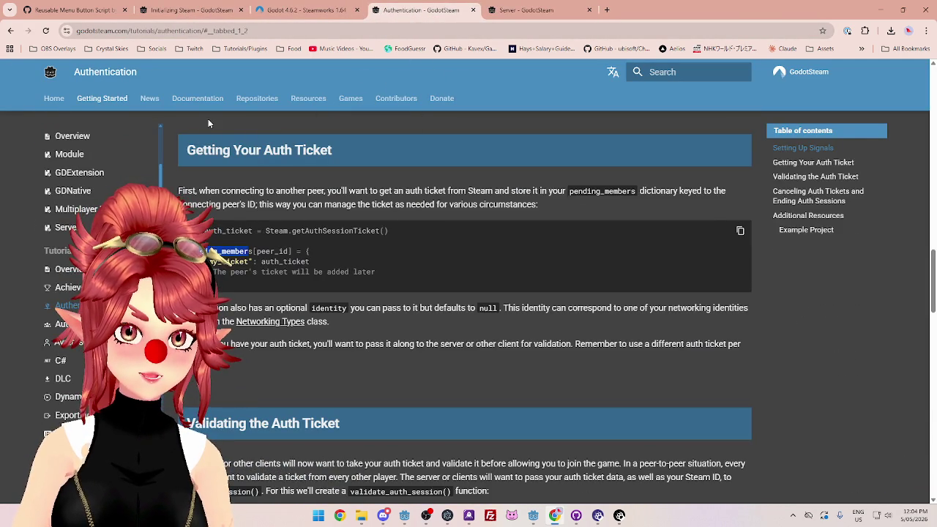
pyautogui.middleClick(197, 98)
pyautogui.click(536, 15)
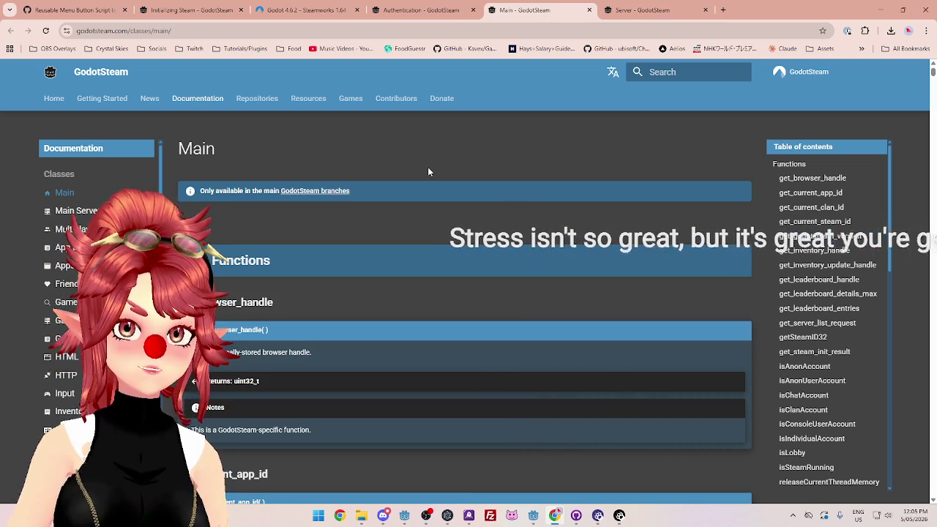
# Step: Scroll through the Main class functions list, from get_browser_handle to releaseCurrentThreadMemory
pyautogui.scroll(-2, 474, 215)
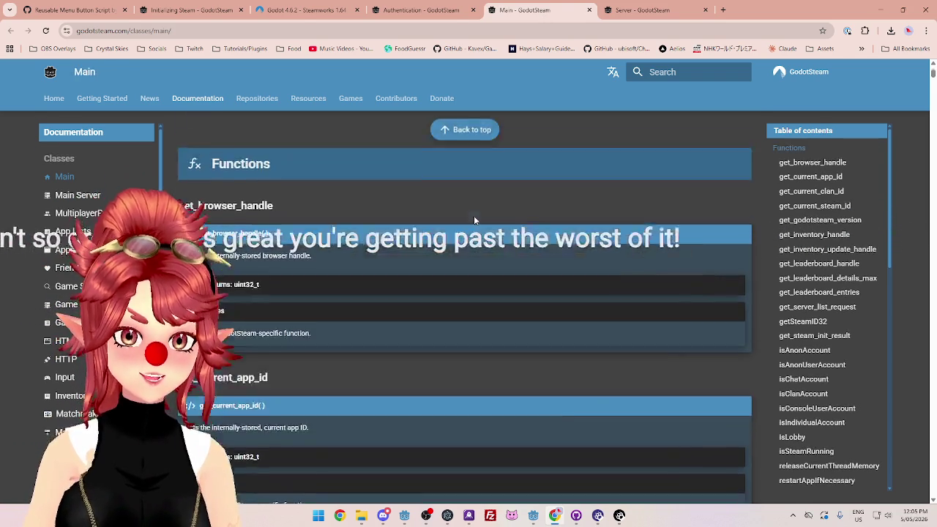
pyautogui.scroll(2, 474, 220)
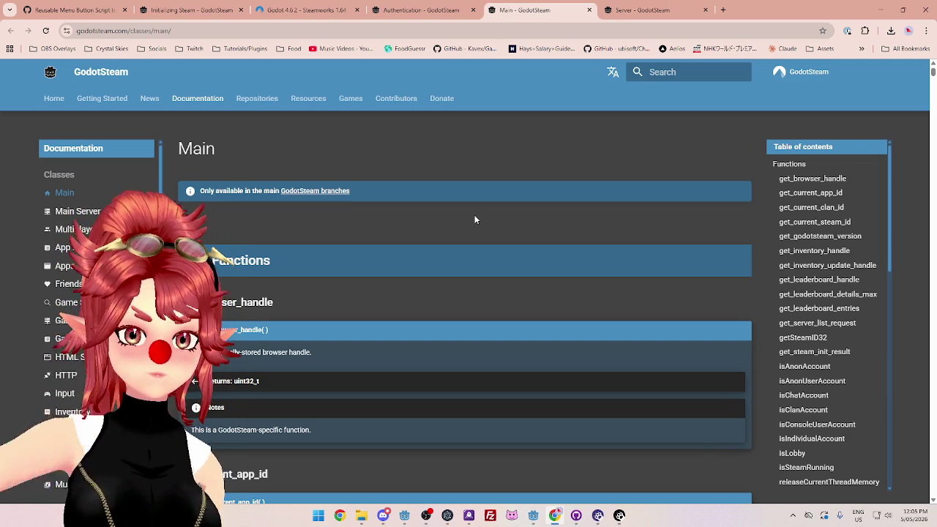
pyautogui.scroll(-2, 543, 217)
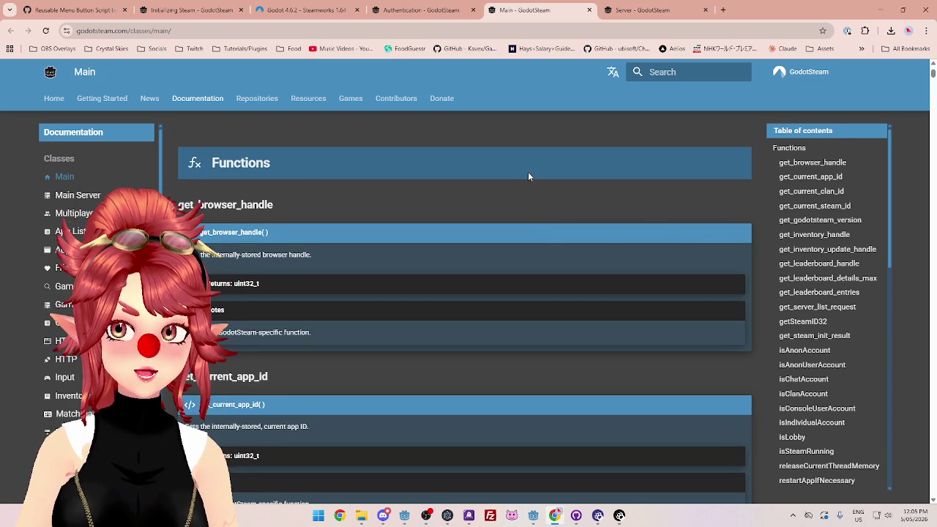
pyautogui.moveTo(534, 516)
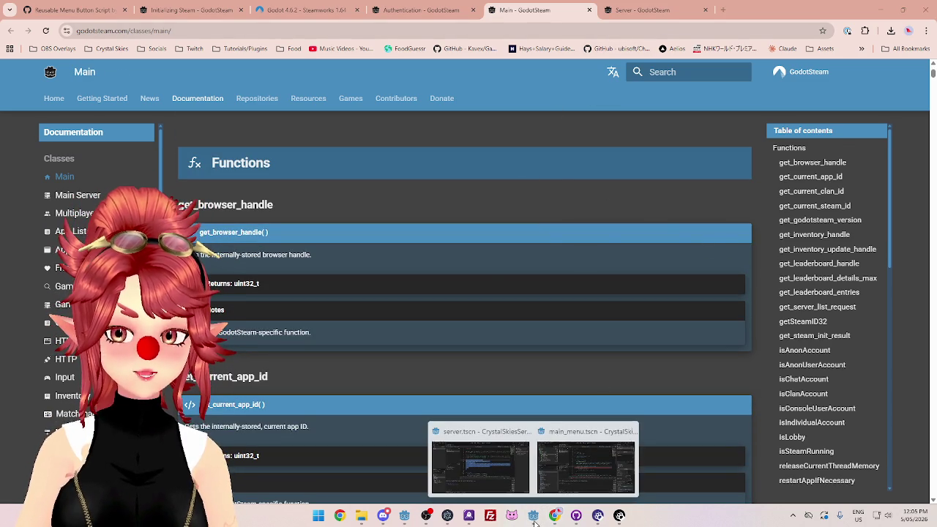
pyautogui.moveTo(575, 476)
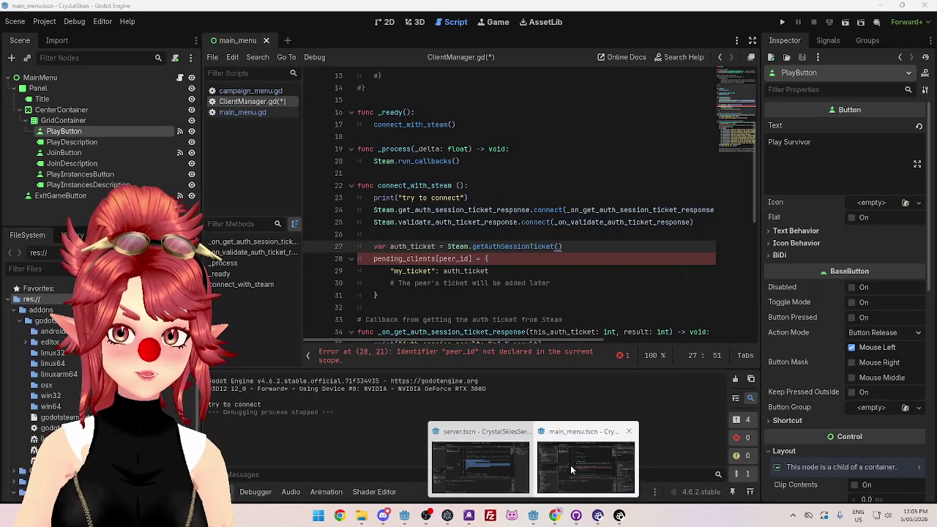
pyautogui.scroll(-3, 74, 194)
pyautogui.scroll(4, 74, 194)
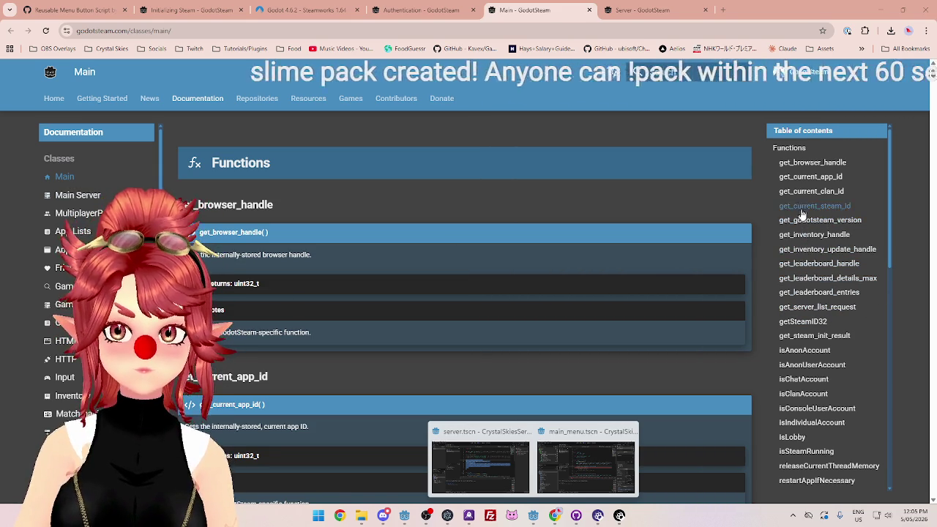
pyautogui.scroll(2, 801, 216)
# Step: Search the docs for getauthsessionticket, find no results, clear the search and return to Godot
pyautogui.click(670, 73)
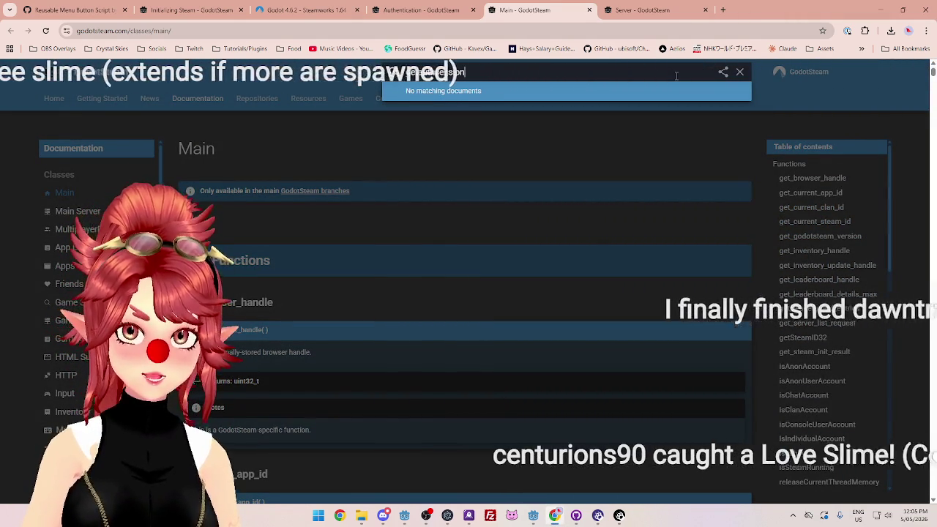
pyautogui.write('ticket')
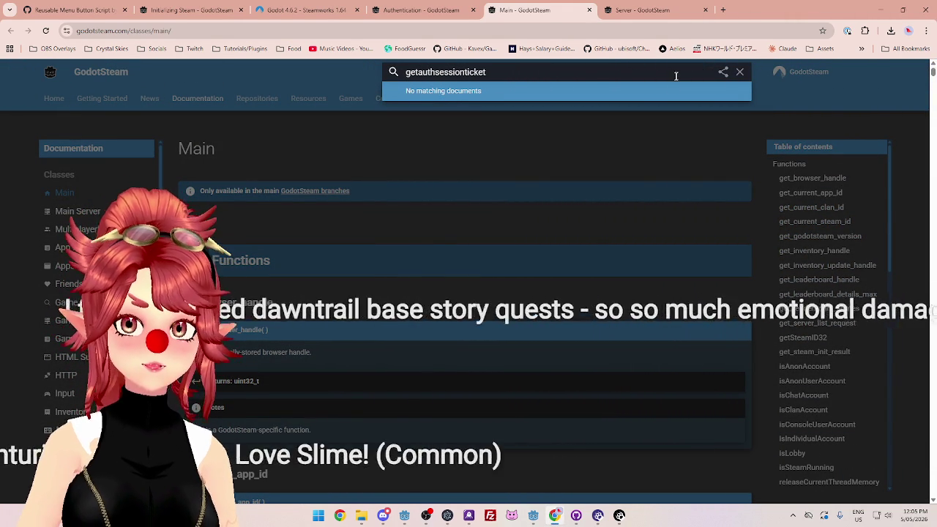
pyautogui.click(740, 73)
pyautogui.click(660, 204)
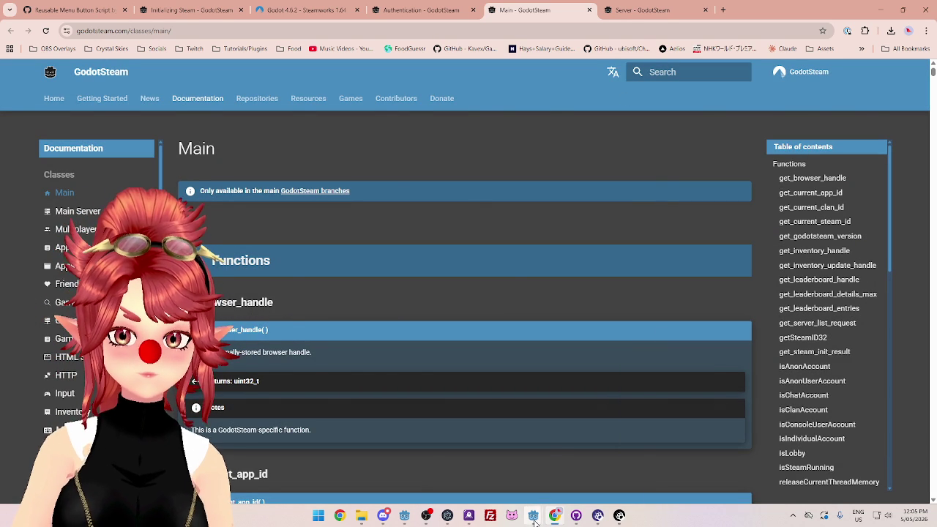
pyautogui.click(566, 465)
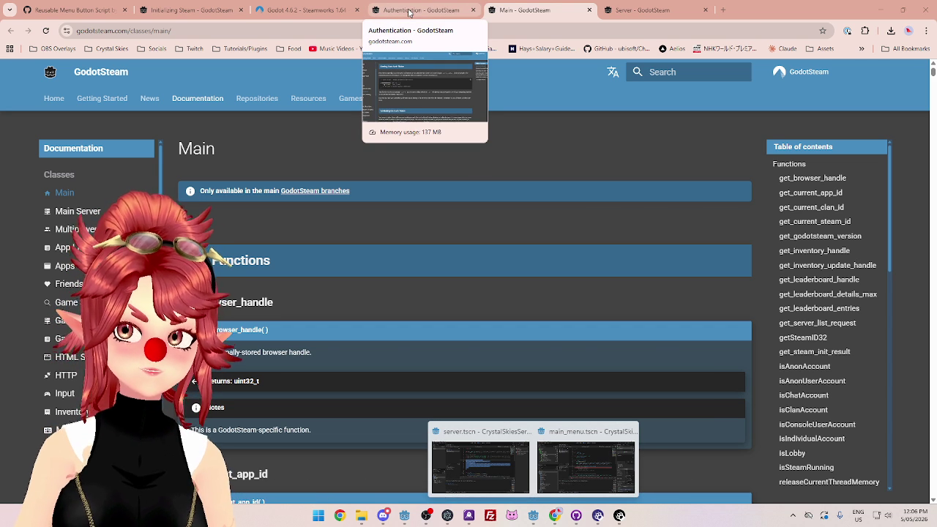
# Step: On the Authentication page, highlight the note about the client's Steam ID and Multiplayer Peer assumption
pyautogui.click(410, 12)
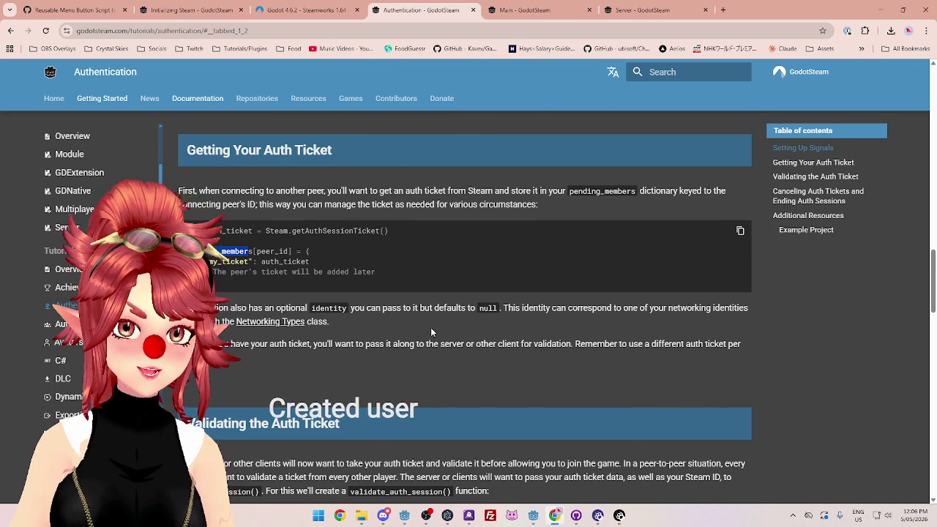
pyautogui.scroll(-7, 431, 331)
pyautogui.scroll(-1, 432, 332)
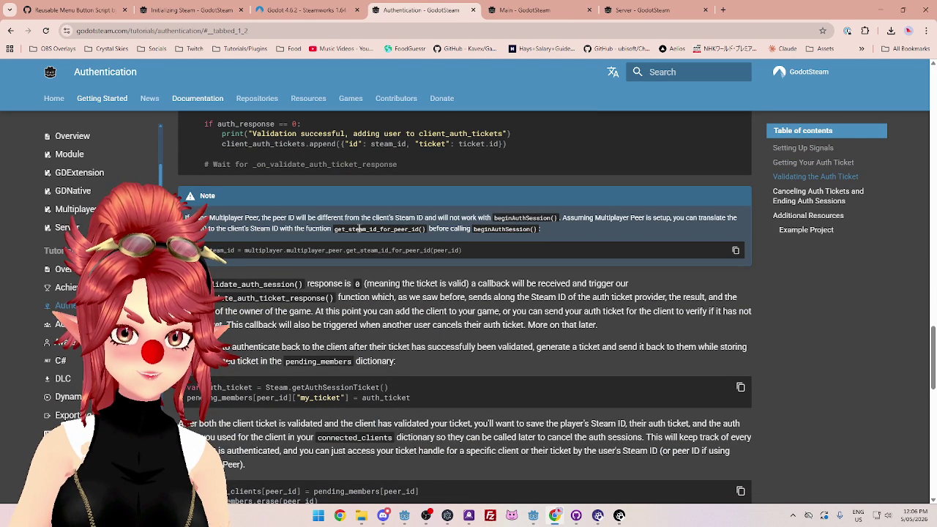
pyautogui.moveTo(336, 218); pyautogui.dragTo(495, 218)
pyautogui.moveTo(562, 217); pyautogui.dragTo(712, 218)
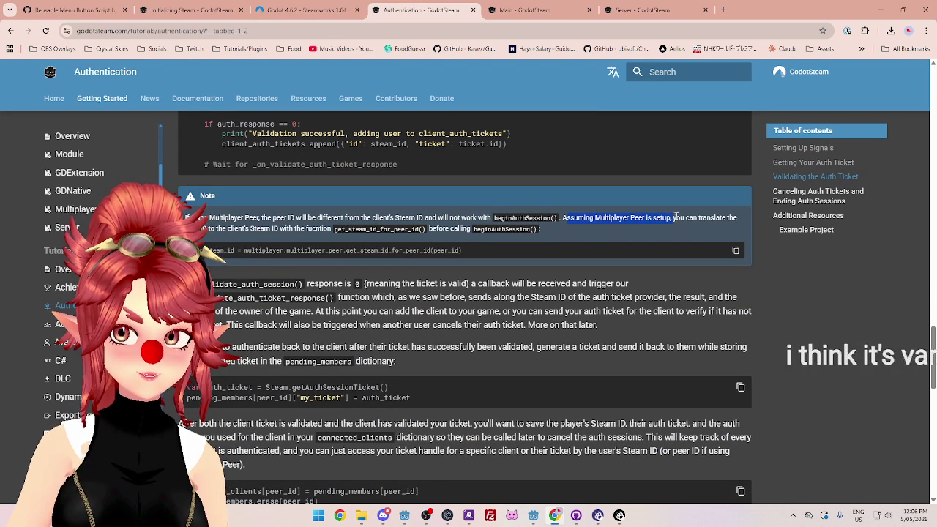
pyautogui.moveTo(214, 229); pyautogui.dragTo(279, 229)
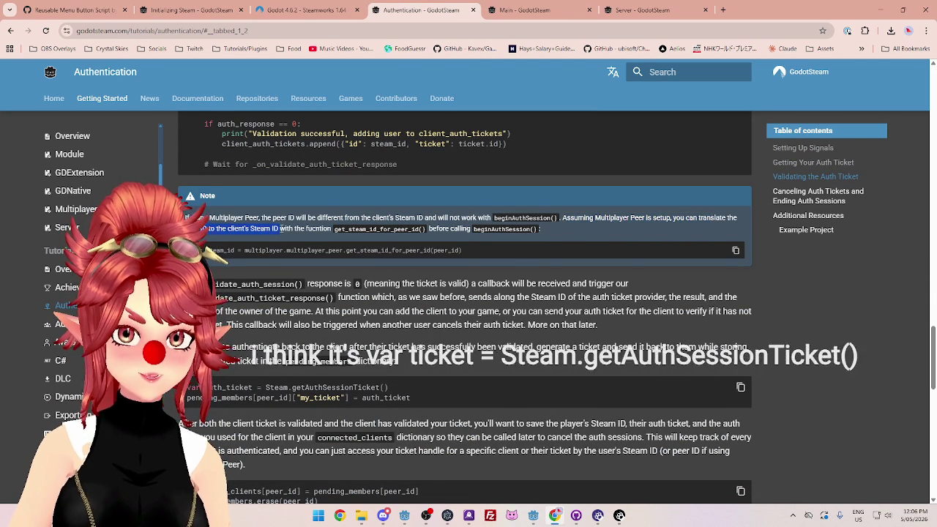
# Step: Scroll back up the docs and bring the Godot editor with ClientManager.gd to the front
pyautogui.scroll(1, 394, 342)
pyautogui.scroll(3, 393, 342)
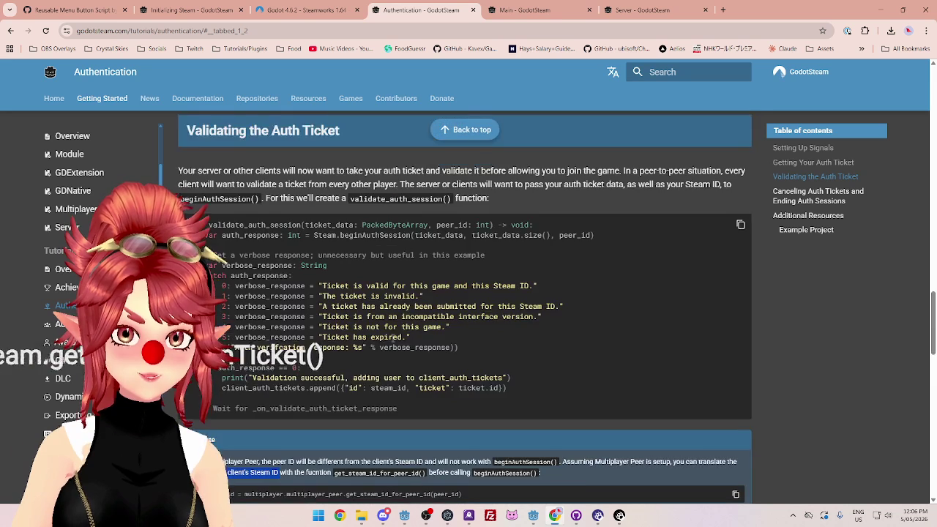
pyautogui.scroll(5, 393, 342)
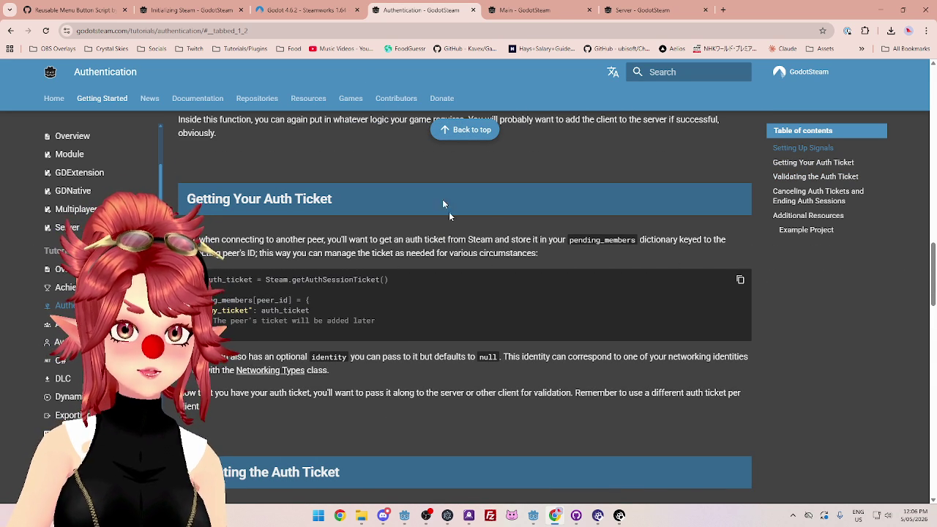
pyautogui.moveTo(534, 516)
pyautogui.click(572, 477)
pyautogui.scroll(-2, 424, 255)
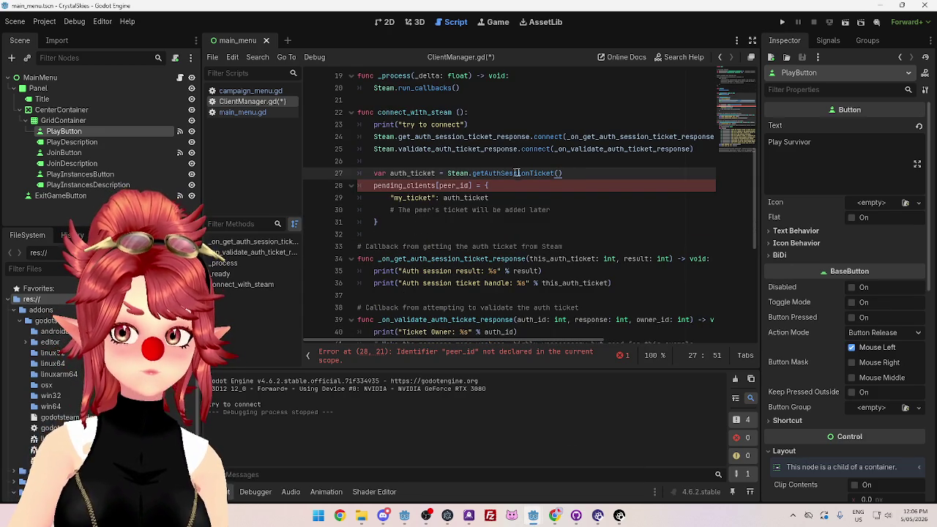
# Step: Re-insert a blank line 28 after the getAuthSessionTicket statement on line 27
pyautogui.moveTo(563, 173); pyautogui.dragTo(375, 174)
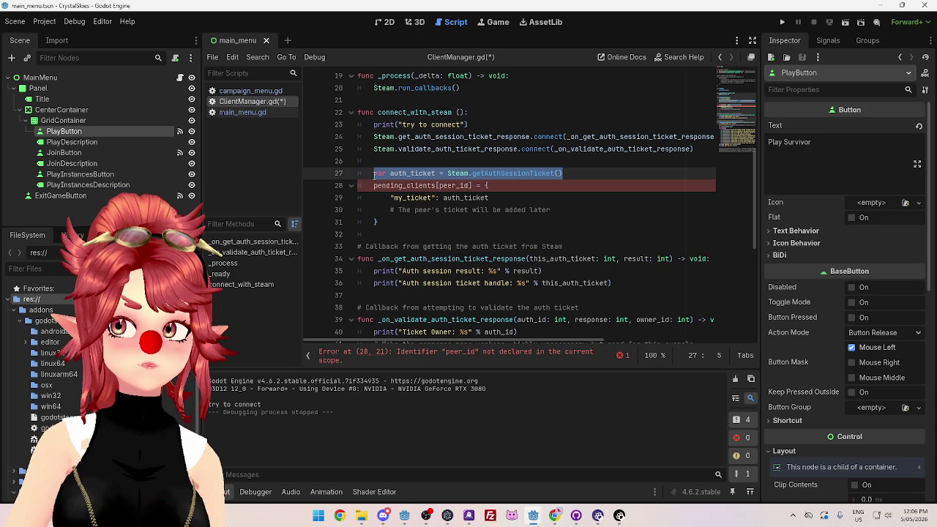
pyautogui.click(569, 176)
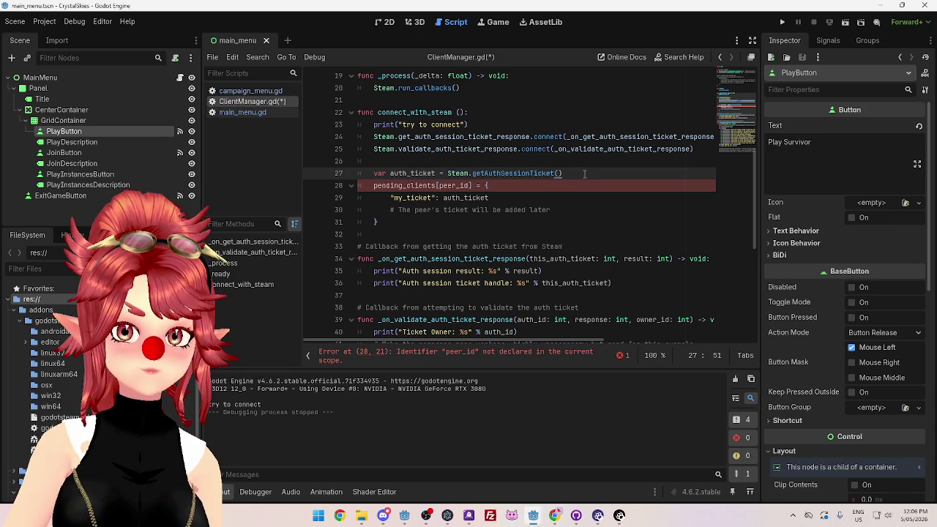
pyautogui.press('Return')
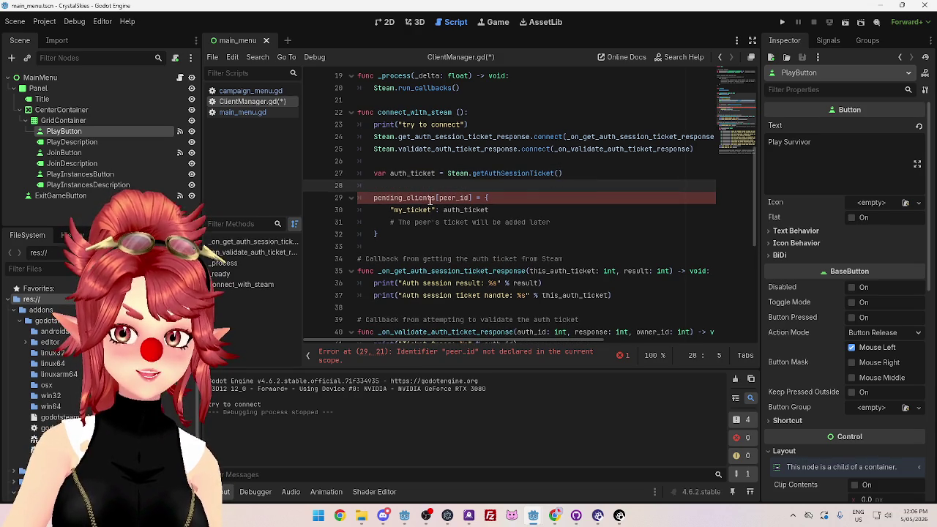
# Step: Select Steam.getAuthSessionTicket on line 27 and switch to the Authentication docs
pyautogui.click(534, 176)
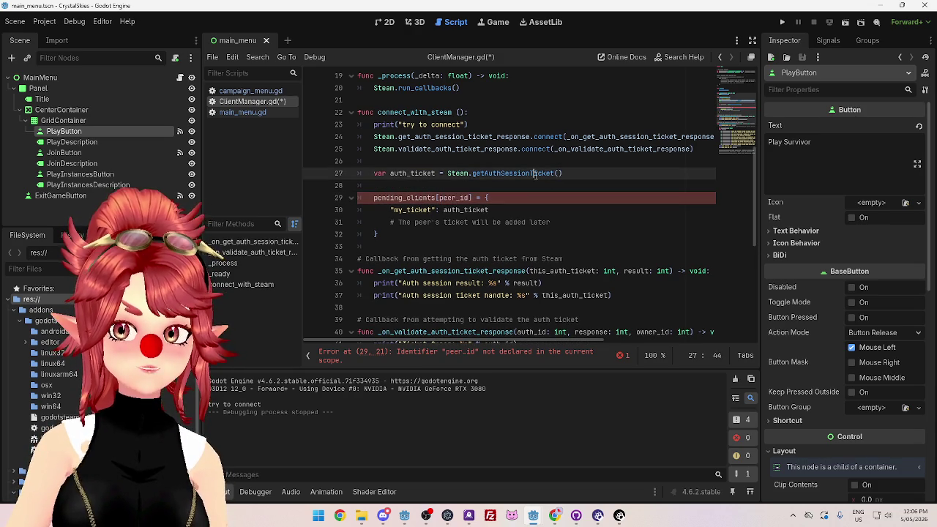
pyautogui.moveTo(473, 176); pyautogui.dragTo(556, 173)
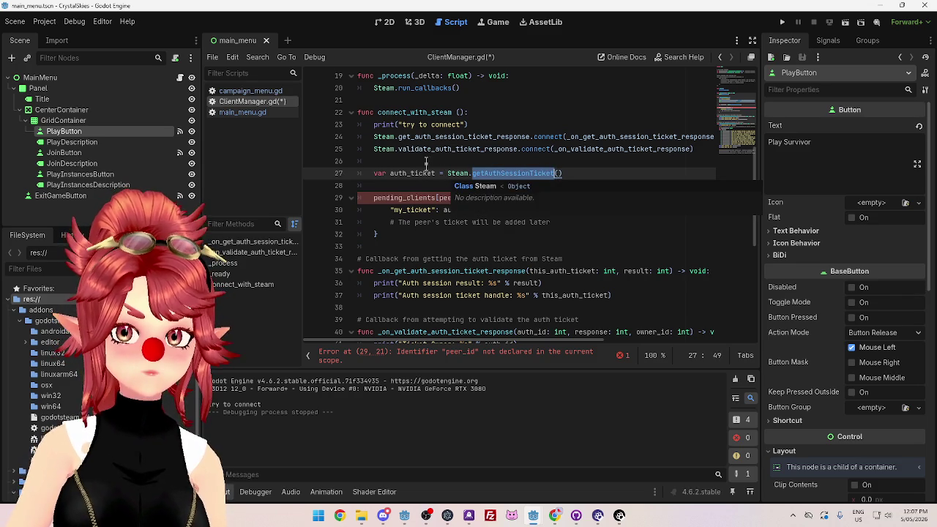
pyautogui.click(437, 187)
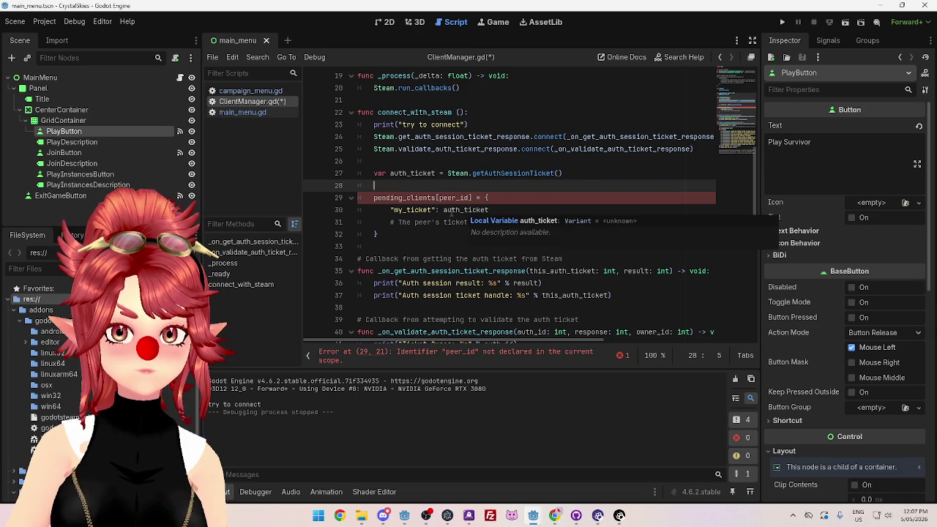
pyautogui.moveTo(473, 173); pyautogui.dragTo(549, 174)
pyautogui.moveTo(447, 173); pyautogui.dragTo(555, 174)
pyautogui.hotkey('ctrl', 'c')
pyautogui.click(554, 516)
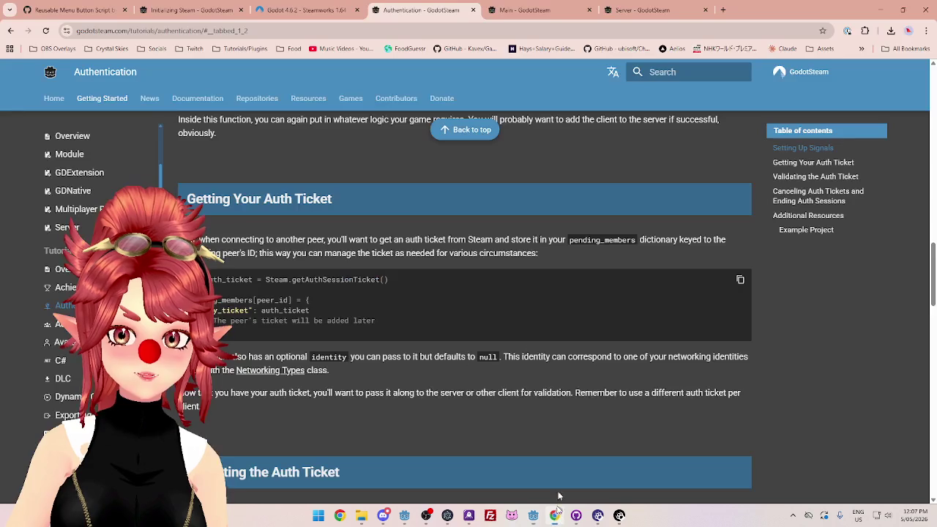
pyautogui.click(722, 10)
pyautogui.hotkey('ctrl', 'v')
pyautogui.press('Return')
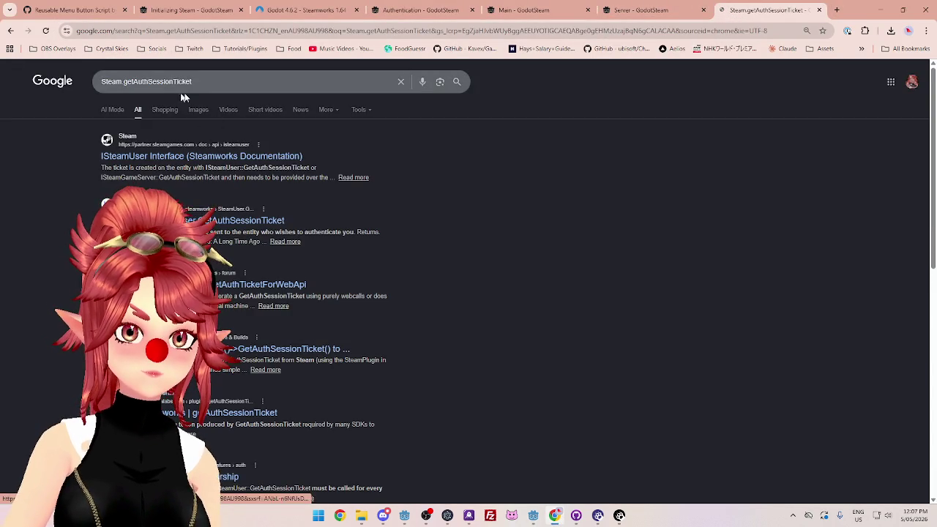
pyautogui.click(226, 88)
pyautogui.write('godot')
pyautogui.press('Return')
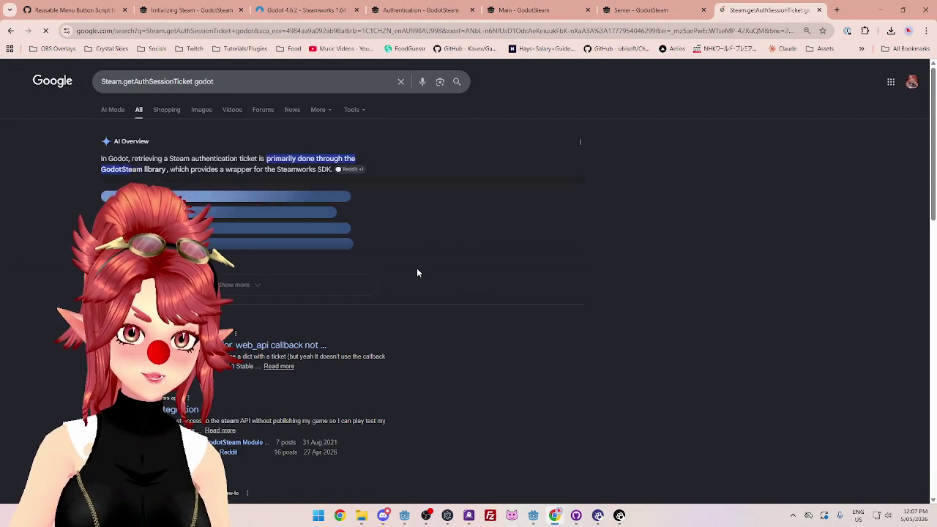
pyautogui.scroll(-6, 324, 255)
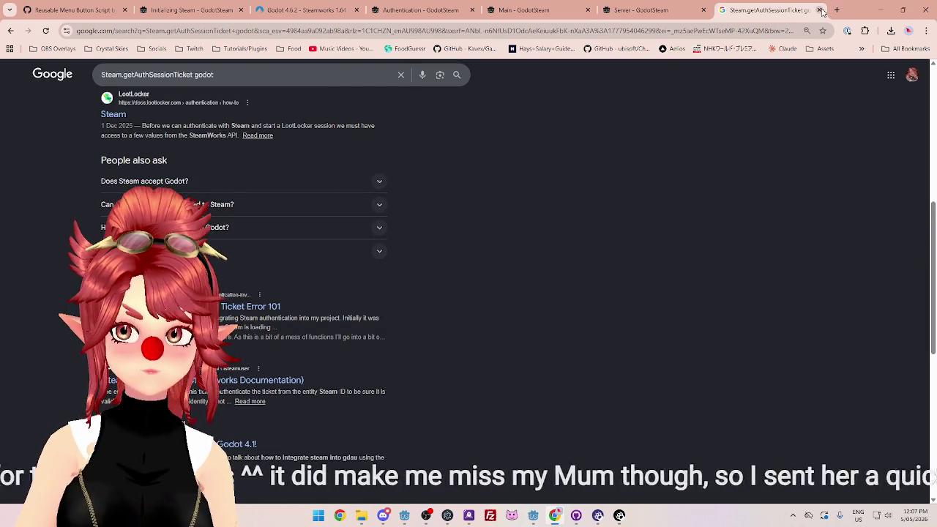
pyautogui.hotkey('ctrl', 'w')
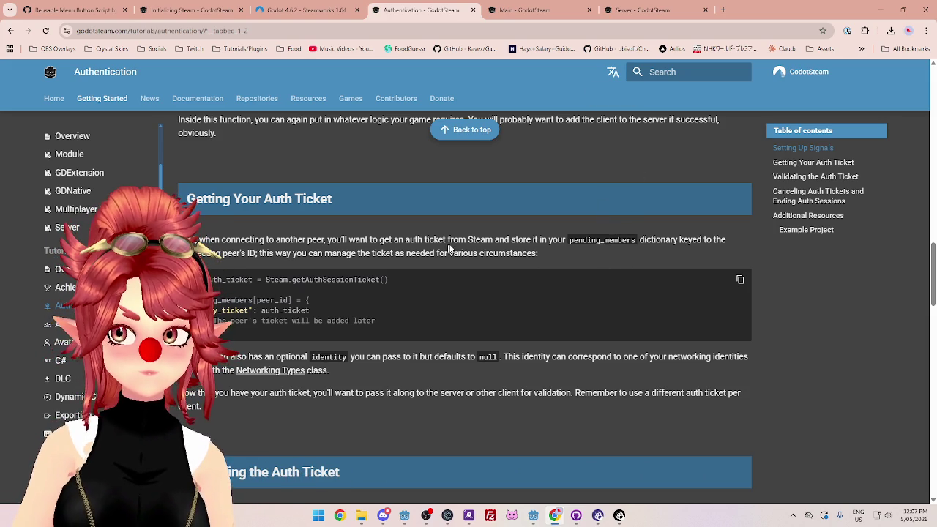
pyautogui.scroll(-1, 439, 240)
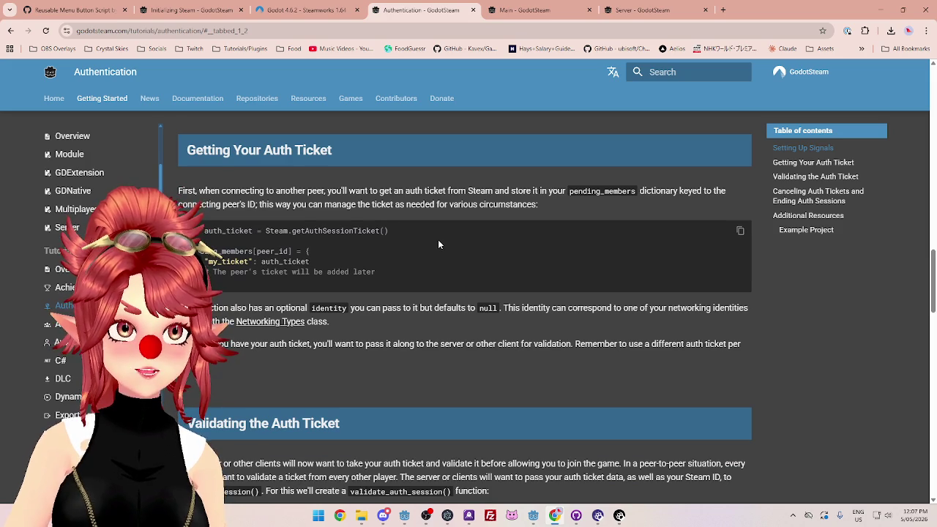
pyautogui.scroll(-2, 440, 245)
pyautogui.scroll(1, 439, 245)
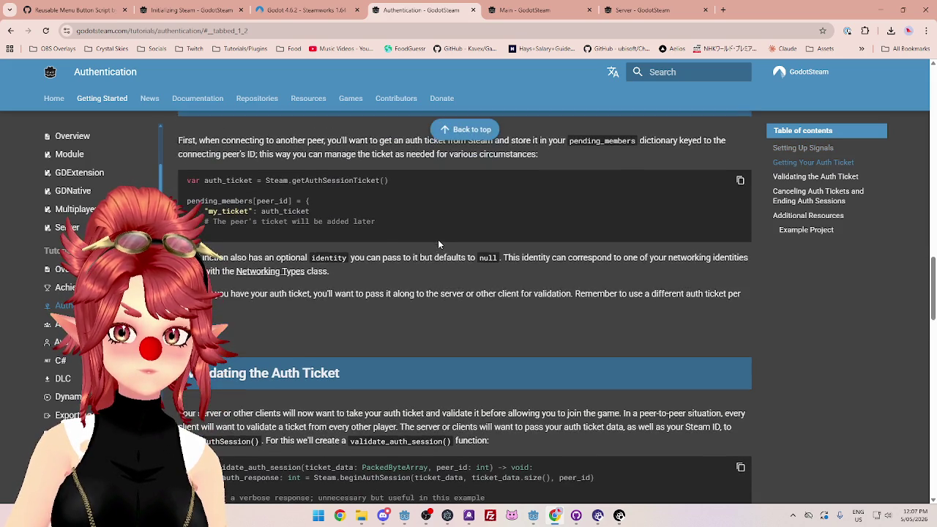
pyautogui.scroll(1, 439, 244)
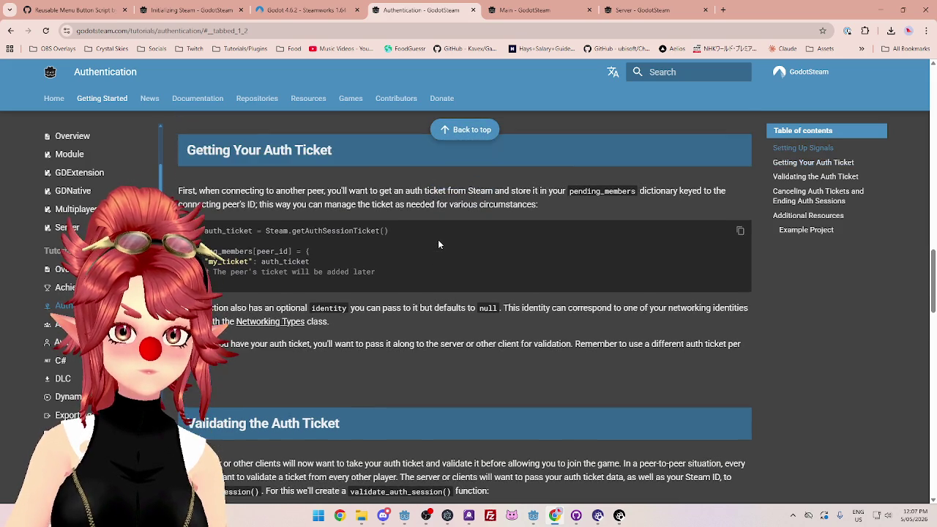
pyautogui.moveTo(293, 231); pyautogui.dragTo(380, 231)
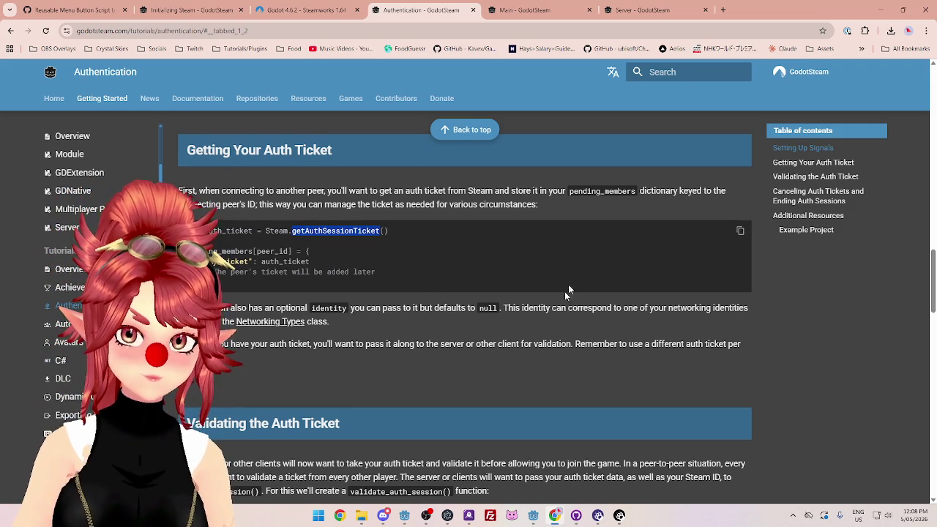
pyautogui.scroll(3, 547, 307)
pyautogui.scroll(-3, 547, 308)
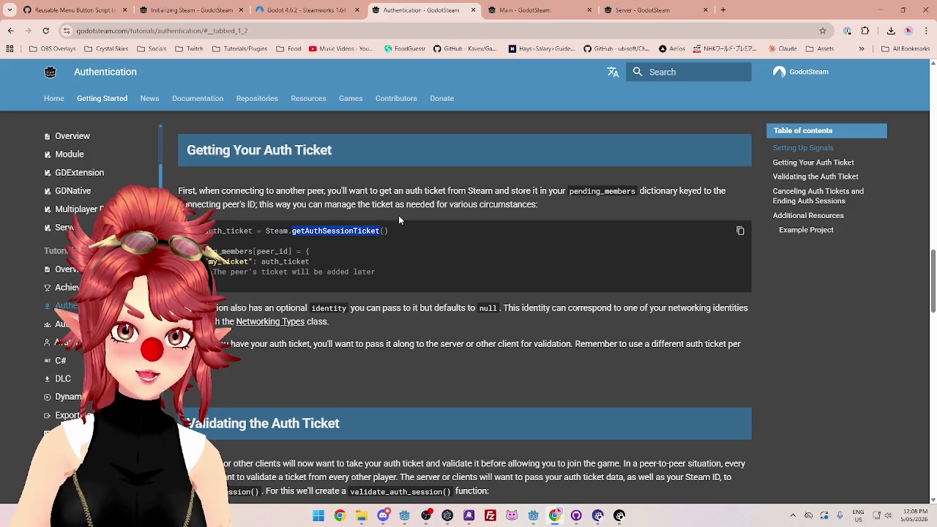
pyautogui.click(644, 10)
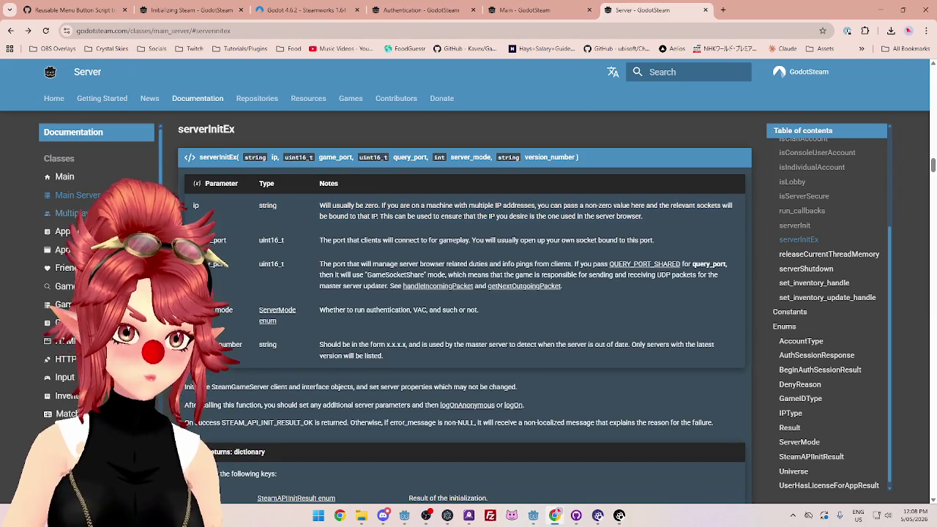
# Step: Scroll the Server docs tab and open the Networking class page
pyautogui.scroll(-5, 95, 293)
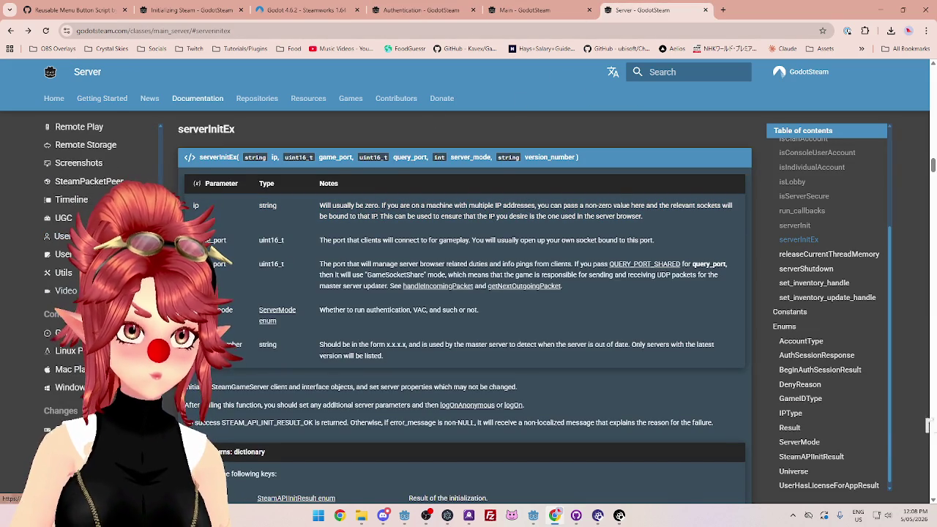
pyautogui.scroll(-3, 95, 293)
pyautogui.scroll(3, 95, 293)
pyautogui.scroll(1, 73, 293)
pyautogui.scroll(2, 73, 293)
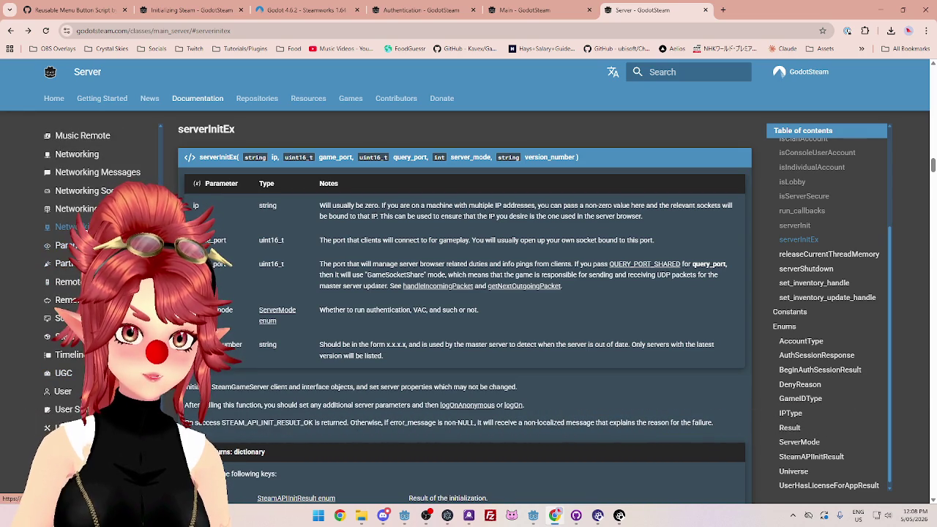
pyautogui.scroll(2, 95, 293)
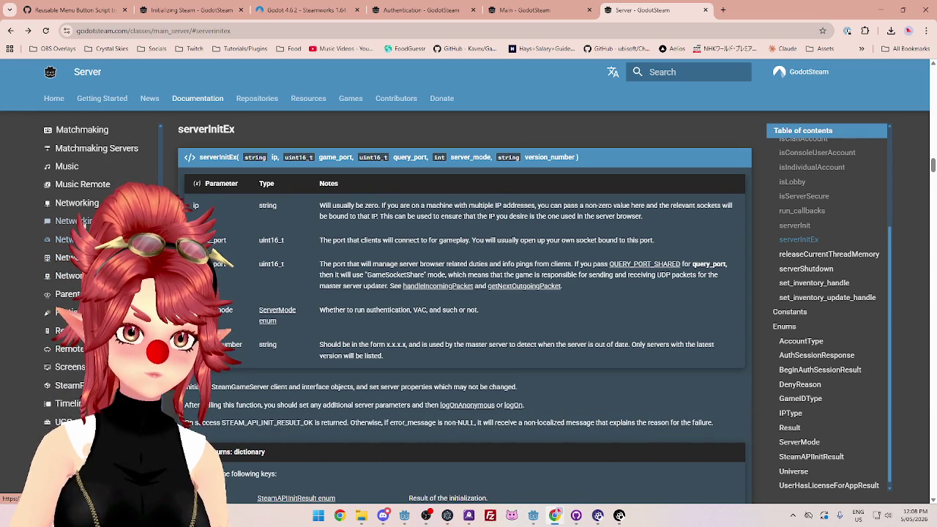
pyautogui.click(73, 220)
# Step: Browse the Networking Messages and Networking Sockets pages, then return to the Godot editor
pyautogui.scroll(-3, 394, 323)
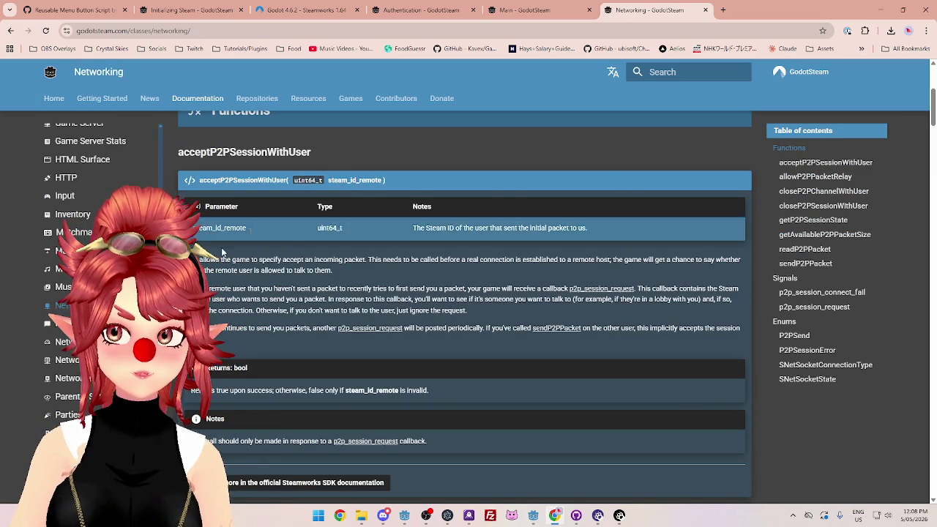
pyautogui.click(66, 323)
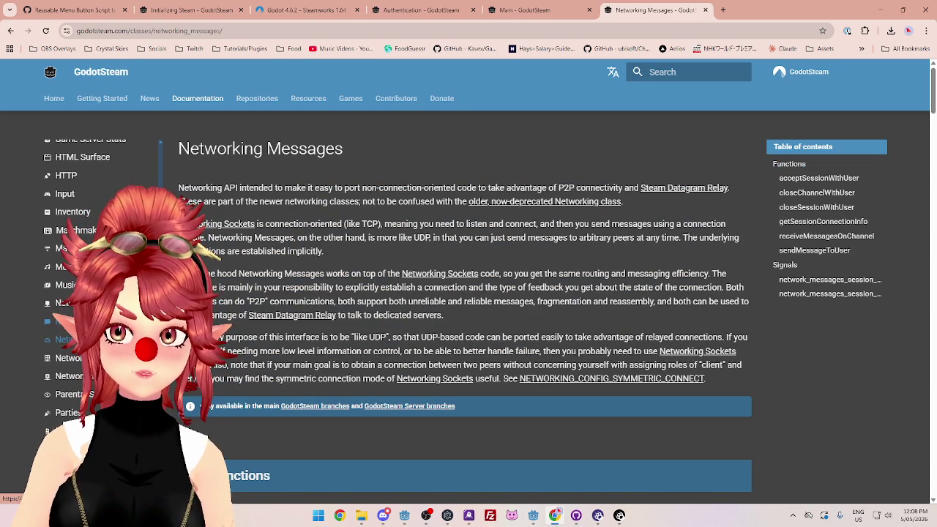
pyautogui.click(66, 376)
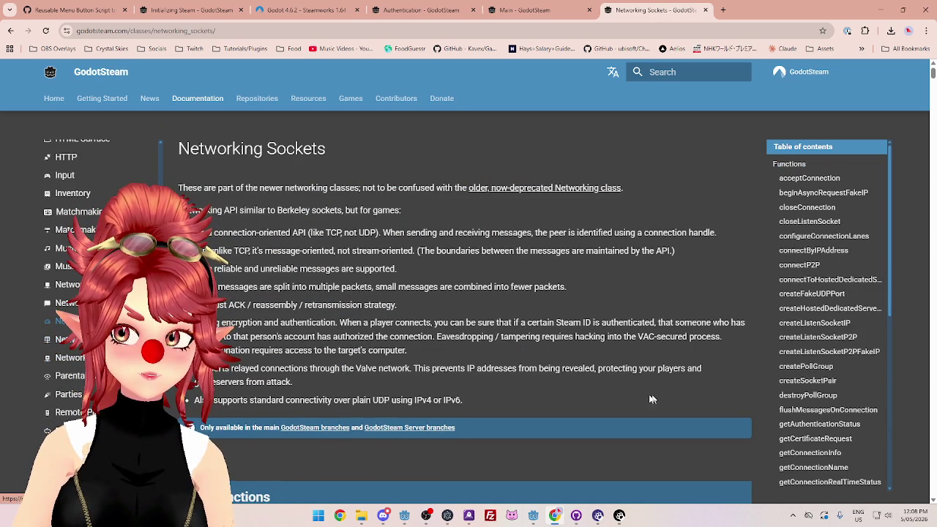
pyautogui.scroll(-1, 813, 410)
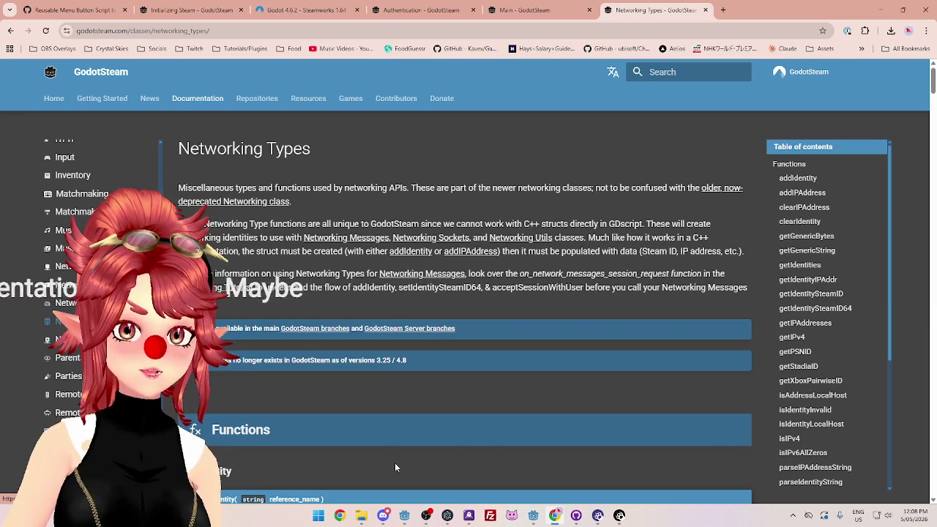
pyautogui.moveTo(537, 516)
pyautogui.click(476, 458)
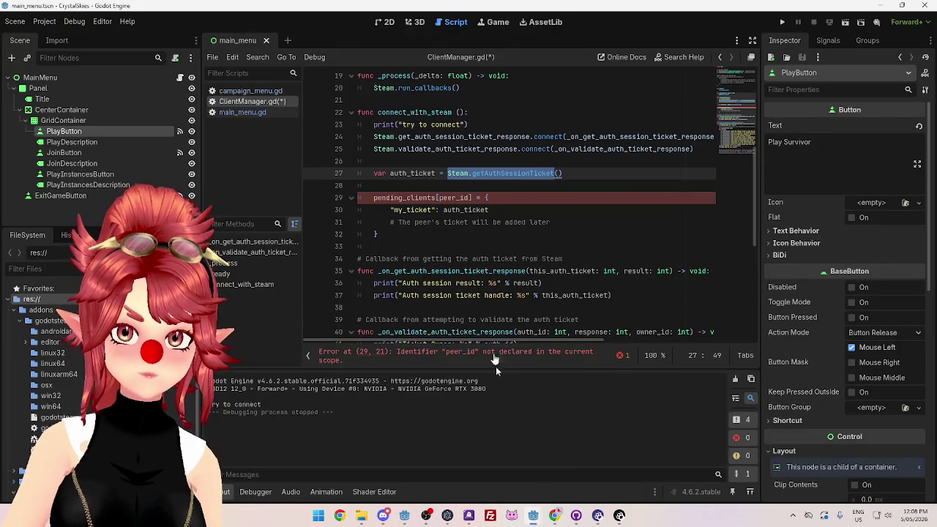
# Step: Open the built-in Steam class help at getAuthSessionTicket, read the method, and return to ClientManager.gd
pyautogui.keyDown('ctrl'); pyautogui.click(509, 177); pyautogui.keyUp('ctrl')
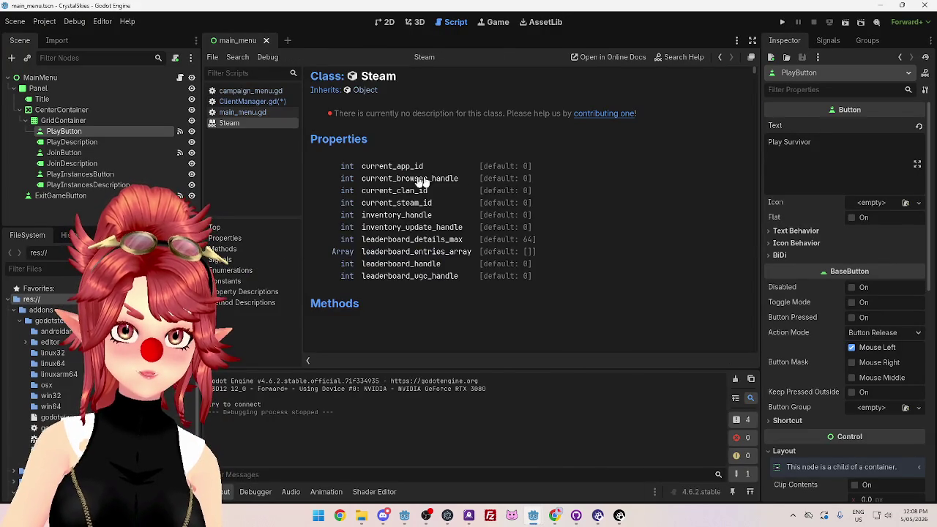
pyautogui.moveTo(366, 85); pyautogui.dragTo(454, 85)
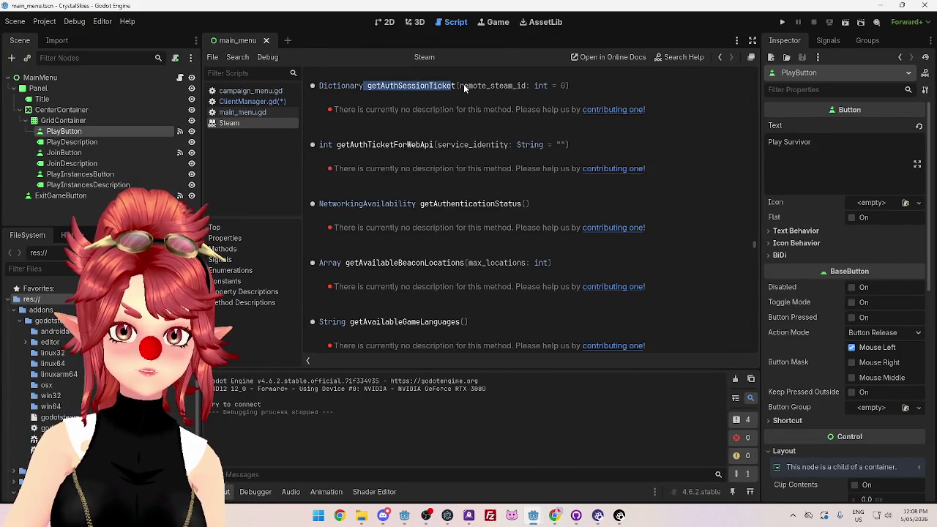
pyautogui.moveTo(366, 85); pyautogui.dragTo(527, 85)
pyautogui.moveTo(366, 108); pyautogui.dragTo(497, 110)
pyautogui.moveTo(455, 86); pyautogui.dragTo(377, 86)
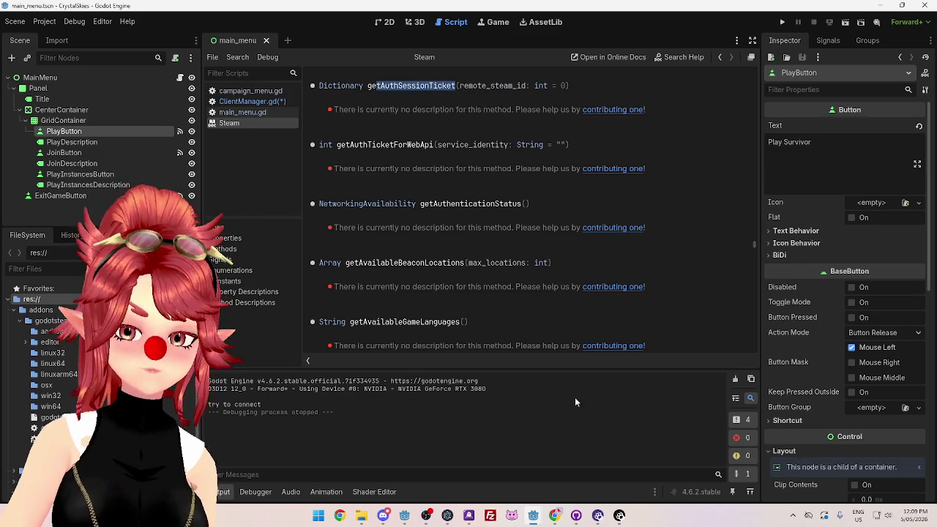
pyautogui.click(237, 102)
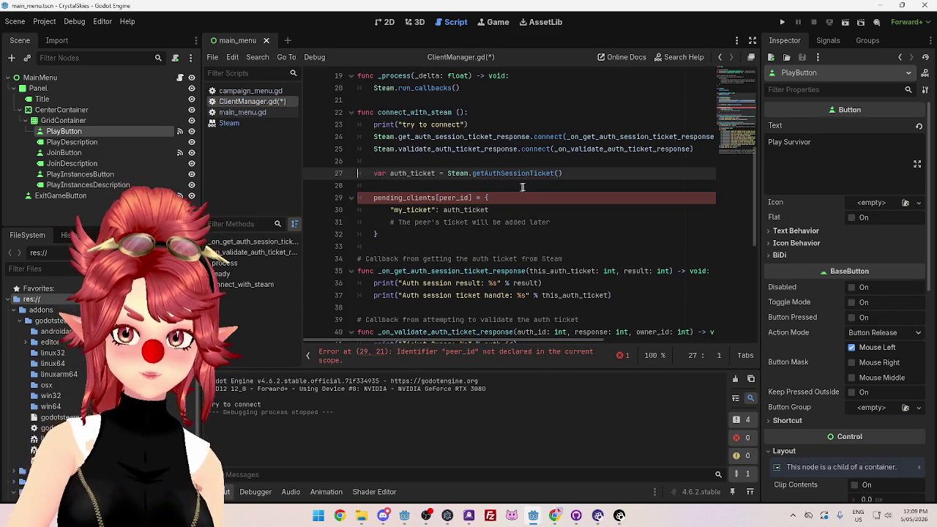